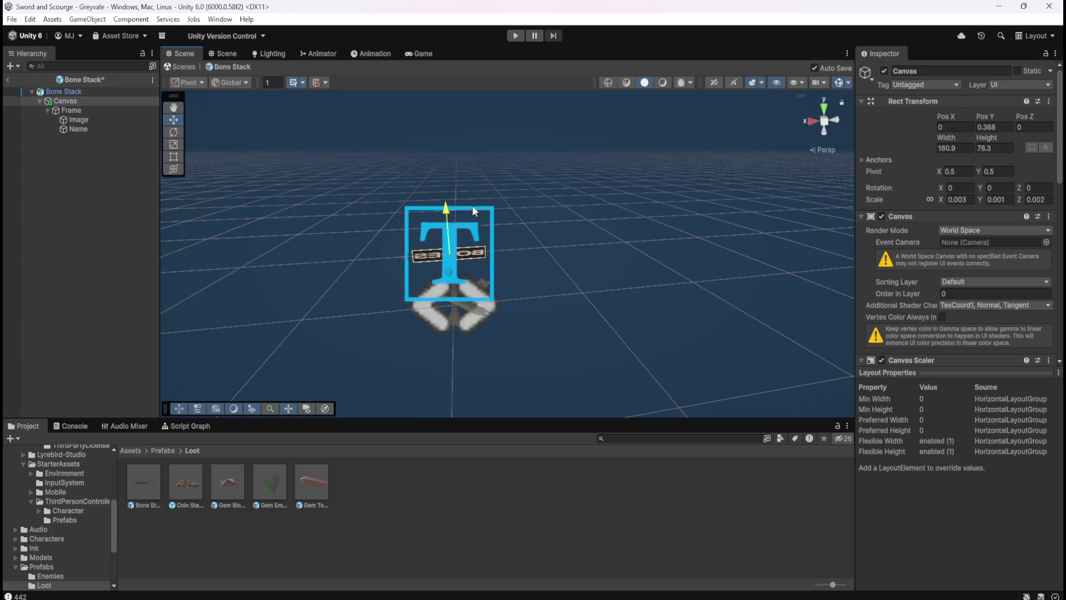
- Undo the Canvas move back to Pos Y 0.4, then review the Bone Stack, Canvas and Frame components
key("ctrl+z")
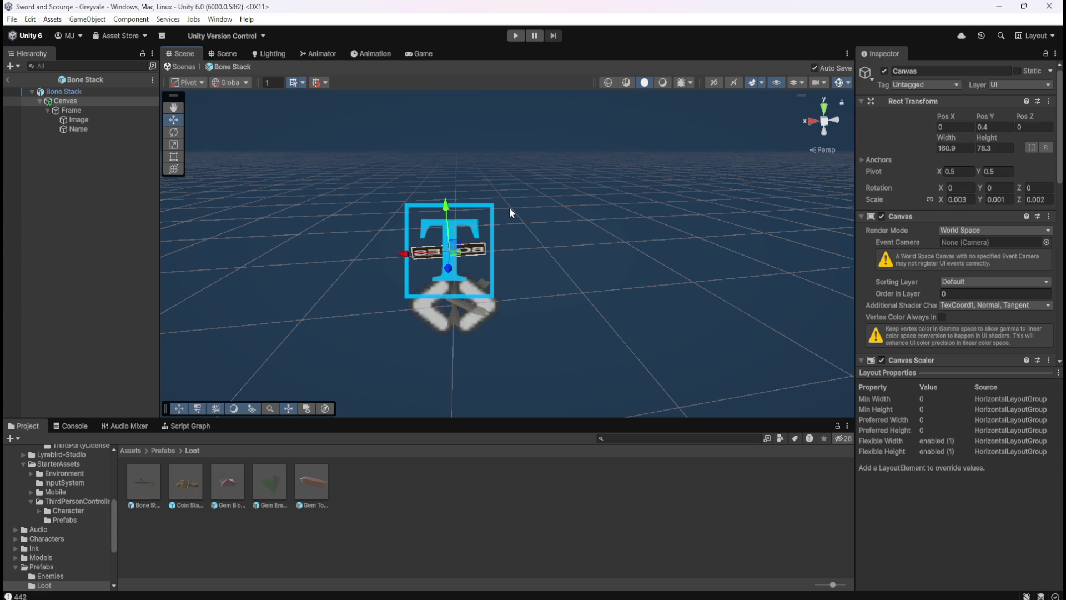
left_click(88, 94)
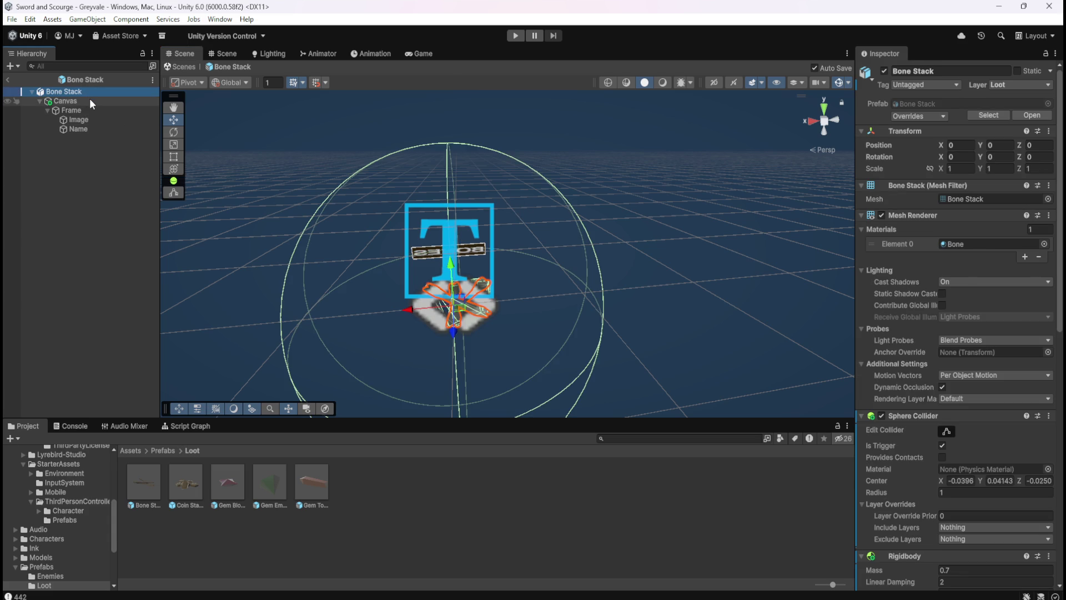
left_click(89, 98)
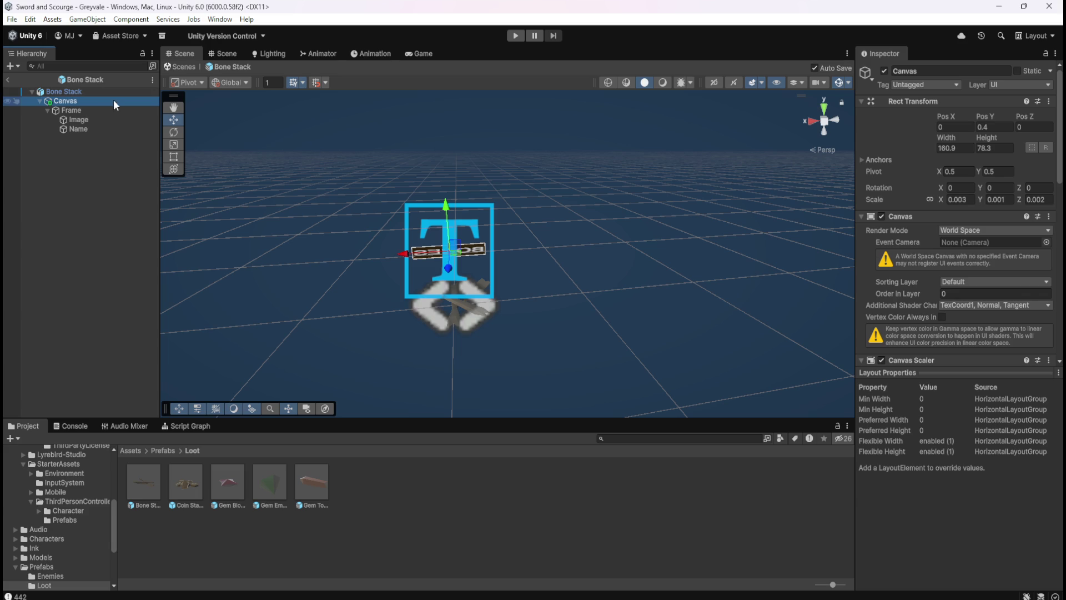
scroll(916, 290, "down", 5)
scroll(894, 275, "down", 5)
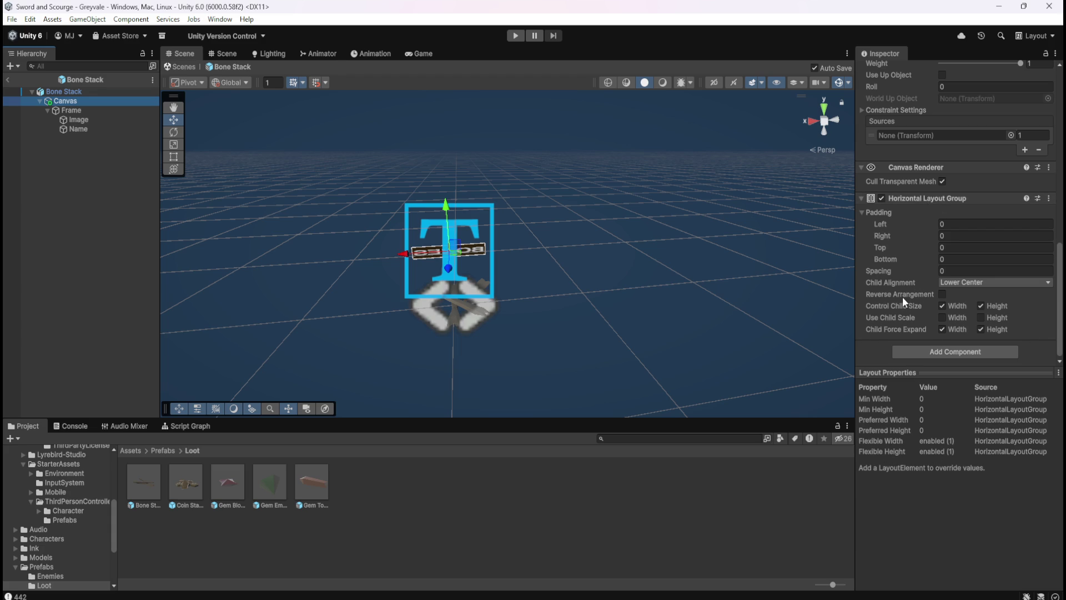
scroll(901, 296, "up", 4)
left_click(103, 112)
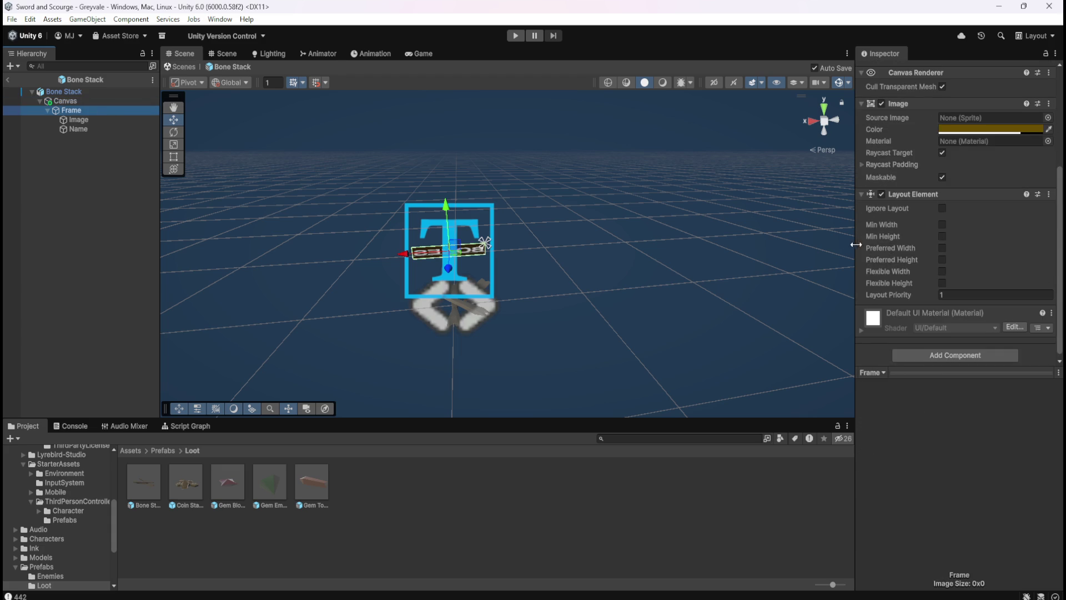
- Remove the Layout Element from Frame and the Horizontal Layout Group from Canvas
right_click(908, 189)
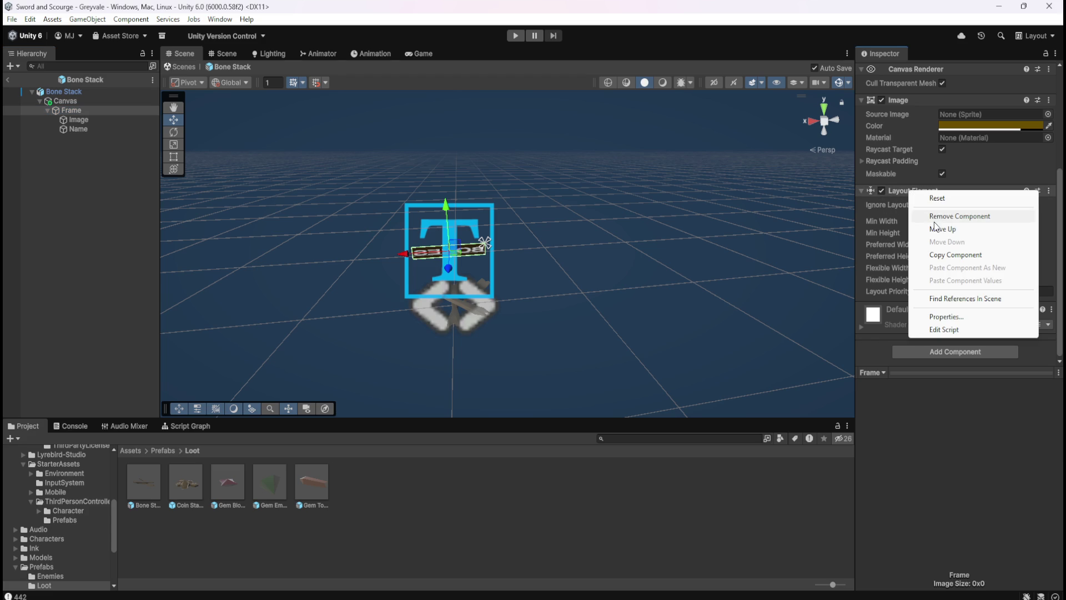
left_click(941, 216)
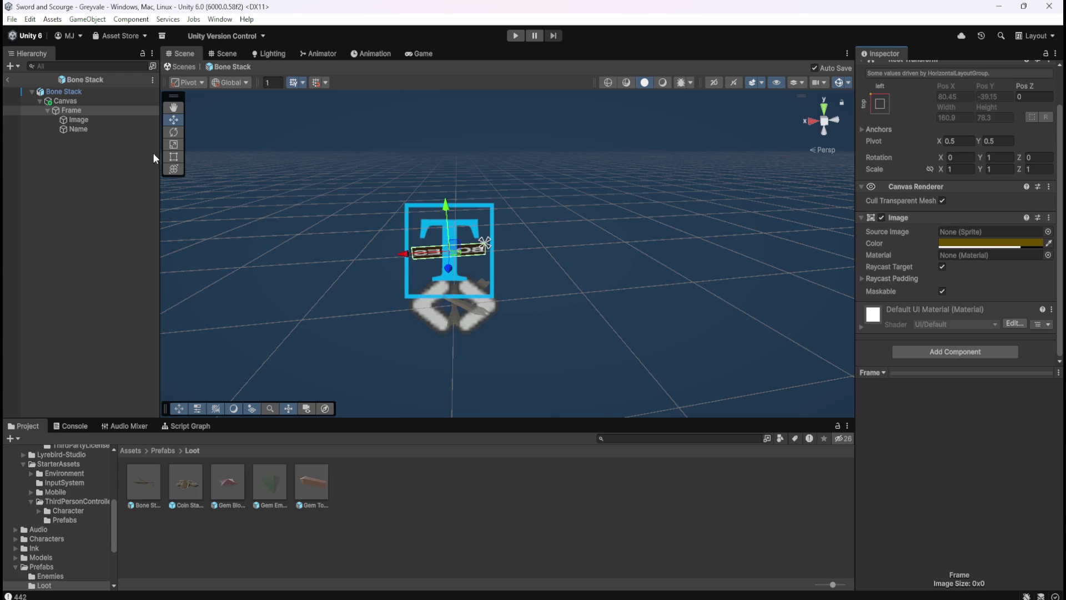
left_click(94, 102)
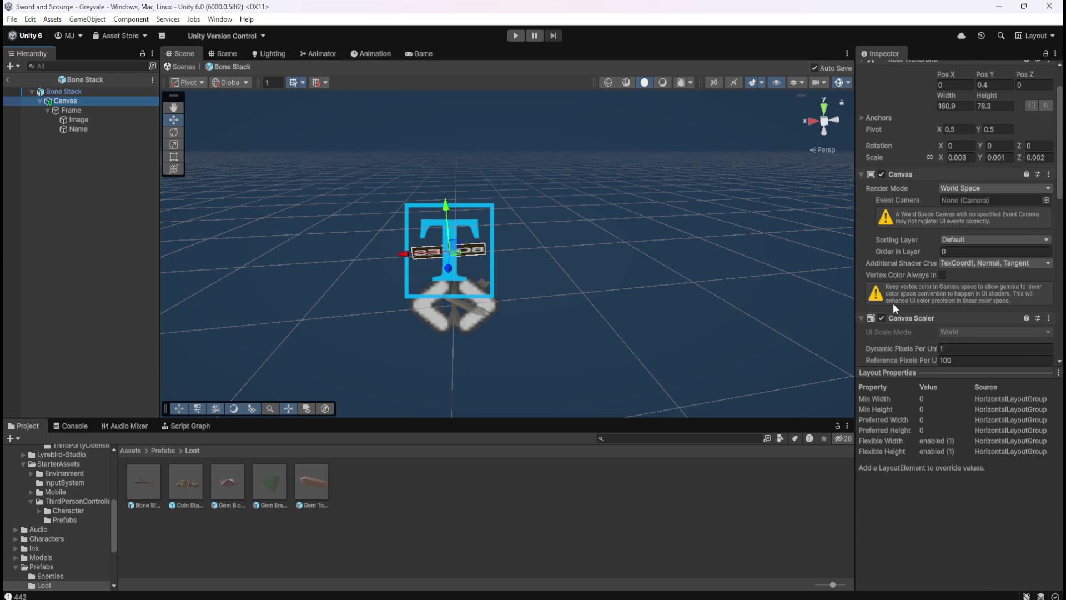
scroll(895, 302, "down", 8)
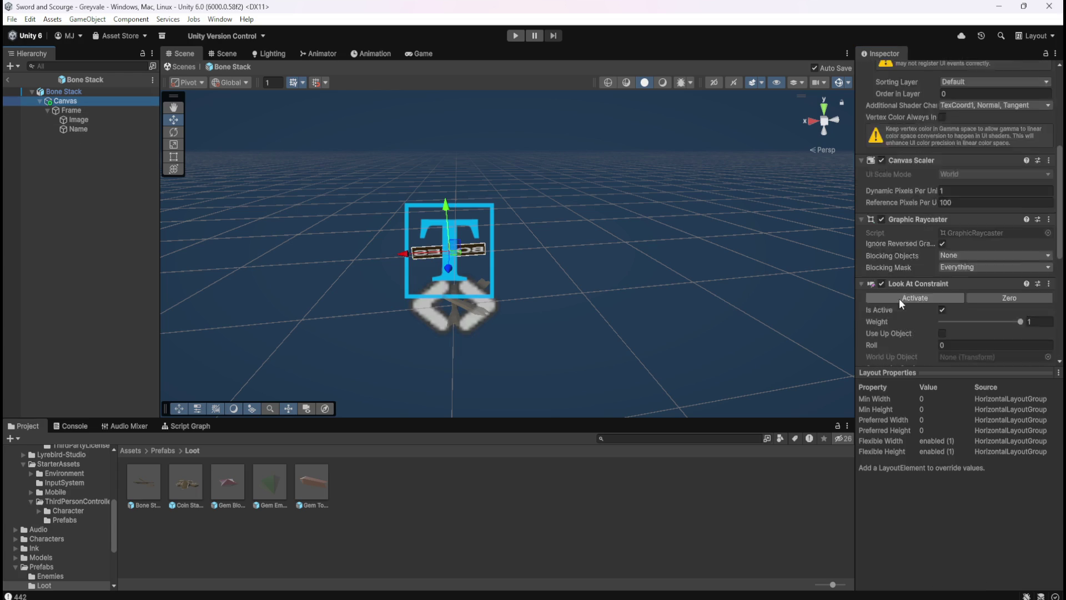
left_click(95, 104)
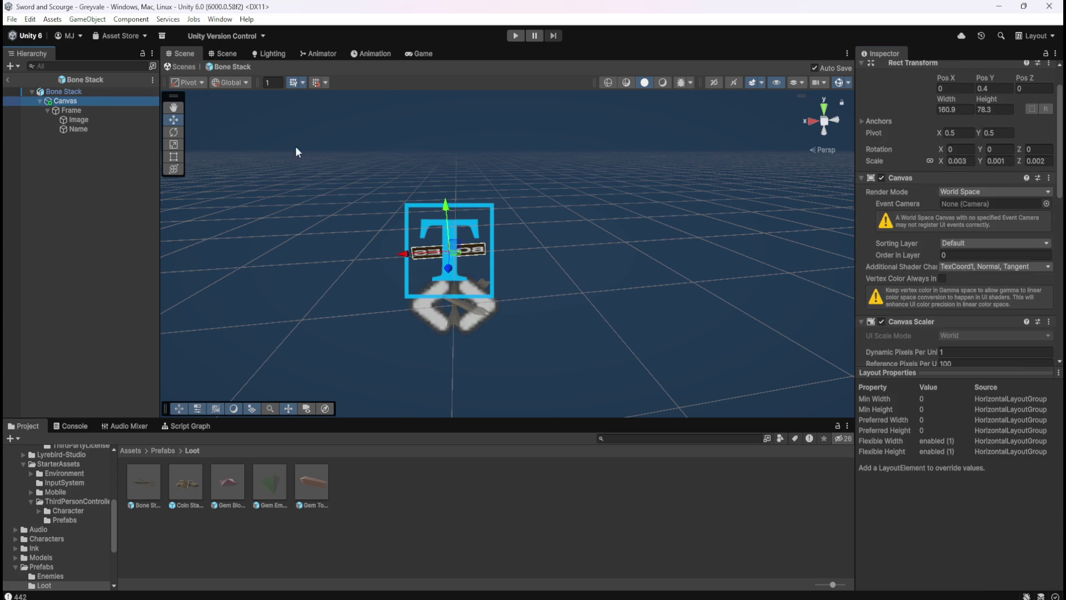
scroll(922, 276, "down", 10)
right_click(934, 200)
left_click(978, 229)
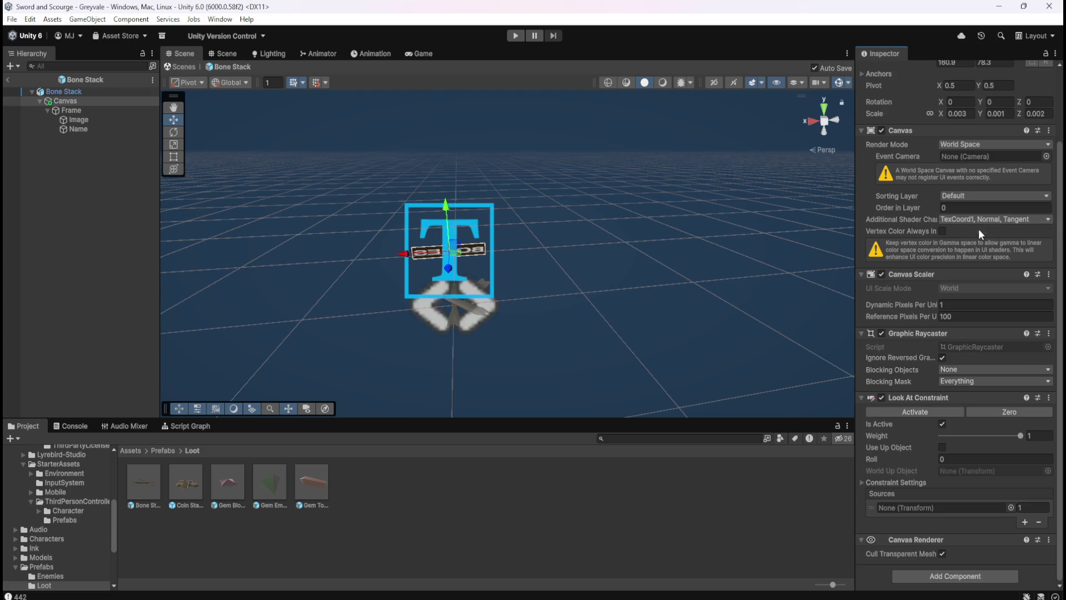
- Deactivate the Bone Stack Canvas so its label disappears
left_click(80, 109)
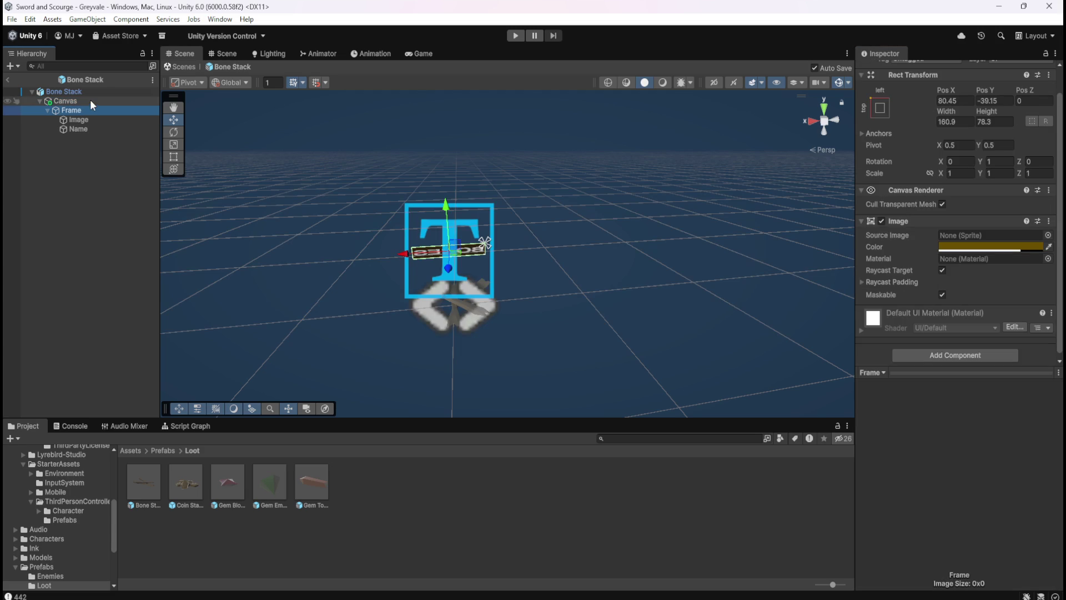
key("Up")
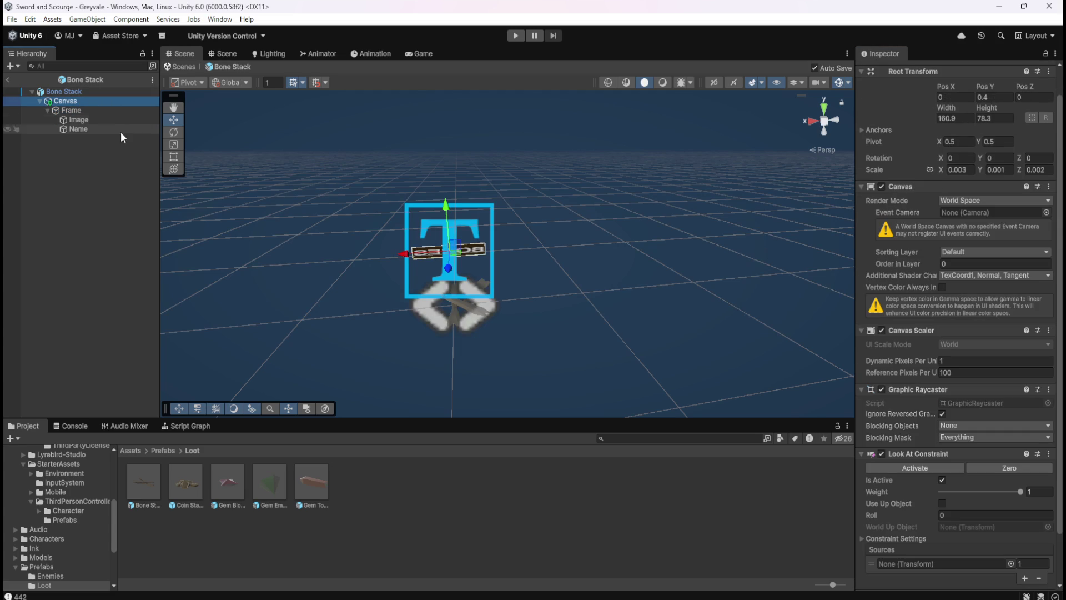
scroll(926, 124, "up", 1)
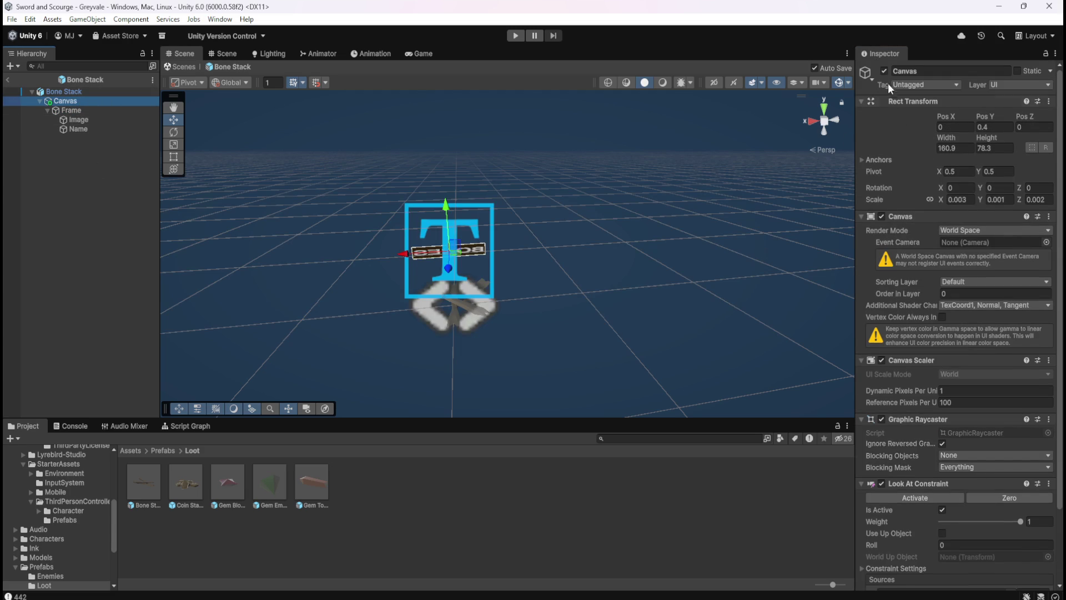
left_click(885, 71)
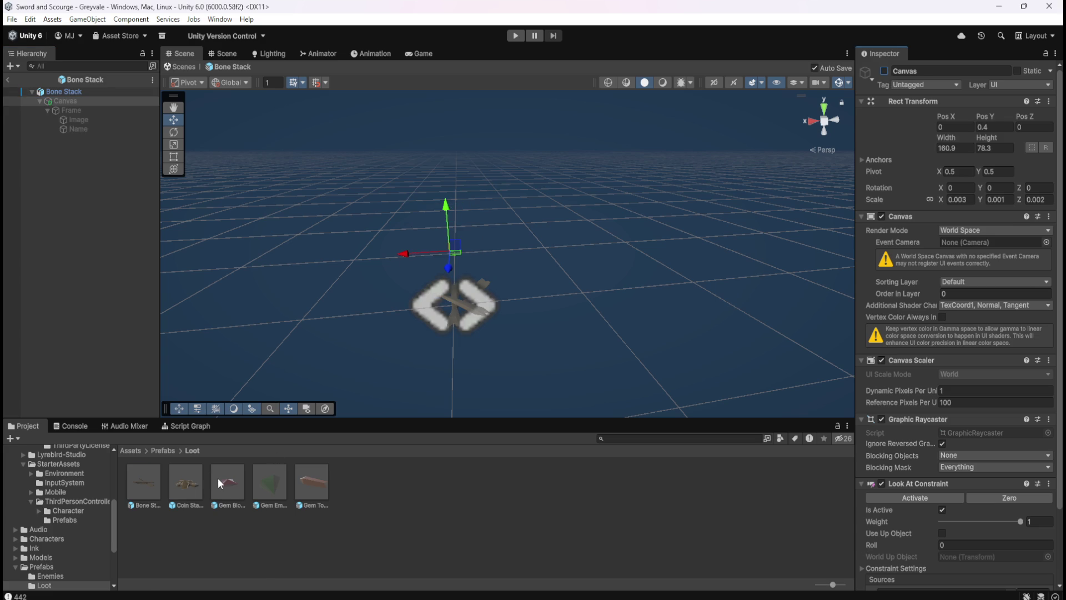
- Open the Gem Blood Ruby prefab and remove its Canvas's Horizontal Layout Group
double_click(217, 478)
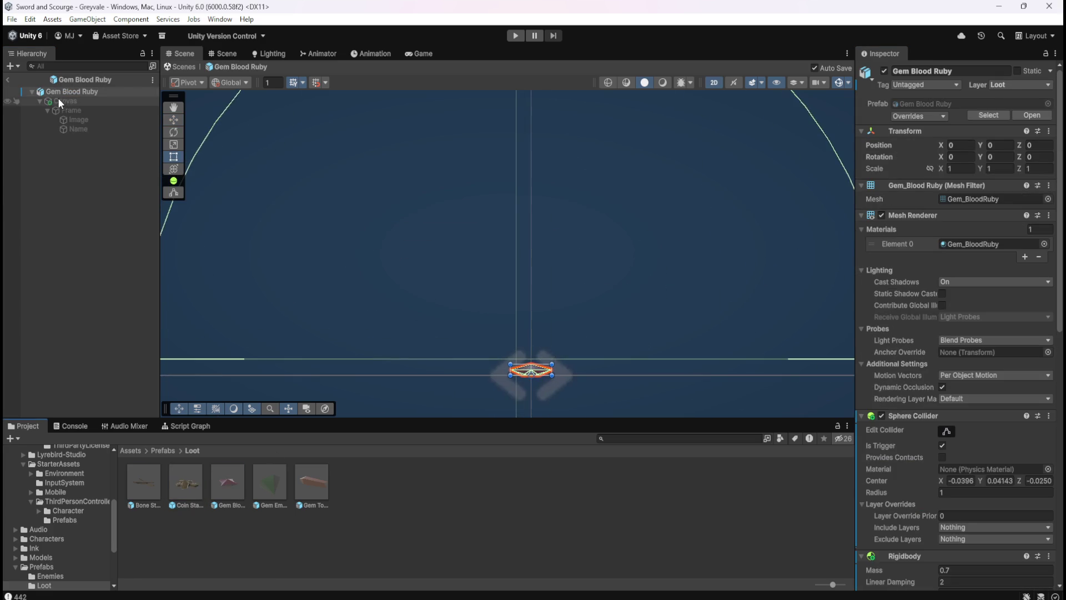
left_click(61, 101)
scroll(912, 285, "down", 10)
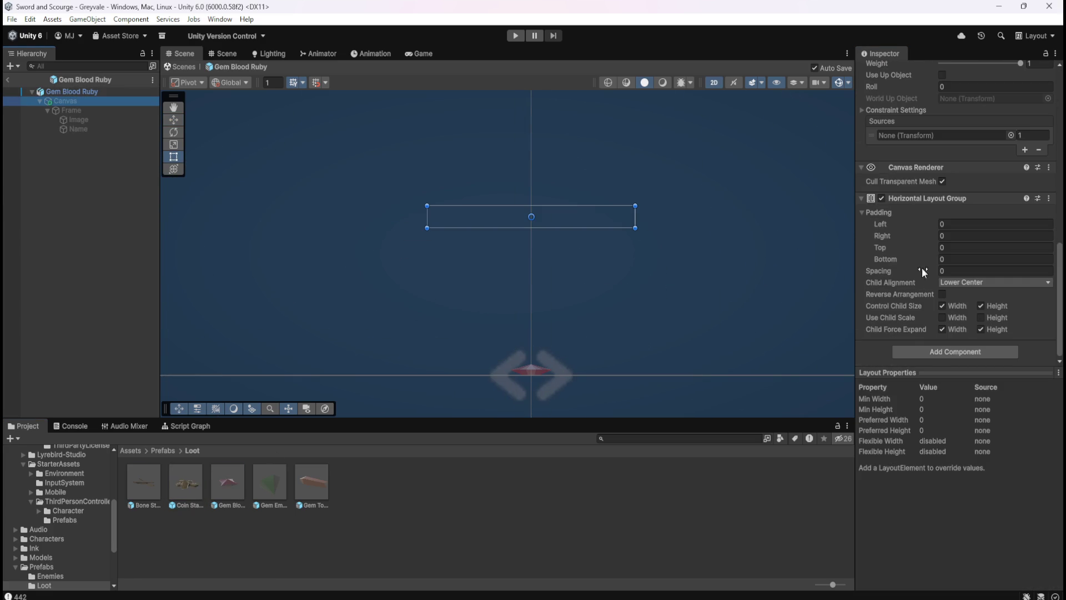
right_click(935, 199)
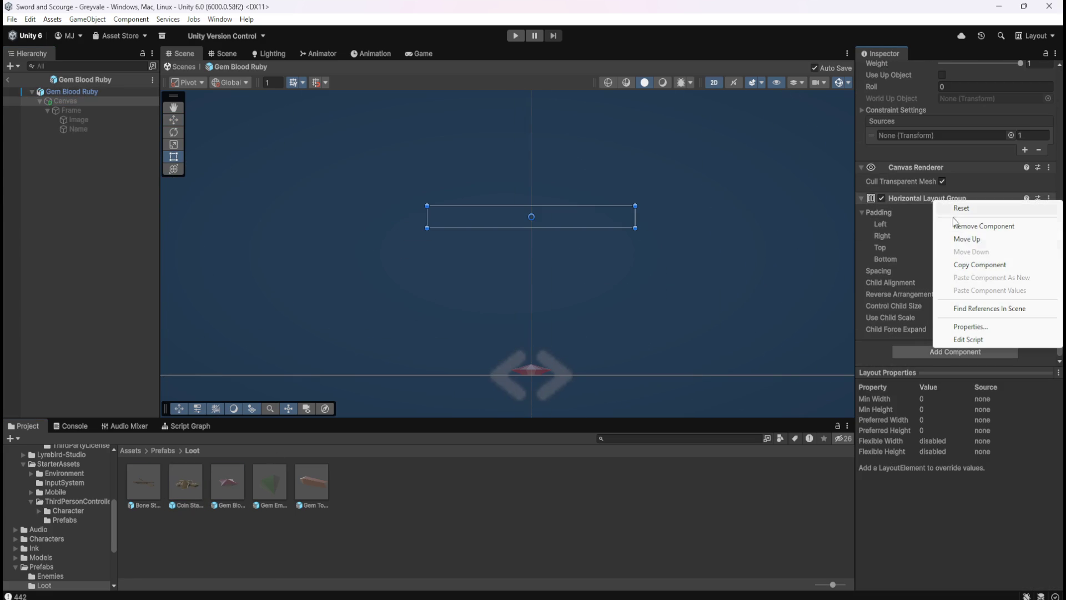
left_click(977, 231)
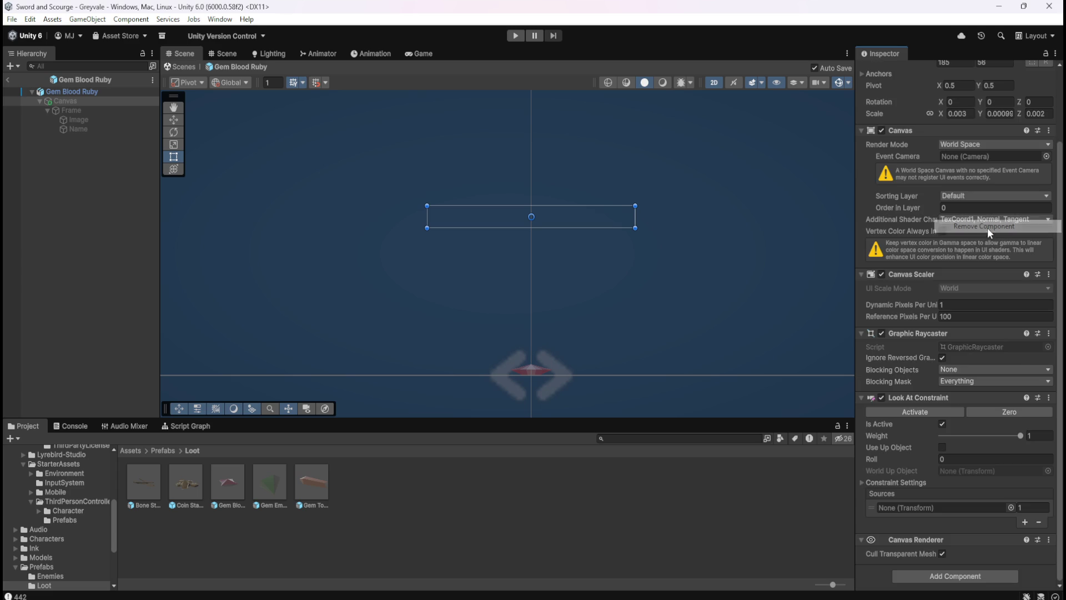
- Remove the Layout Element from Frame and check the Image and Name objects
left_click(94, 109)
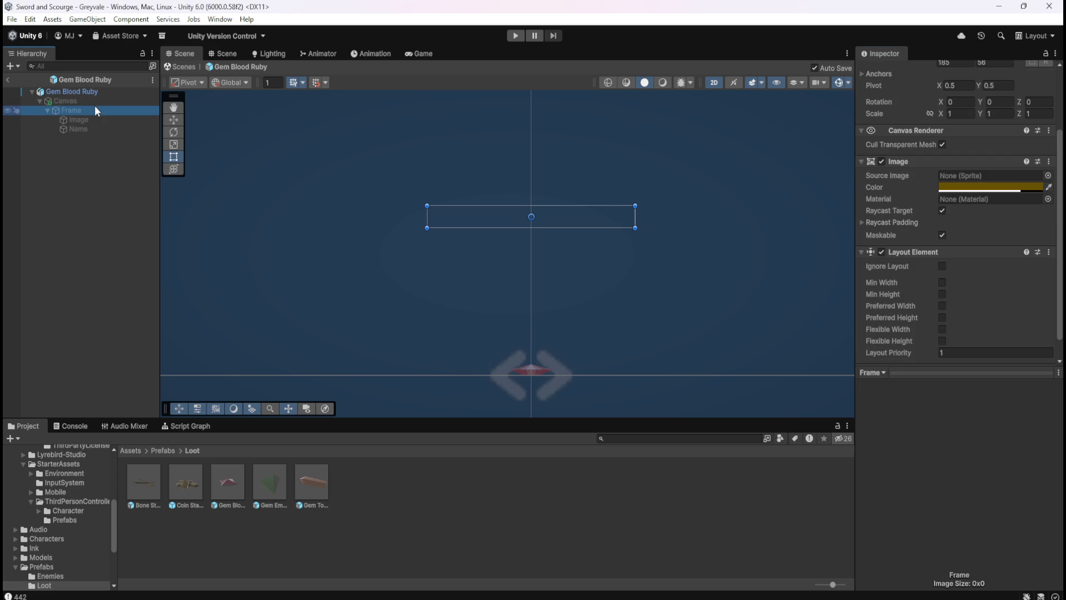
right_click(931, 254)
left_click(972, 280)
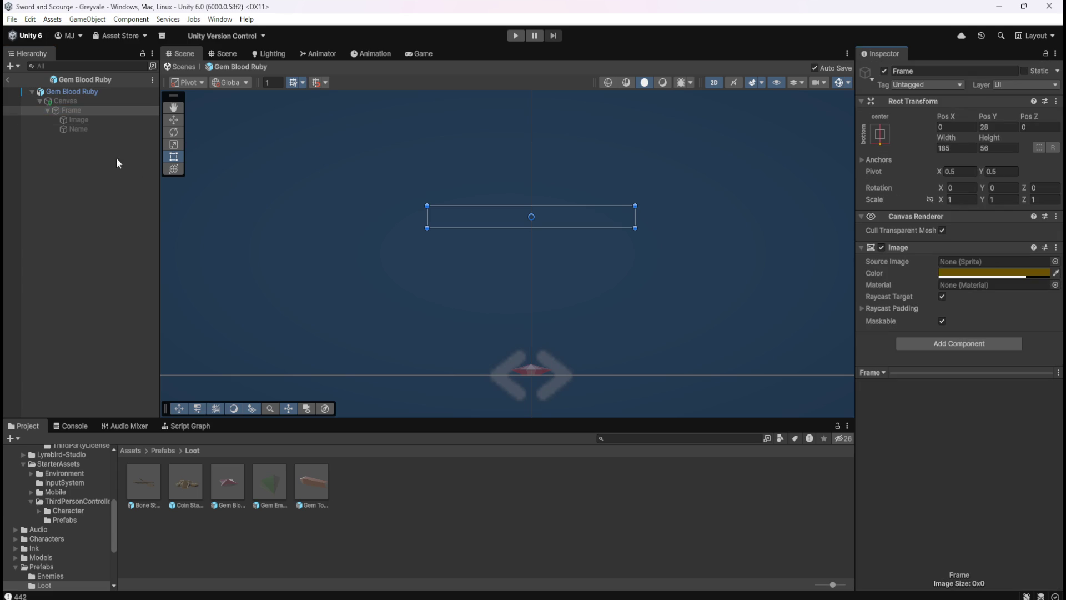
left_click(97, 121)
left_click(93, 129)
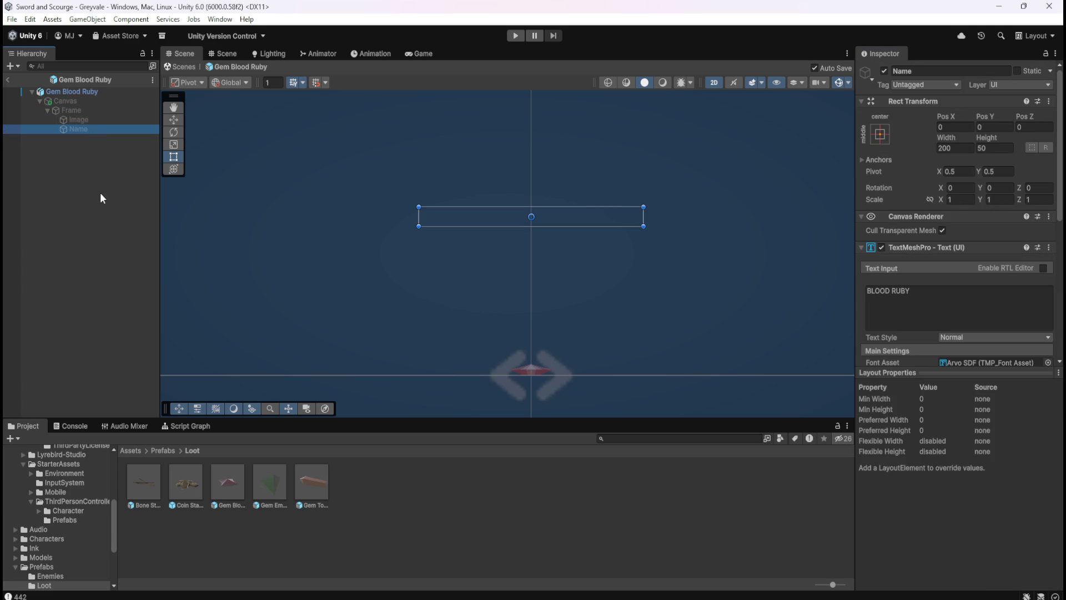
double_click(265, 485)
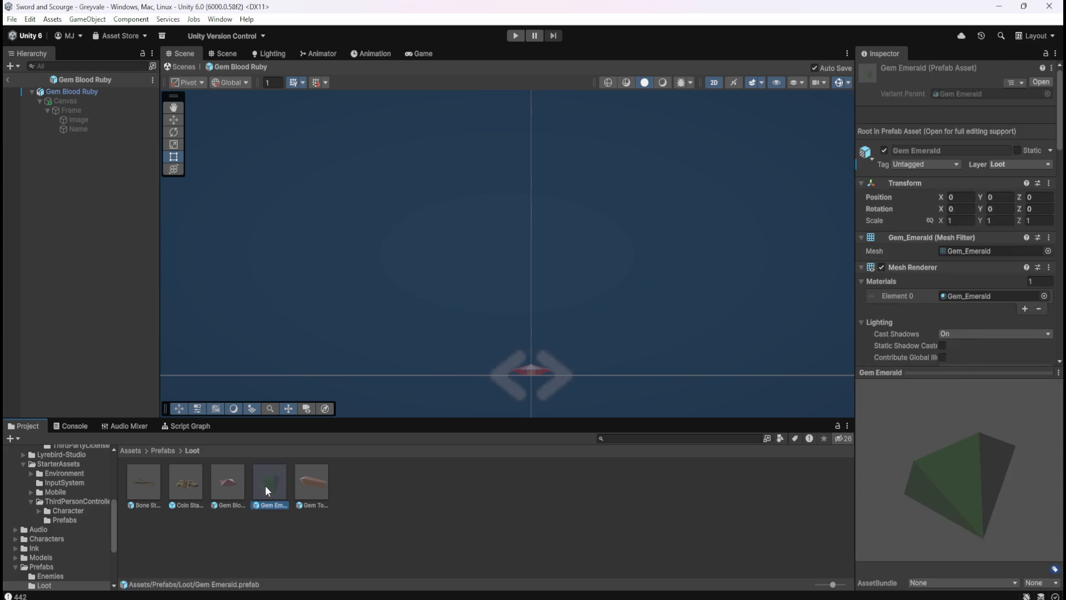
- Remove the Horizontal Layout Group from the Gem Emerald Canvas
left_click(89, 102)
scroll(917, 305, "down", 3)
scroll(917, 305, "down", 5)
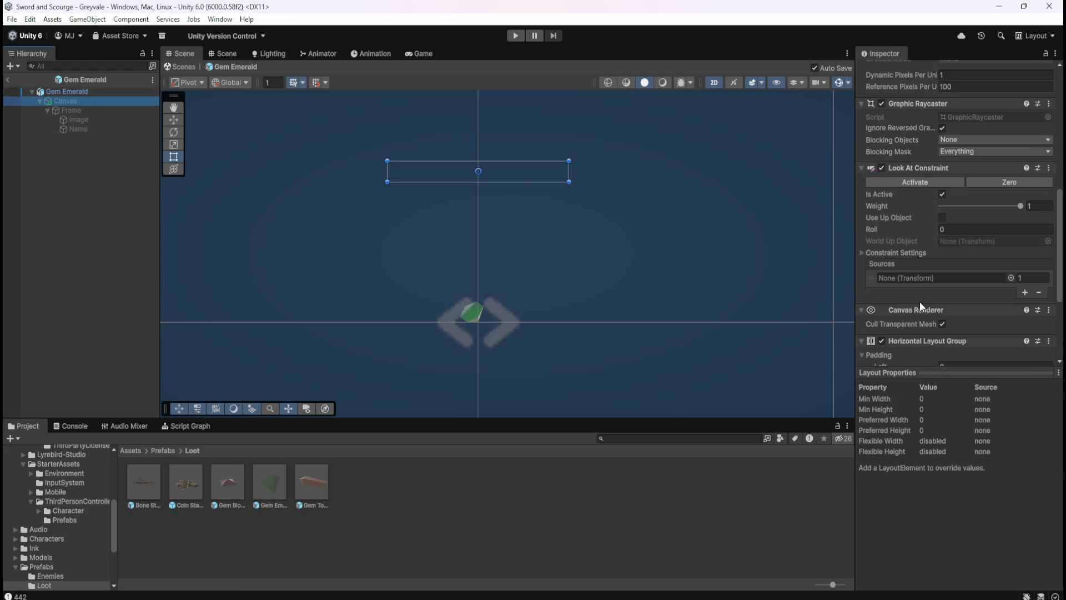
right_click(920, 216)
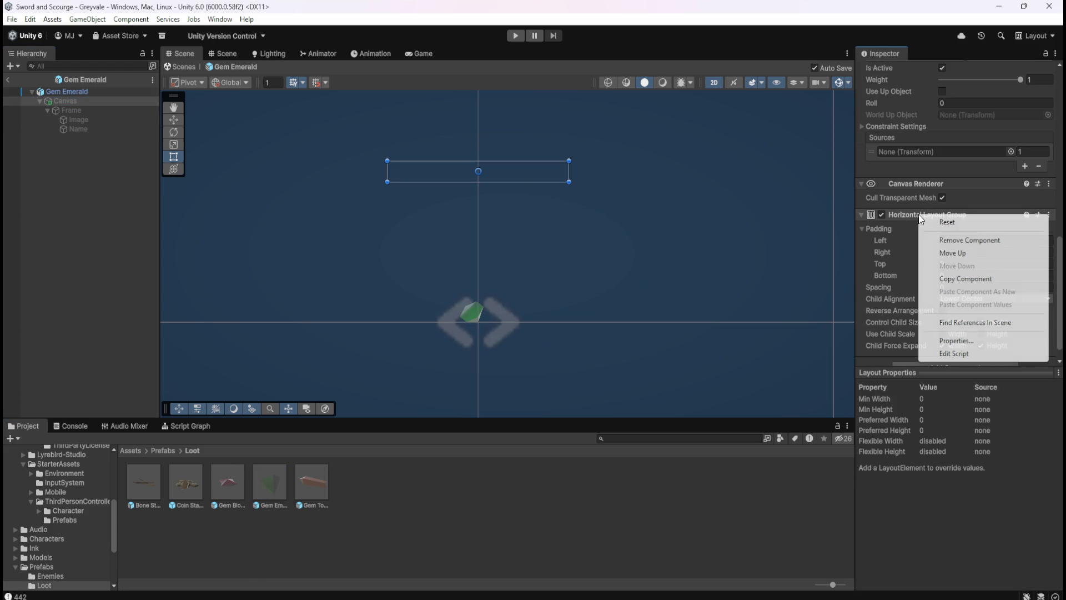
left_click(957, 240)
- Remove Frame's Layout Element and verify the remaining Canvas and Frame components
left_click(78, 111)
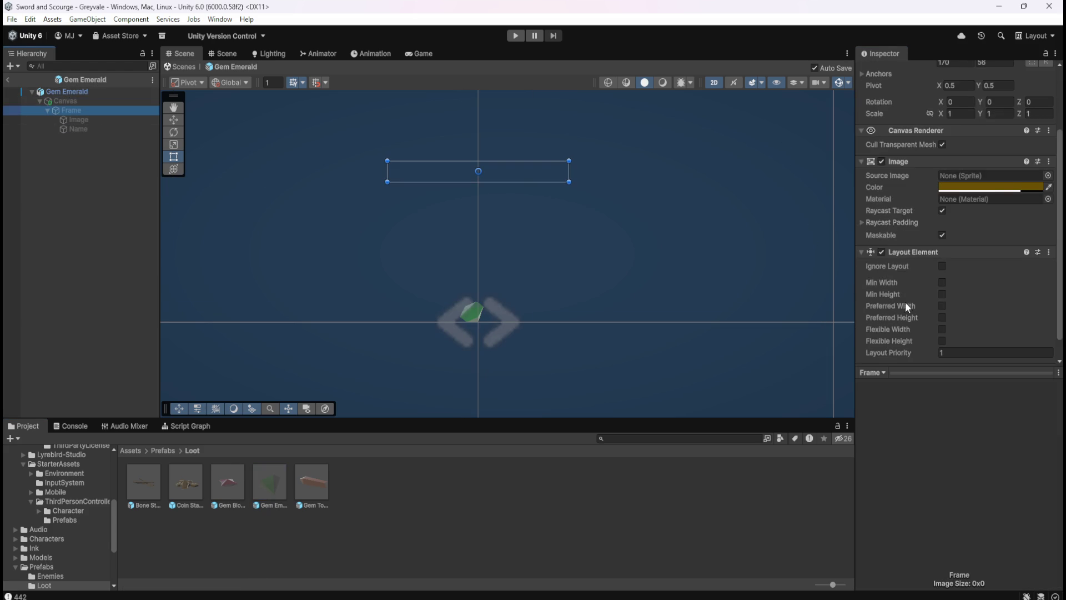
scroll(900, 302, "down", 2)
right_click(925, 229)
left_click(956, 253)
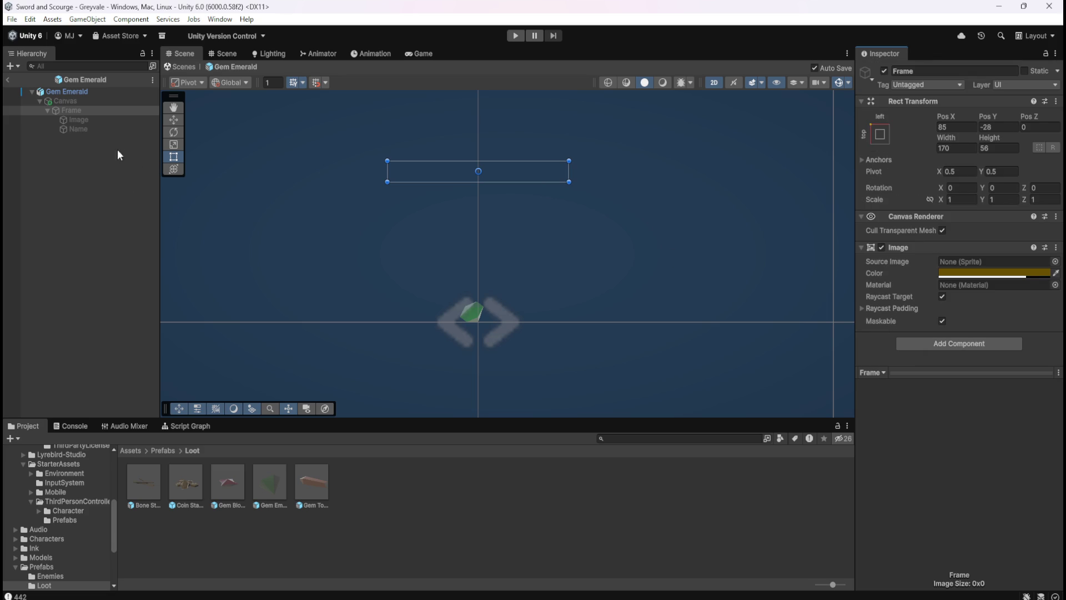
left_click(93, 100)
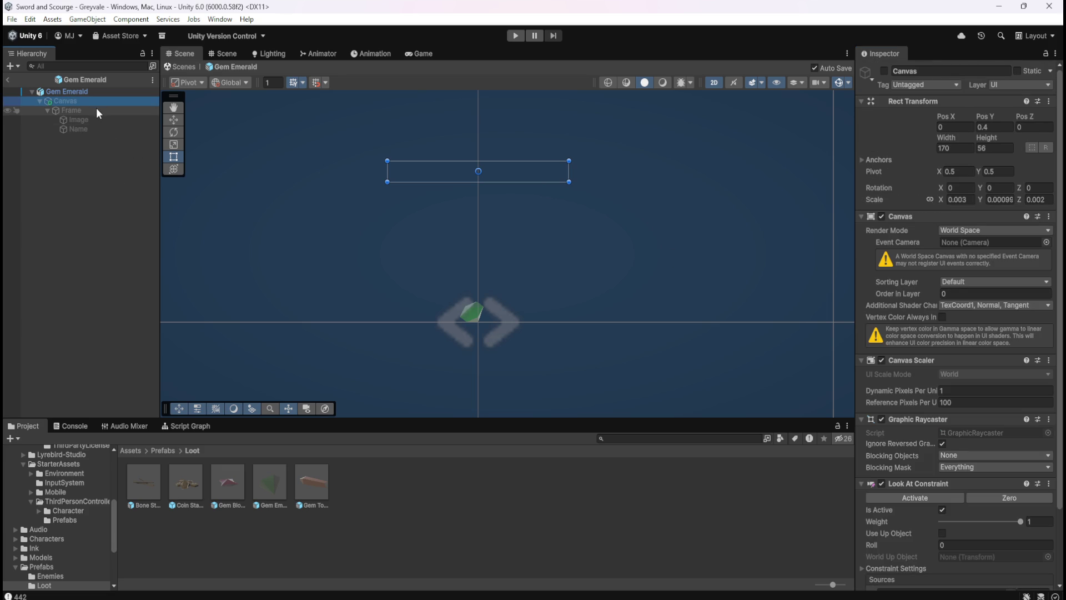
left_click(95, 109)
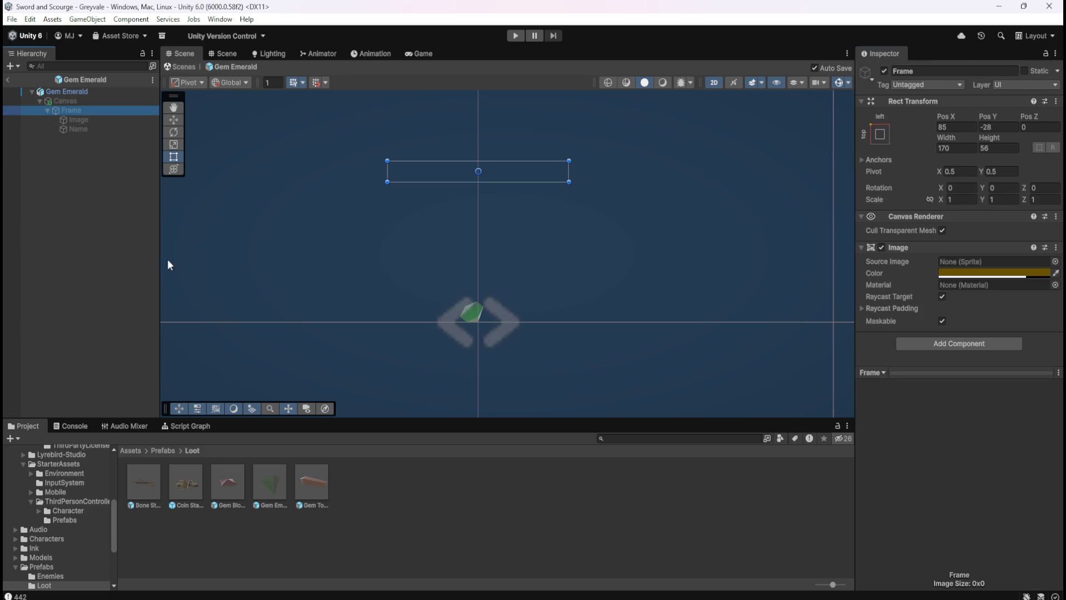
- In Gem Topaz, remove the Canvas's Horizontal Layout Group and Frame's Layout Element
double_click(307, 491)
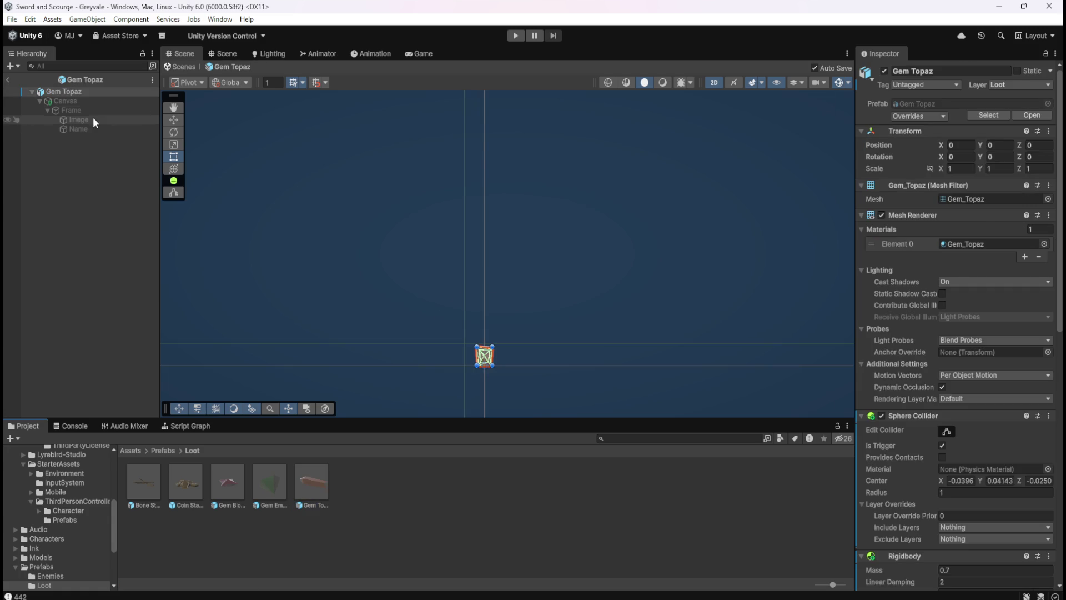
left_click(99, 101)
scroll(948, 298, "down", 3)
scroll(949, 300, "down", 10)
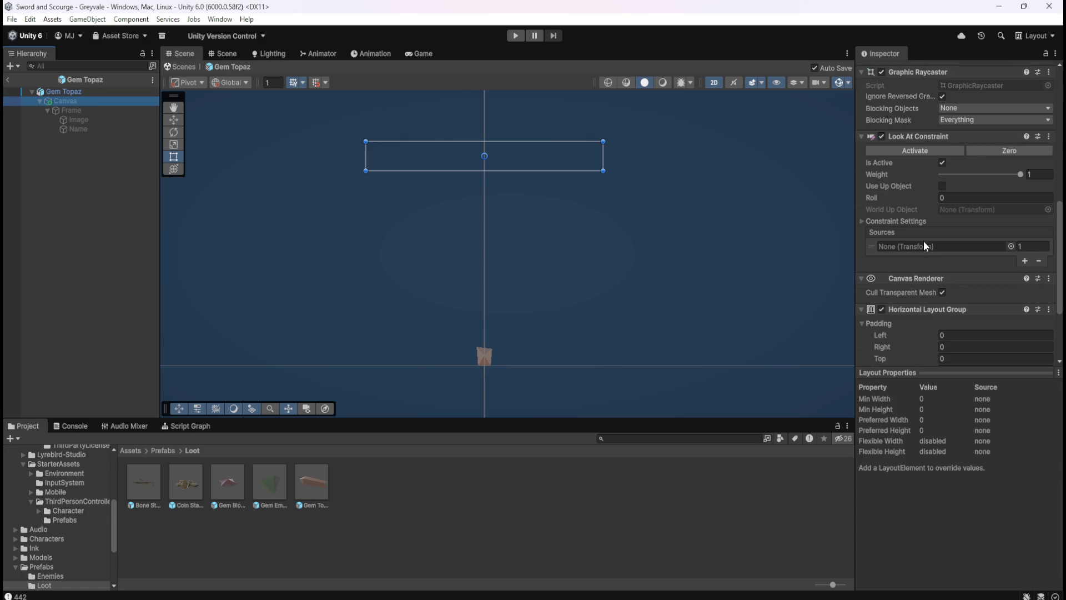
right_click(931, 216)
left_click(969, 242)
left_click(71, 110)
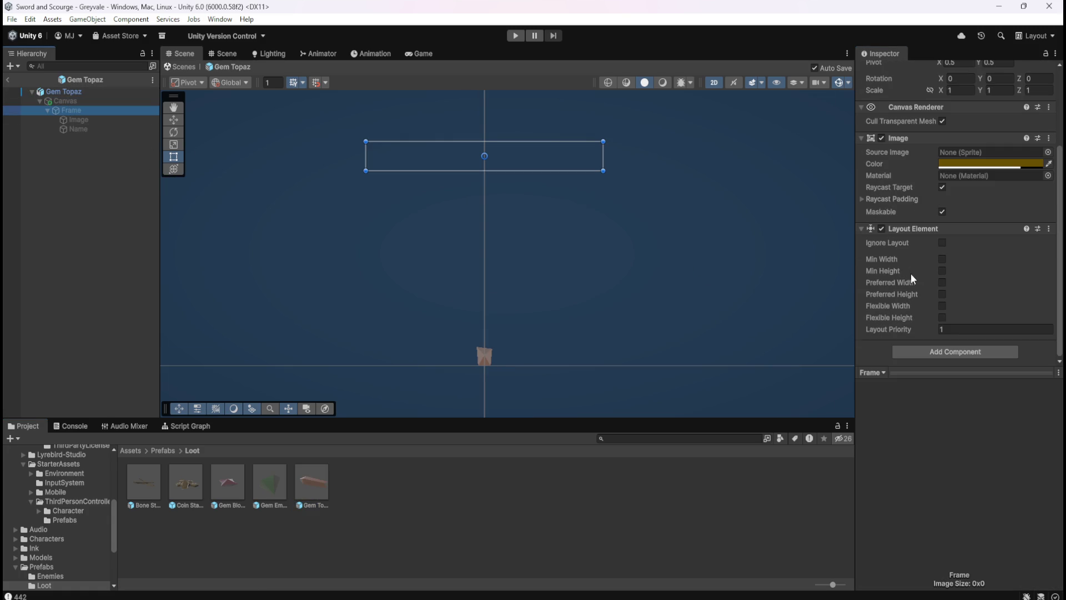
right_click(930, 232)
left_click(978, 258)
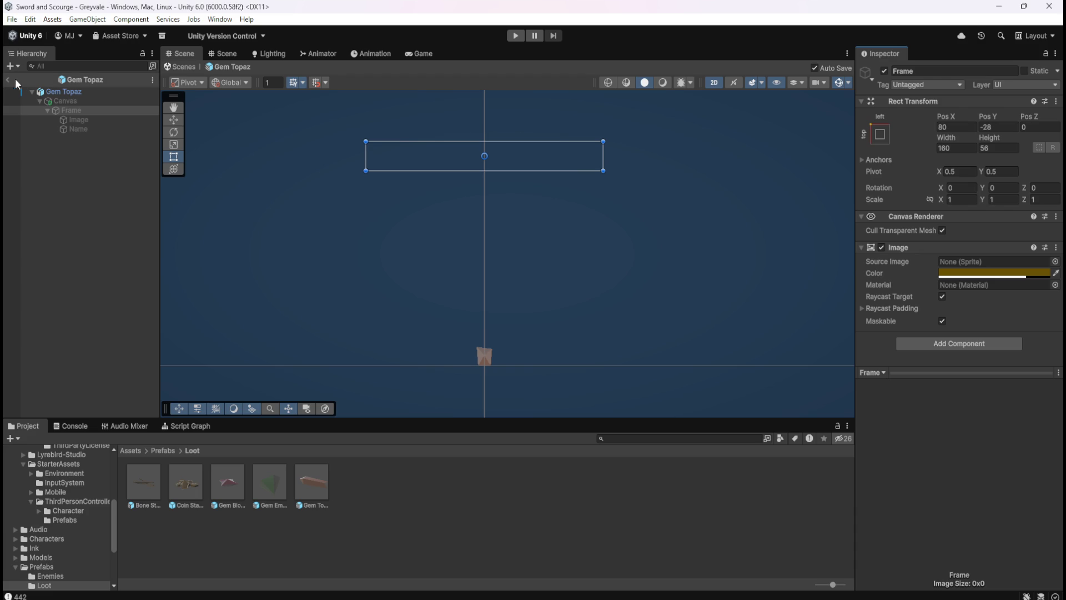
- Browse the other Loot prefabs, then exit Prefab Mode back to the Greyvale scene
double_click(154, 474)
double_click(230, 481)
double_click(267, 484)
double_click(308, 485)
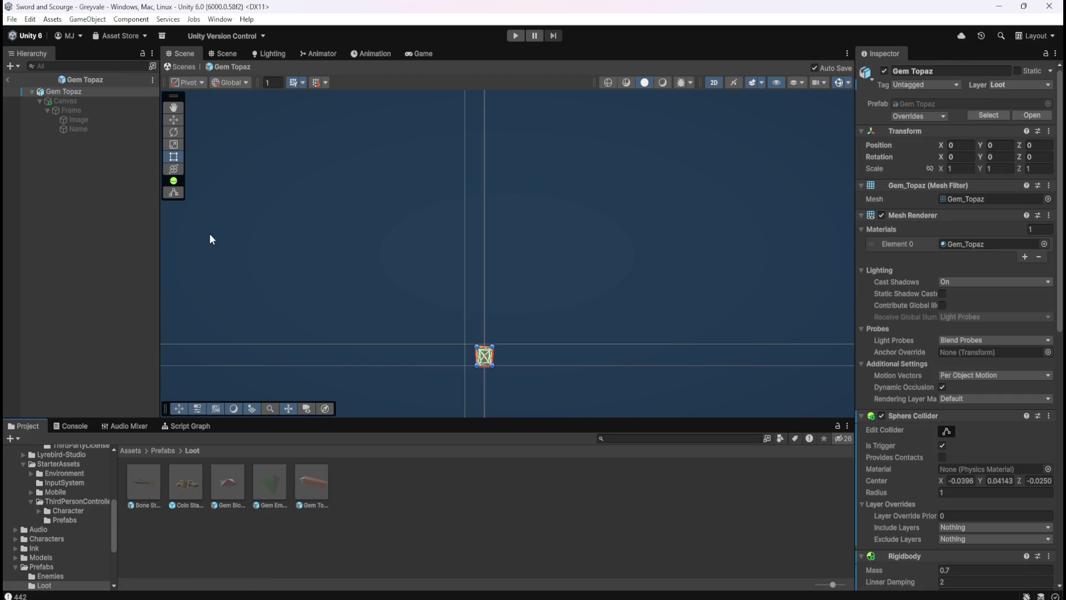
left_click(8, 80)
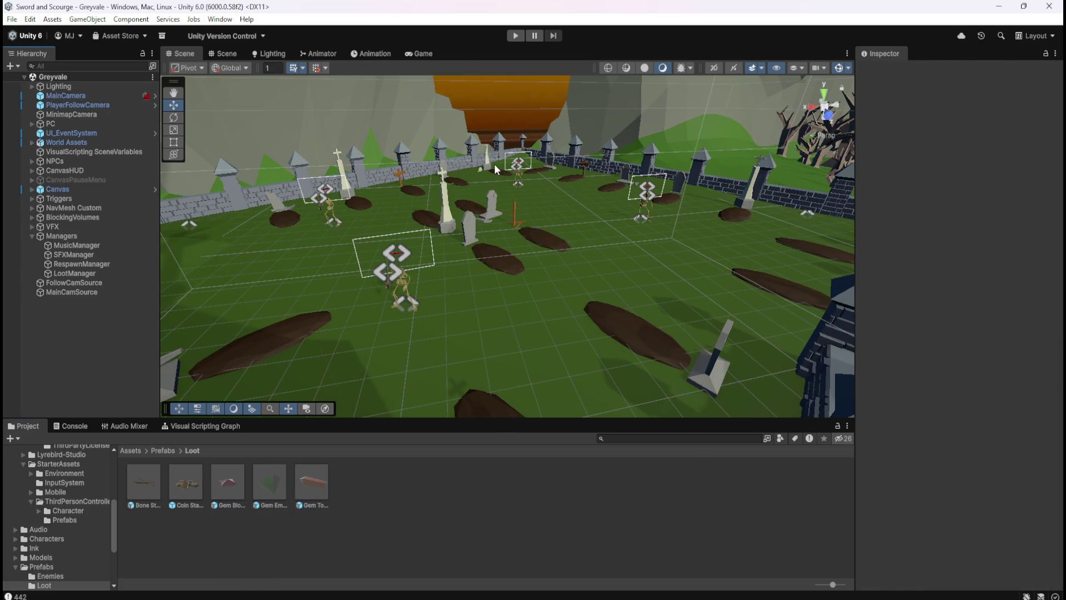
- Start a play-test and run the hero through the village into the graveyard
left_click(508, 37)
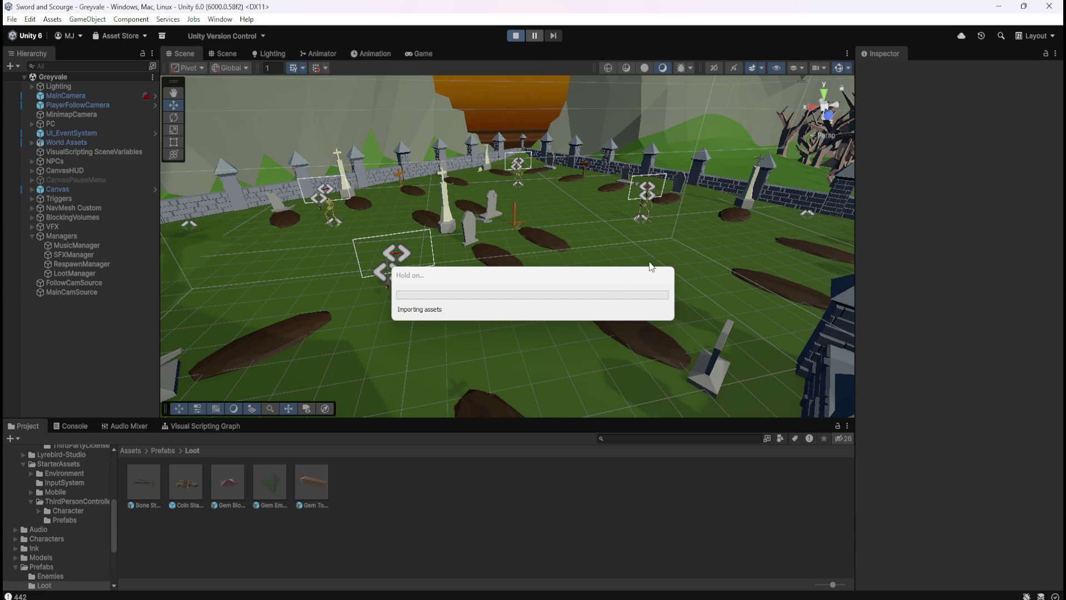
key("w")
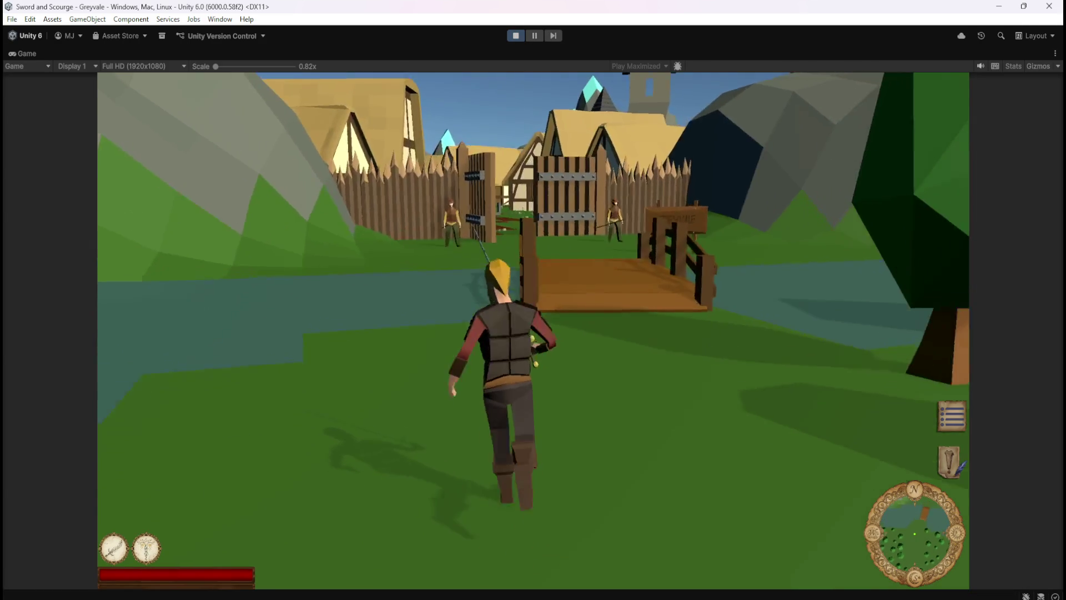
key("w")
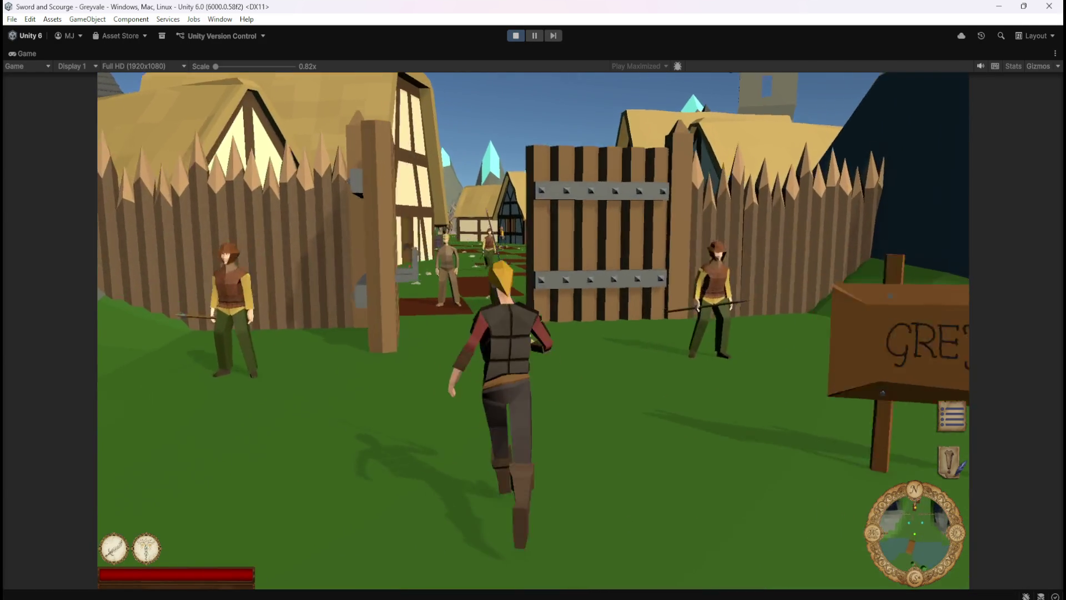
key("w")
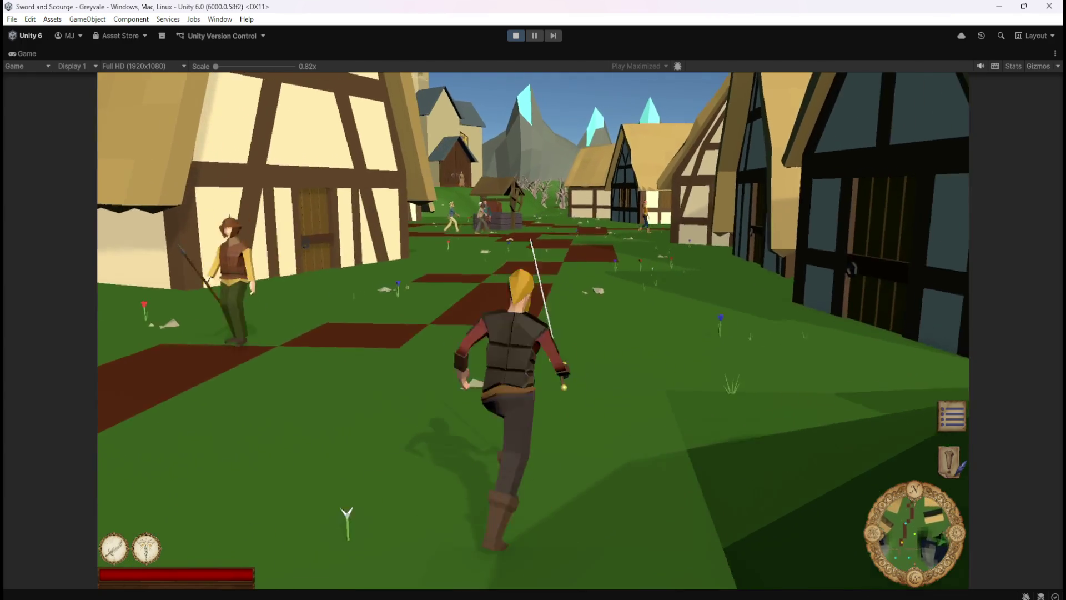
key("w")
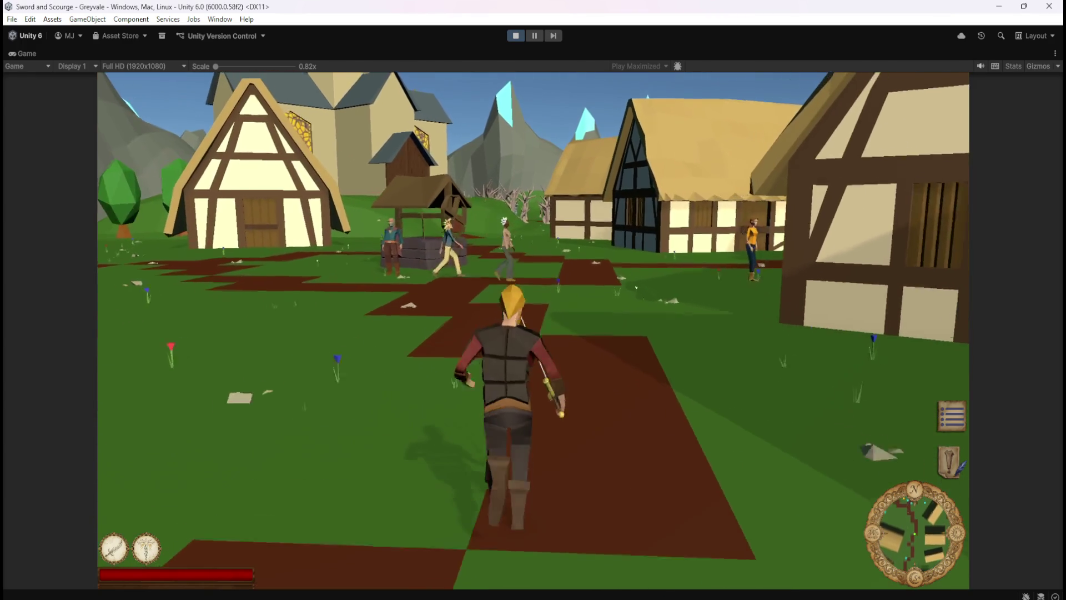
key("w")
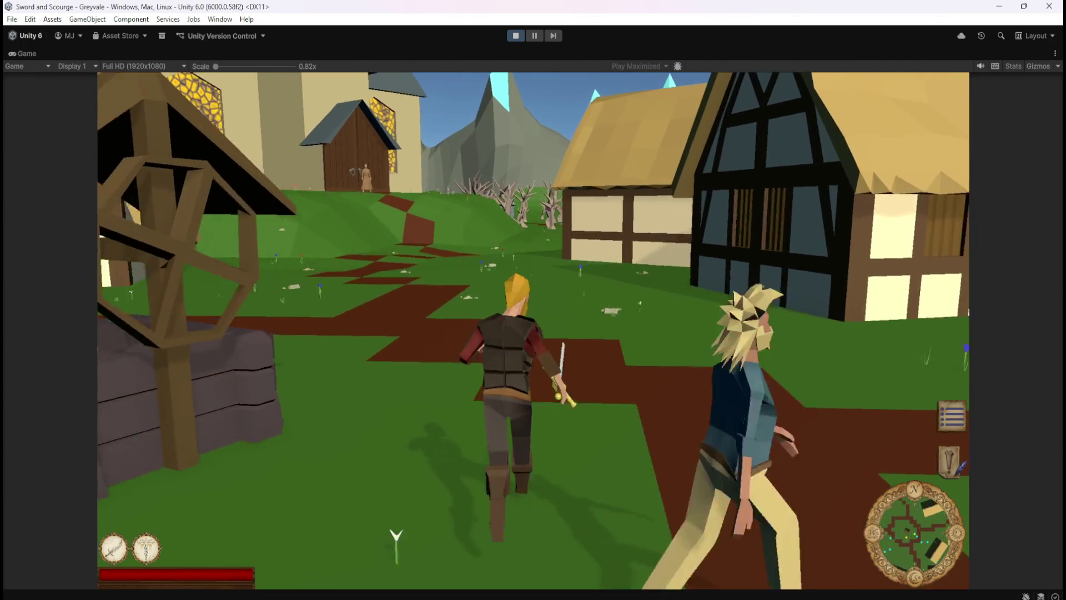
key("w")
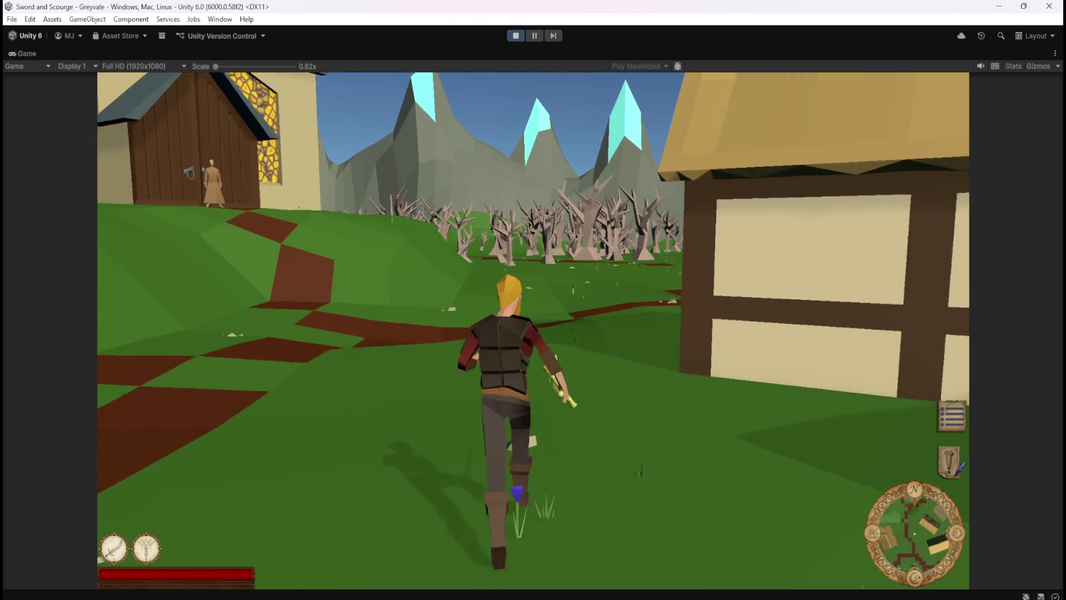
key("w")
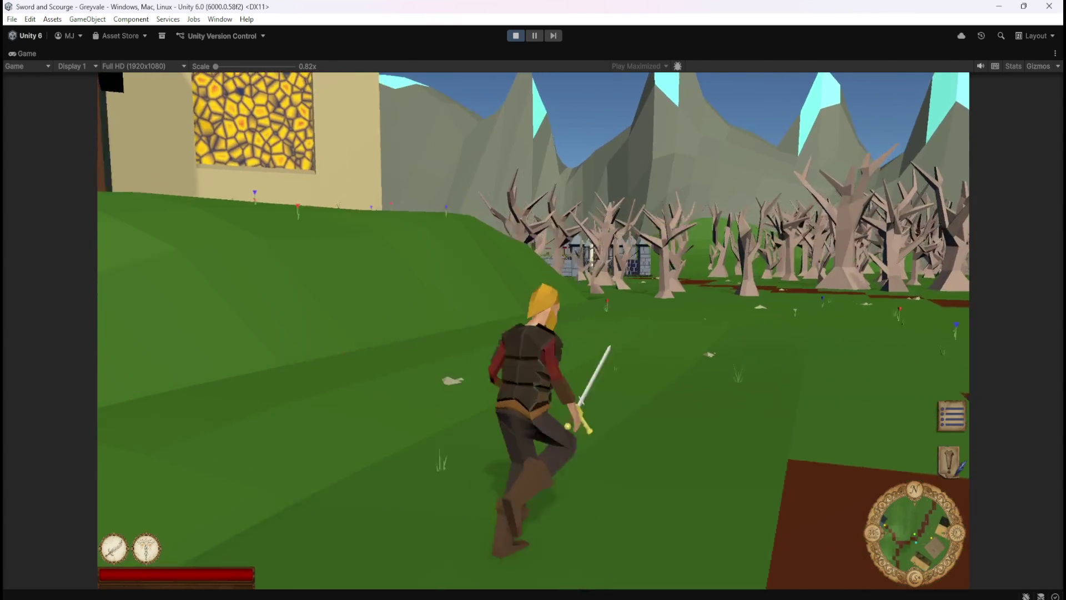
key("w")
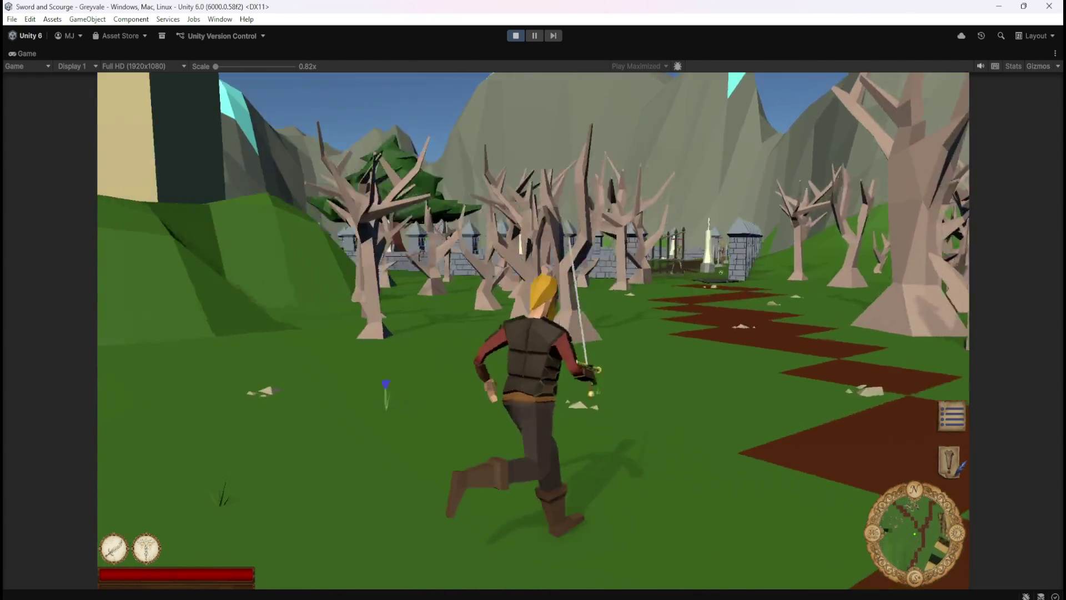
key("w")
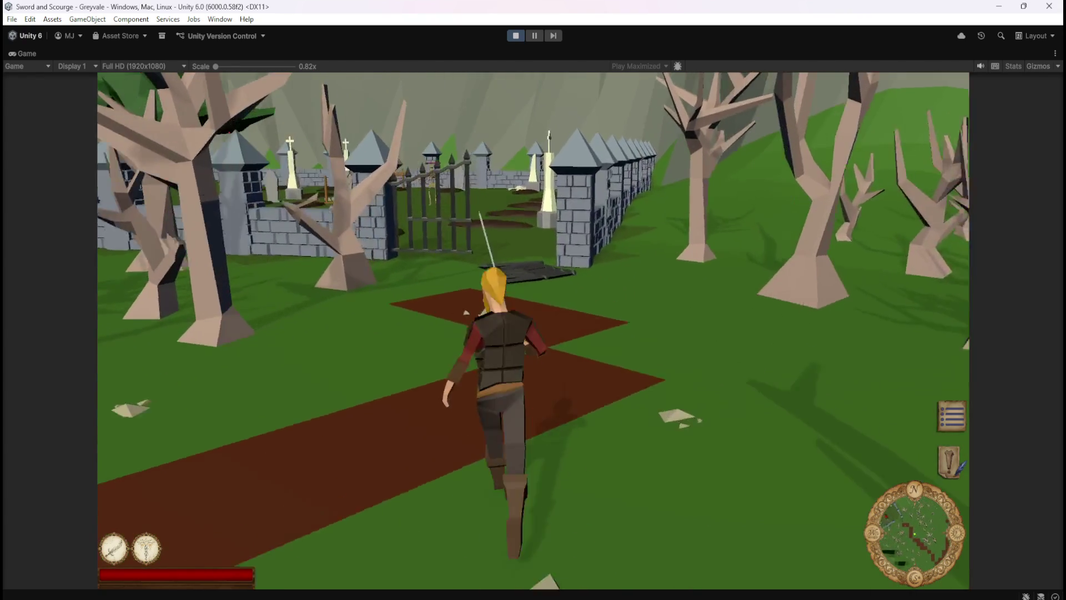
key("w")
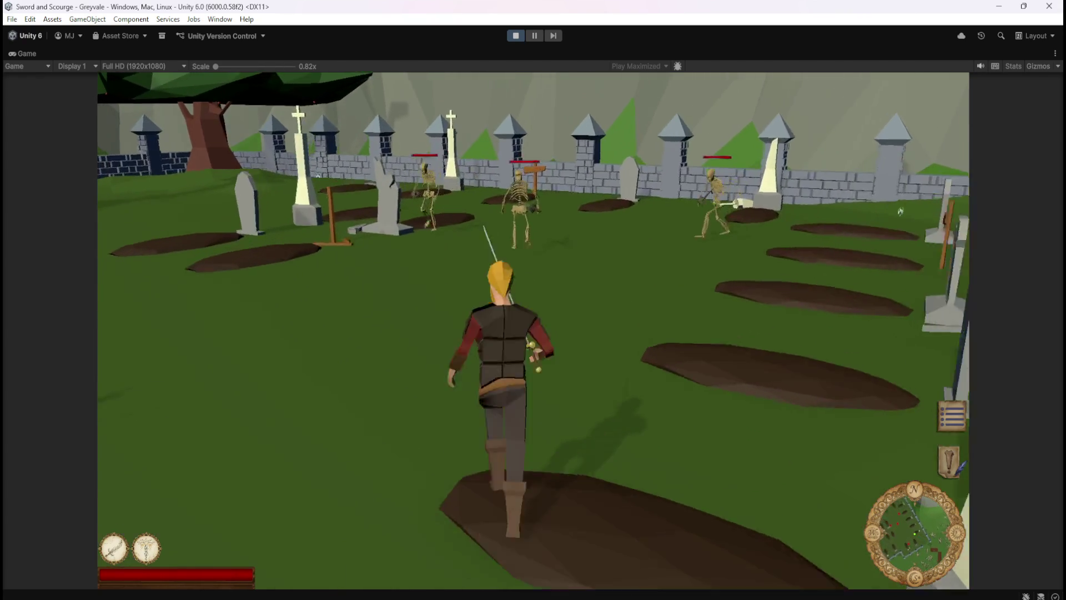
- Attack the skeletons until they drop loot, then pause and stop the play-test
key("1")
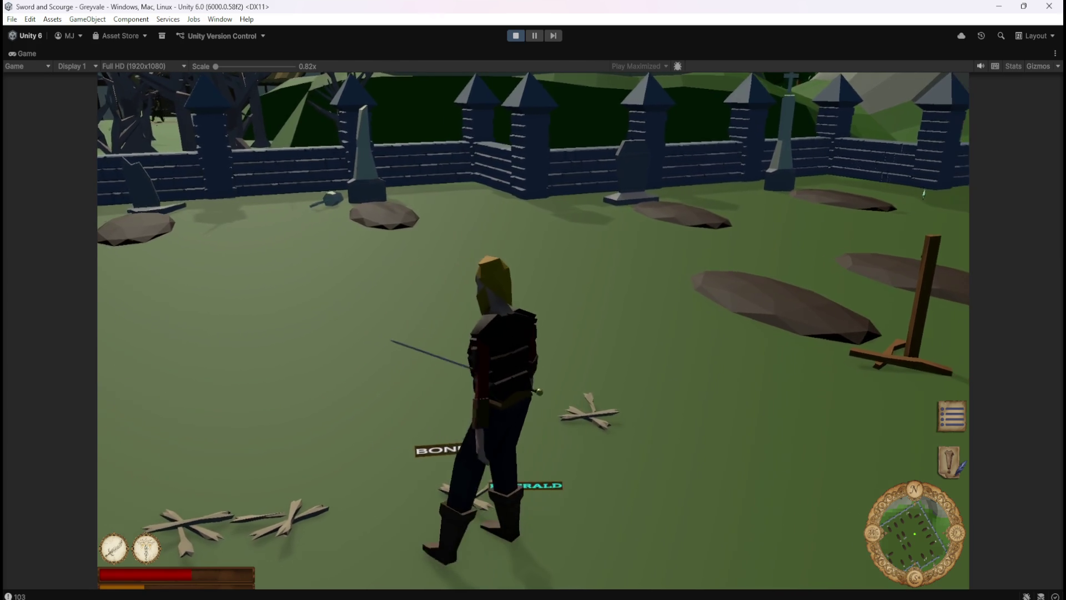
key("Escape")
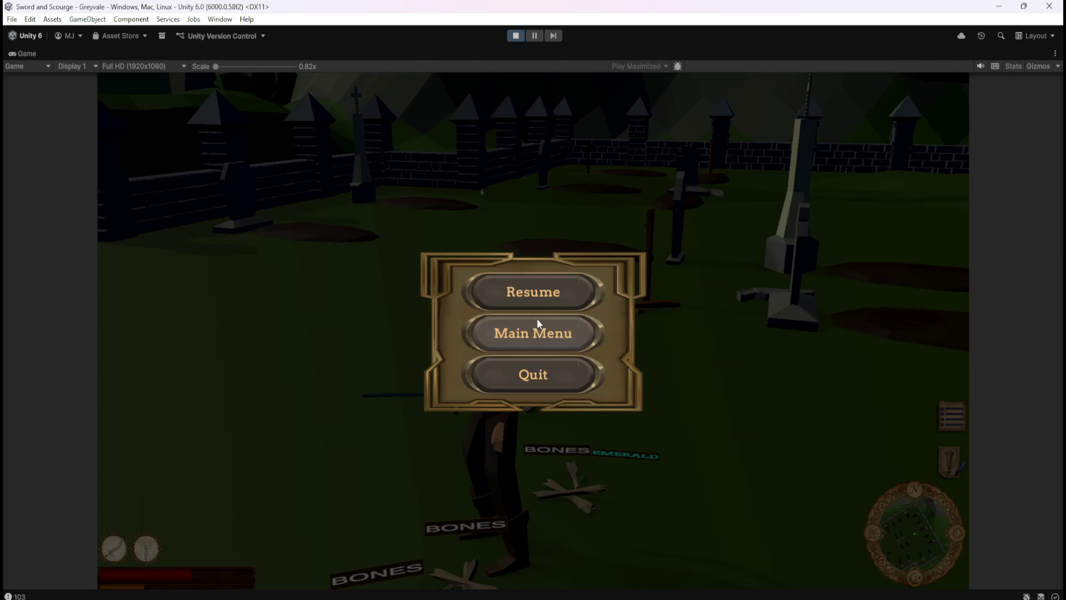
left_click(516, 36)
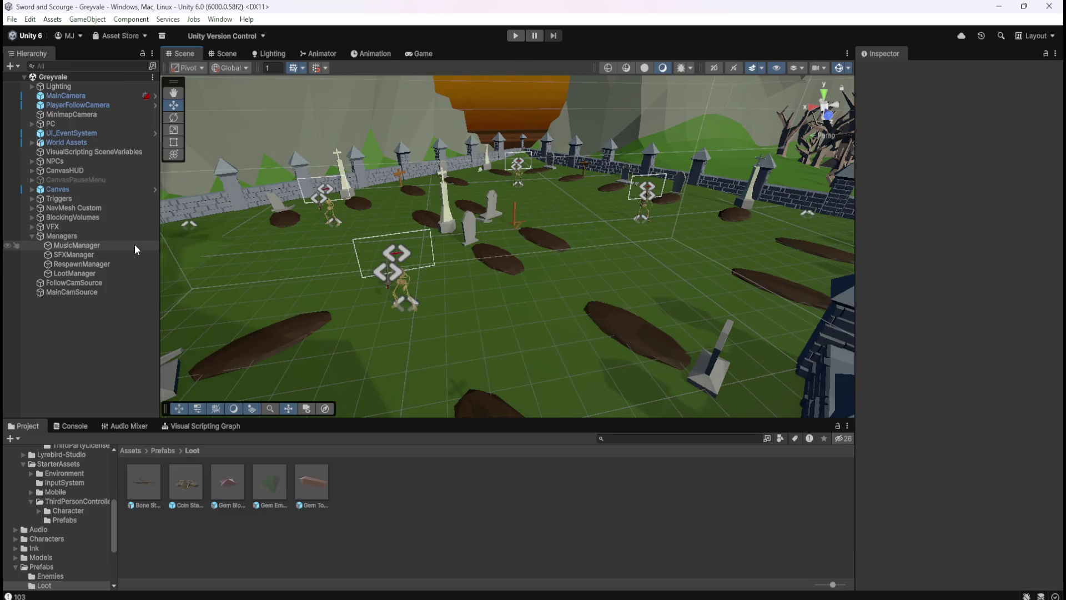
- Open the Gem Emerald prefab and enable its Canvas so the EMERALD label shows
left_click(278, 479)
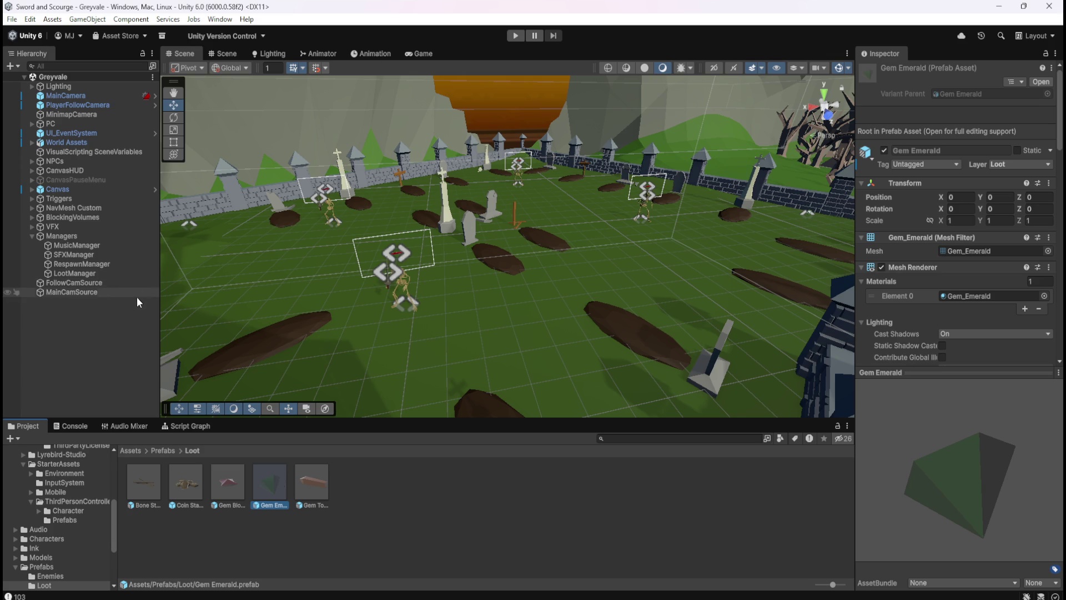
double_click(265, 486)
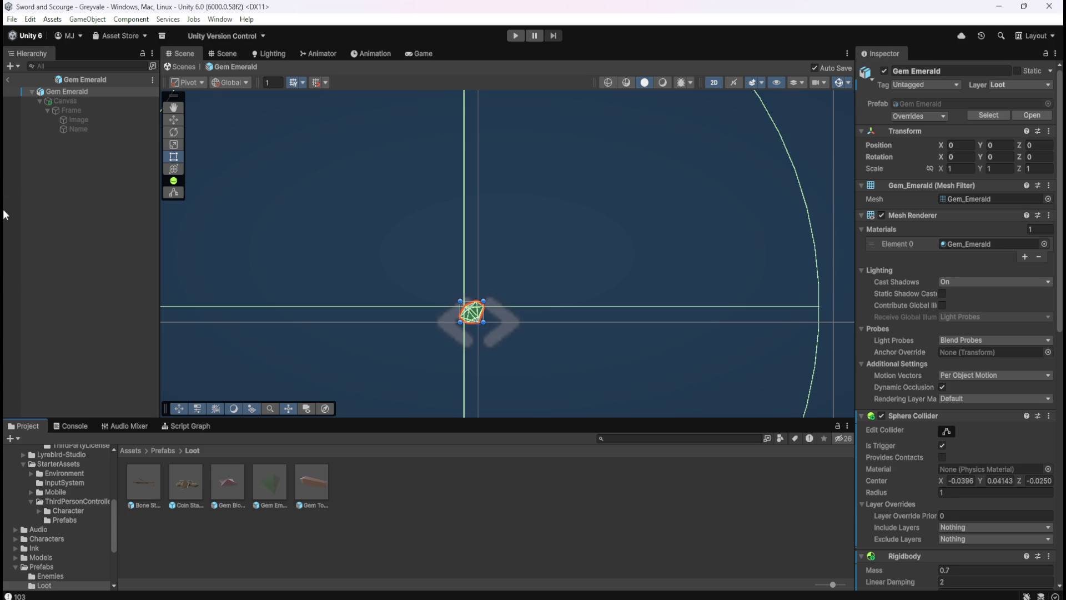
scroll(418, 201, "down", 3)
left_click(111, 101)
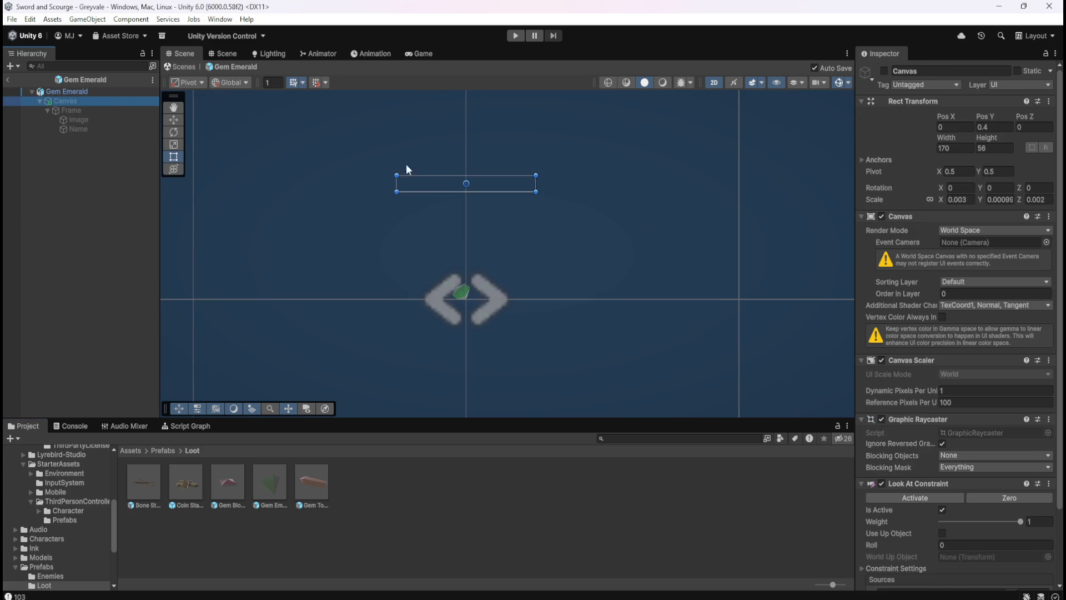
left_click(884, 71)
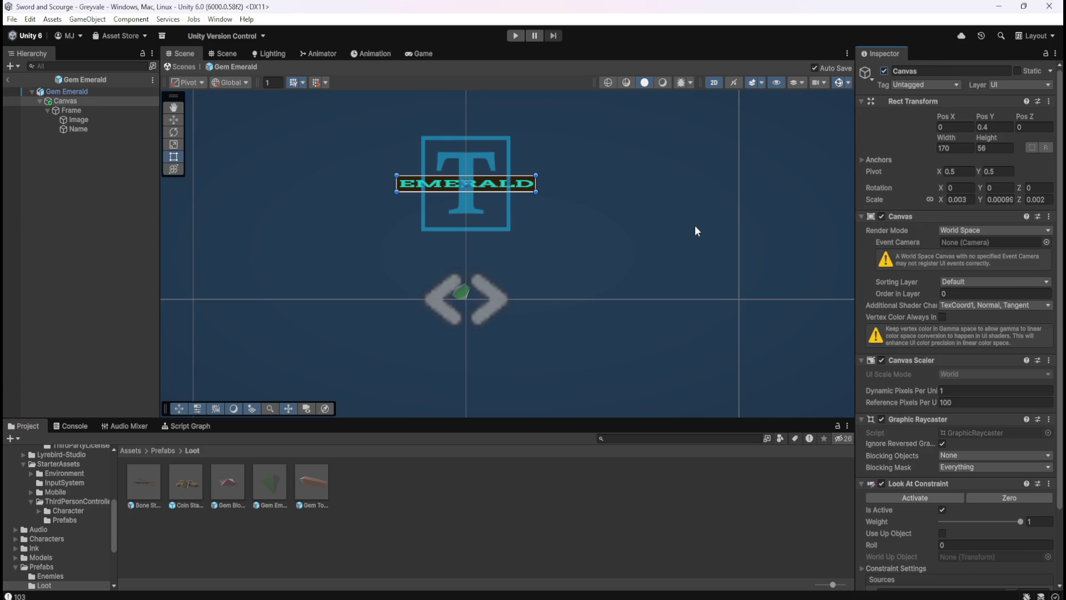
- Keep the Canvas Render Mode on World Space and select the Frame
left_click(954, 231)
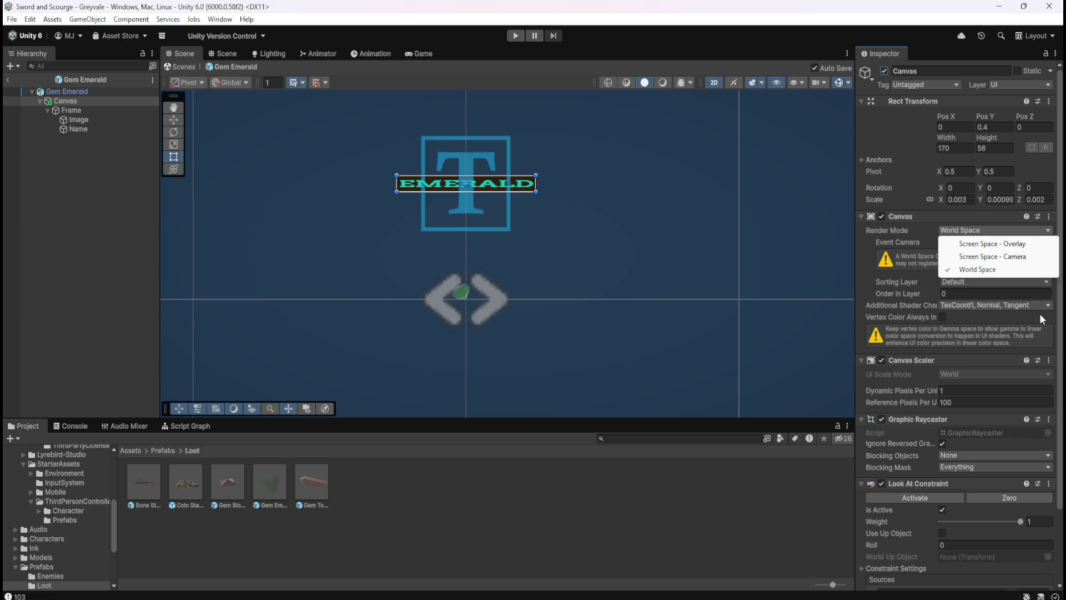
left_click(1061, 327)
scroll(1057, 327, "down", 3)
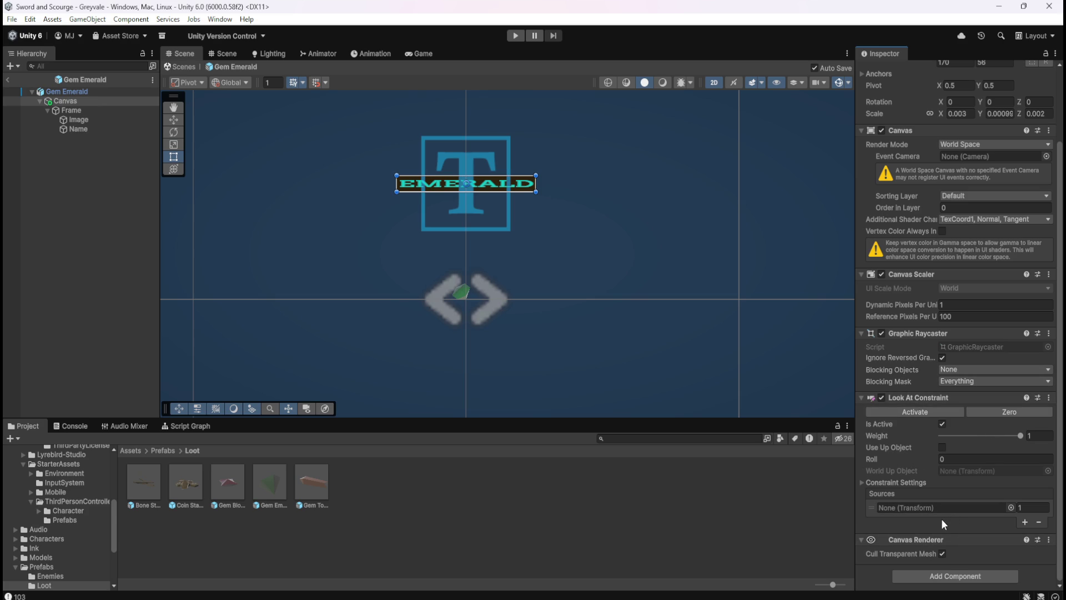
left_click(73, 110)
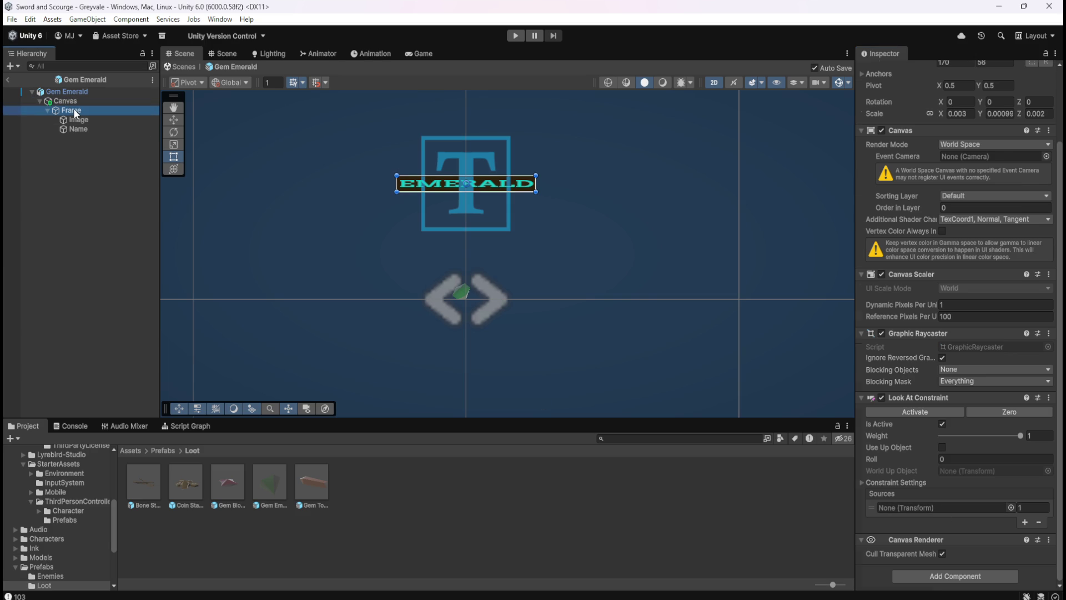
key("Up")
key("Up")
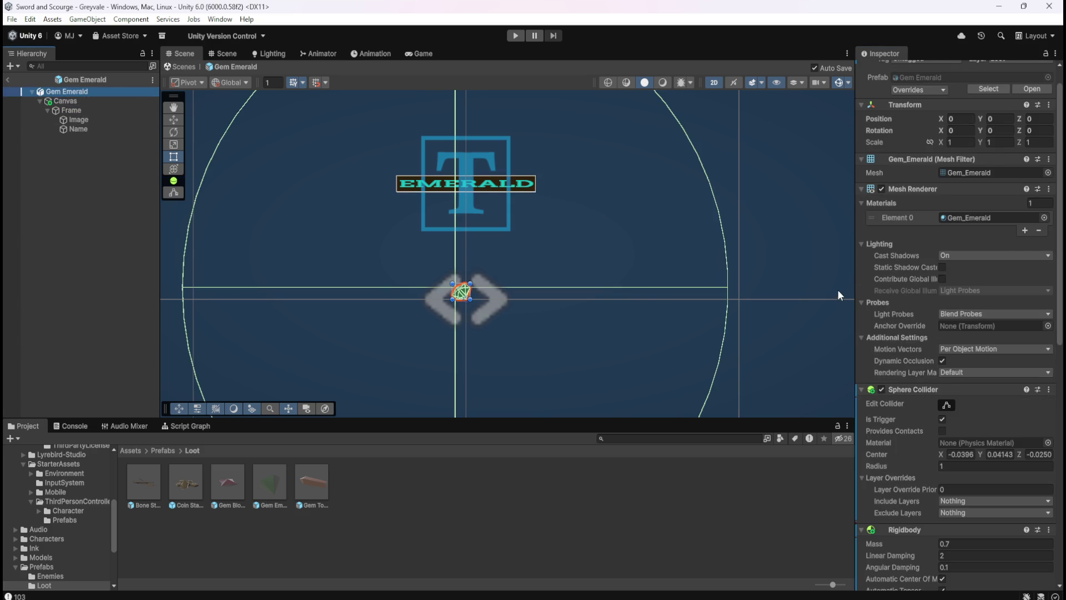
scroll(900, 325, "down", 4)
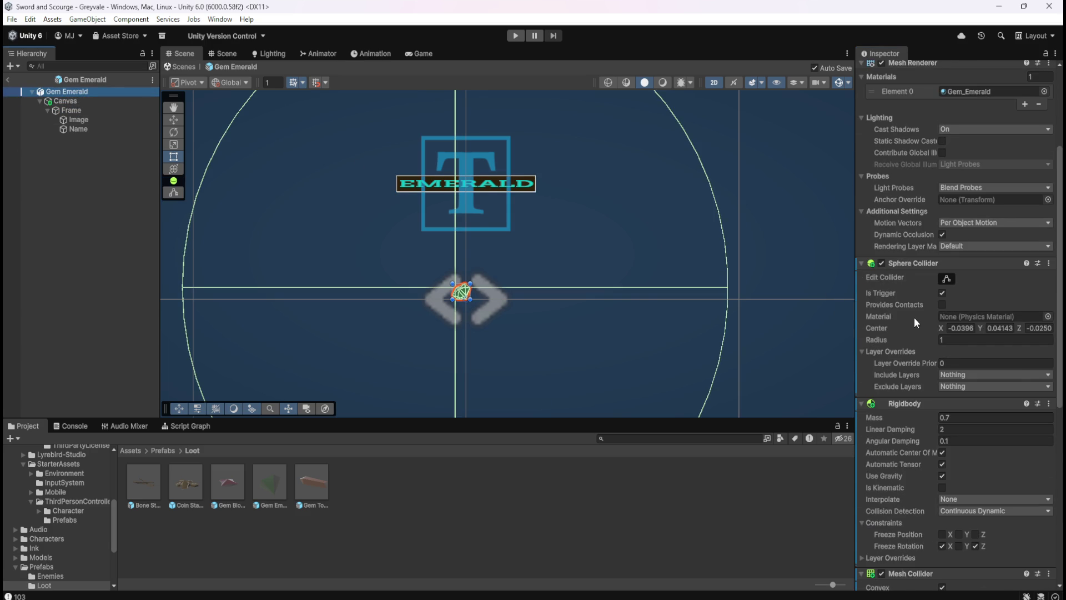
scroll(914, 322, "down", 3)
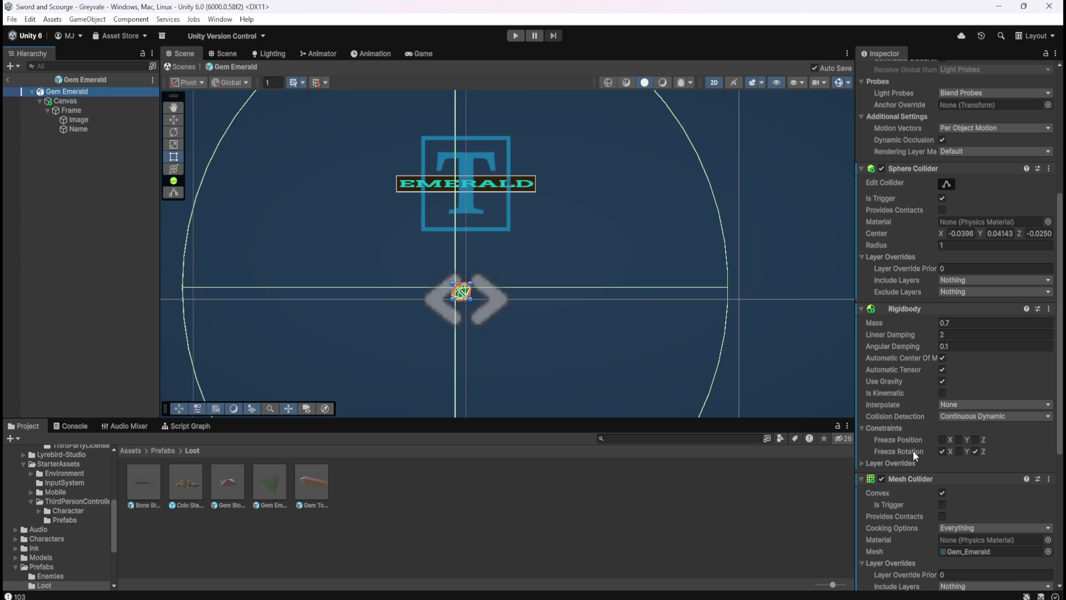
left_click(862, 463)
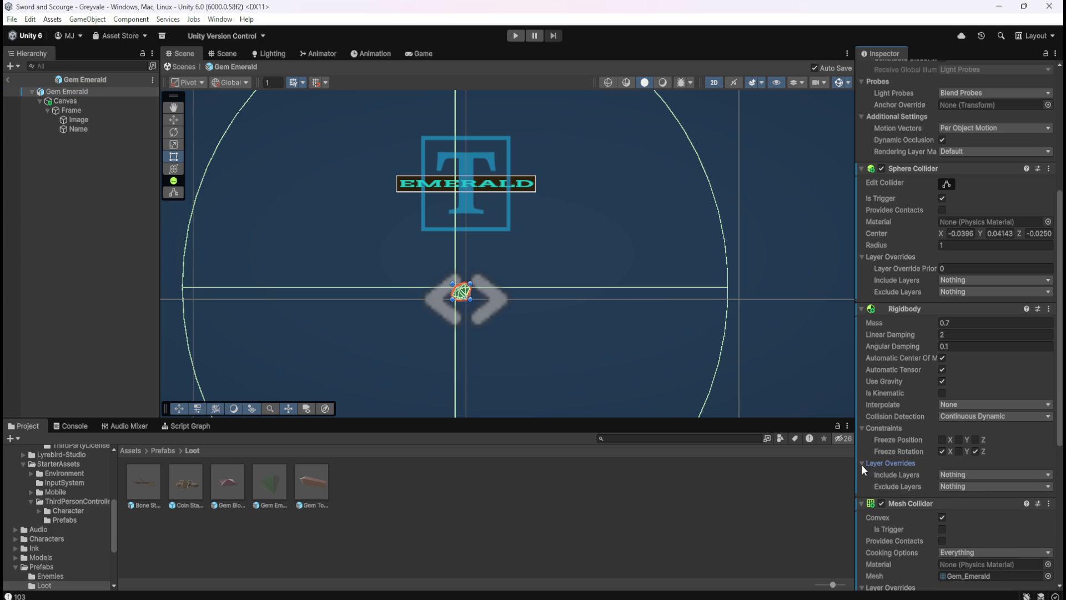
left_click(861, 464)
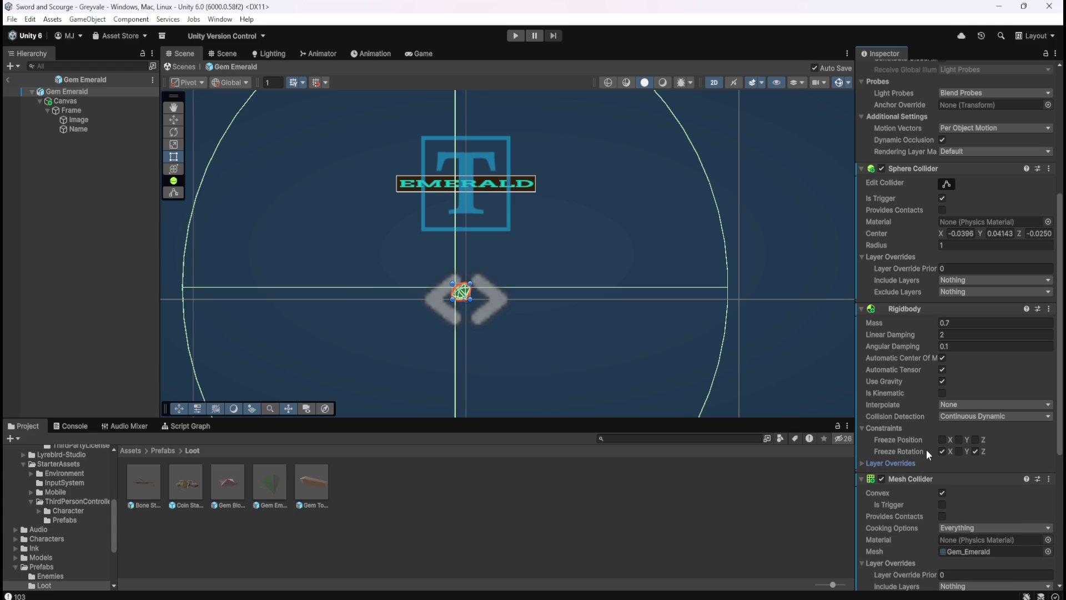
scroll(915, 388, "down", 5)
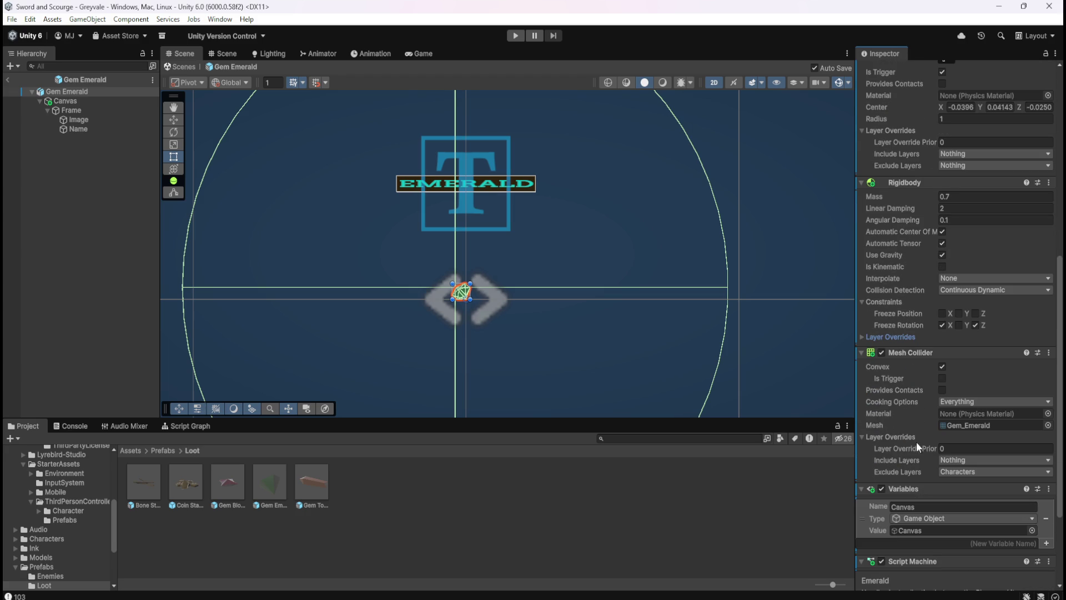
left_click(951, 471)
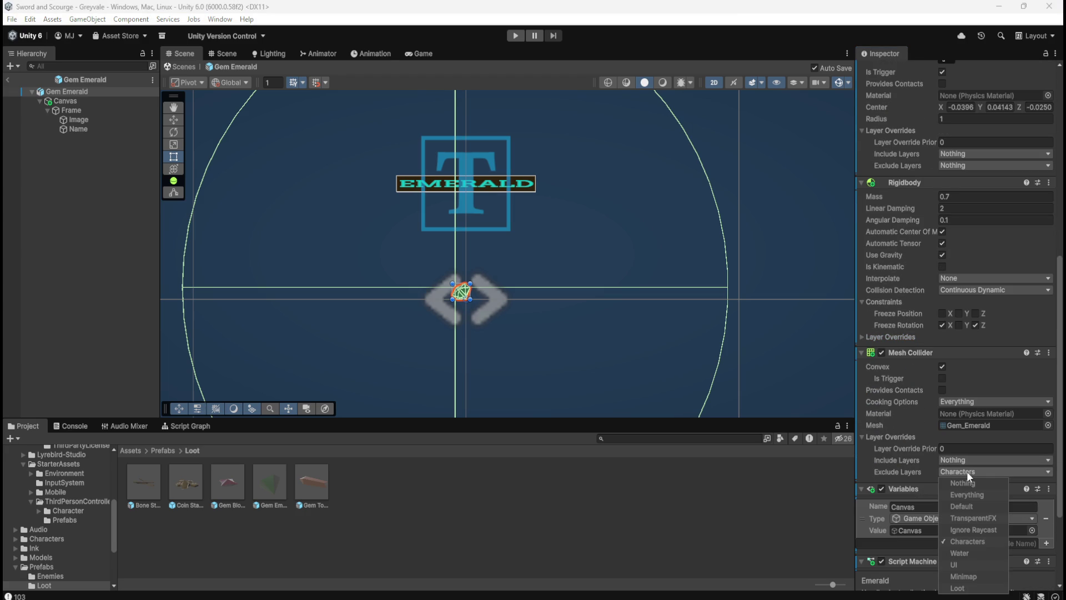
left_click(967, 470)
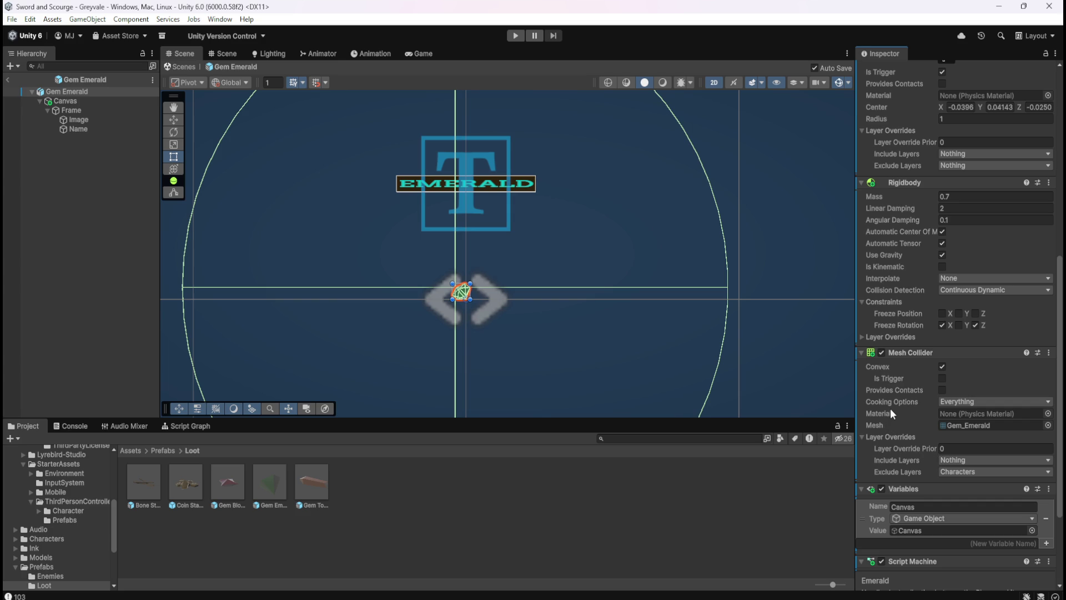
scroll(892, 407, "down", 4)
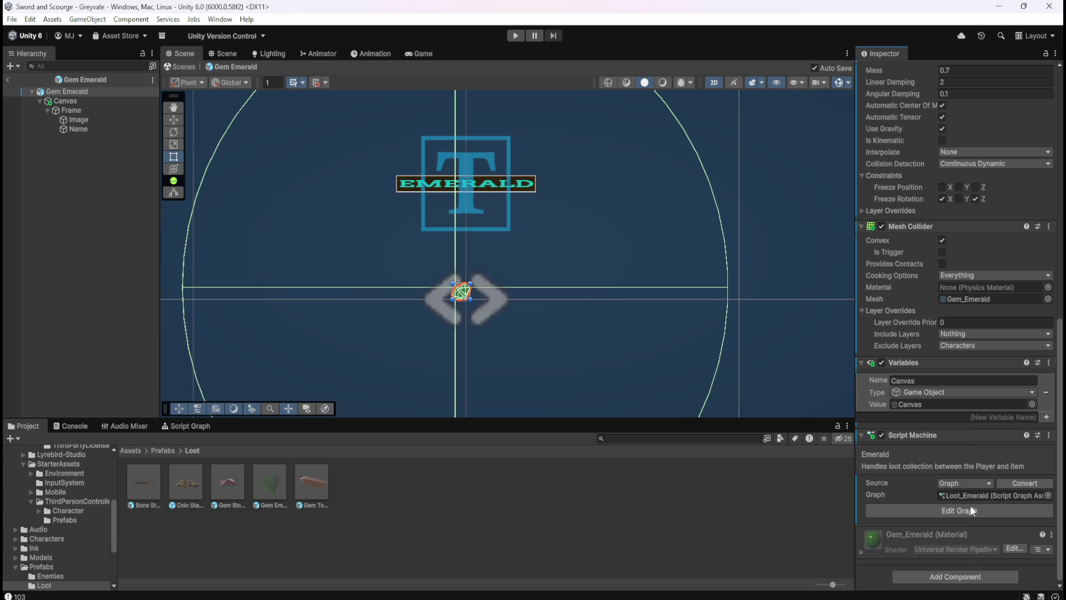
left_click(1001, 344)
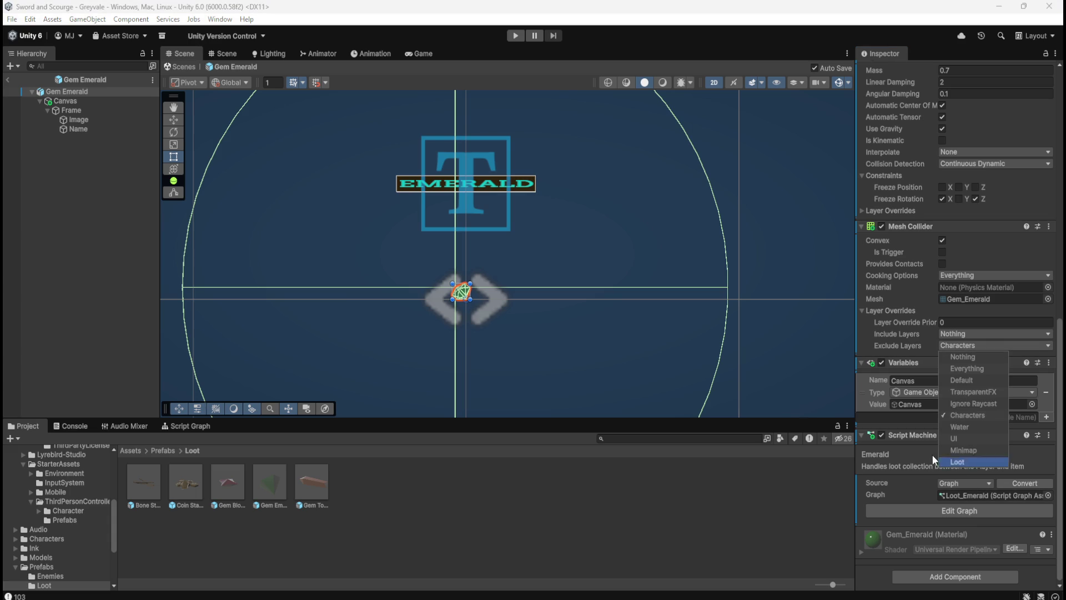
- Close the layer list unchanged and browse Bone Stack, Coin Stack, Gem Blood Ruby, Gem Emerald and Gem Topaz
left_click(78, 98)
scroll(904, 228, "up", 10)
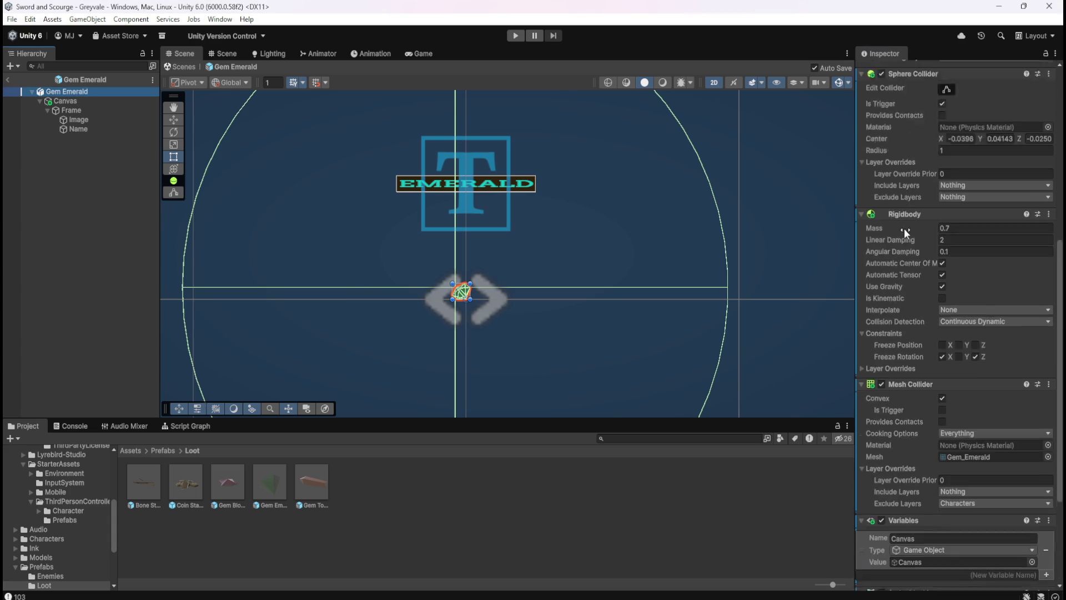
double_click(132, 474)
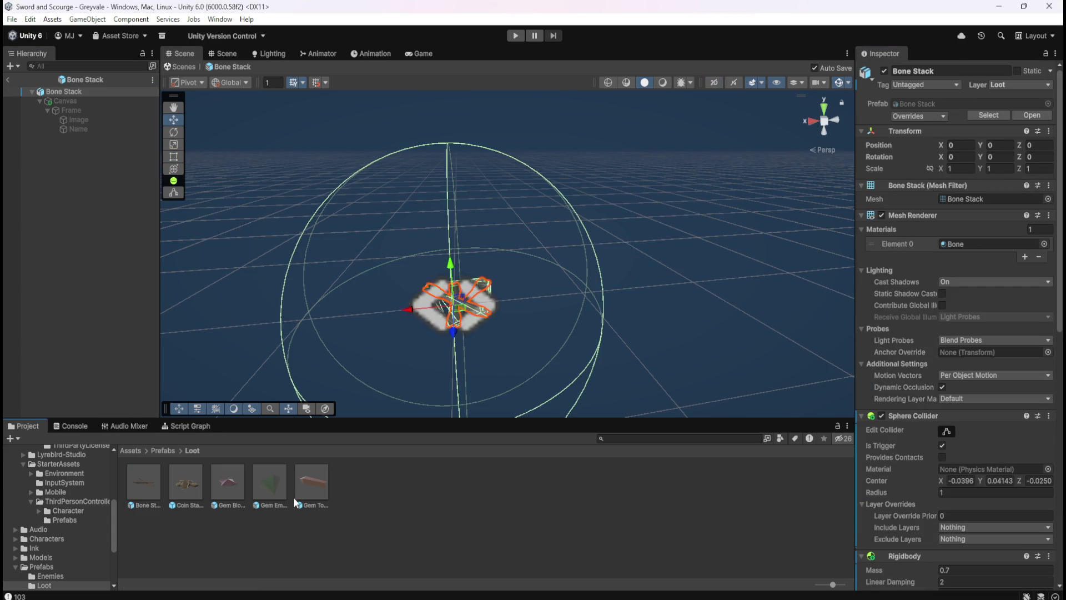
double_click(182, 478)
double_click(222, 485)
double_click(273, 479)
double_click(314, 488)
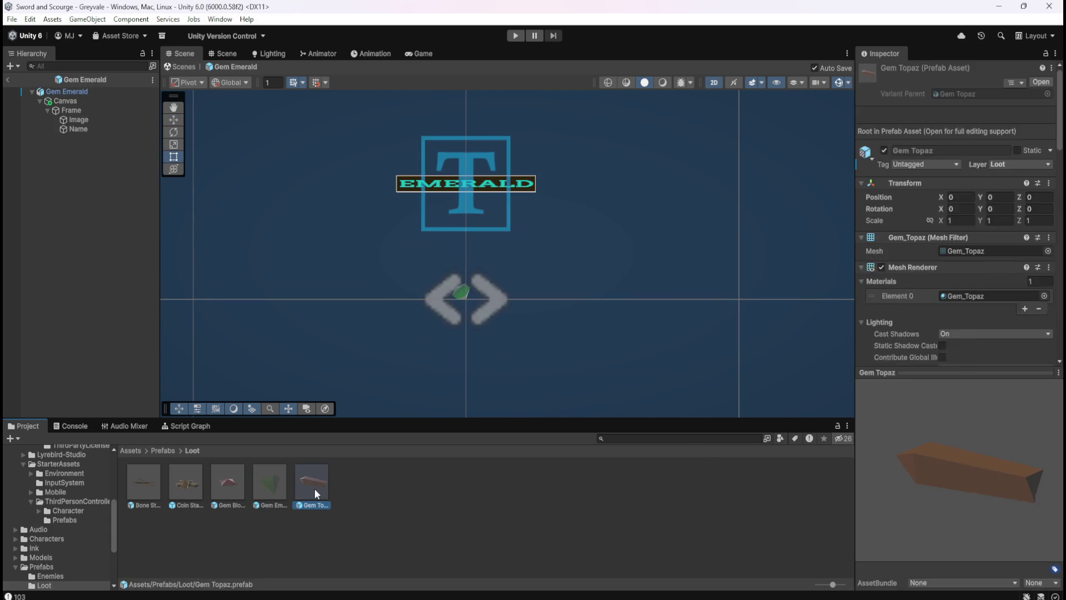
double_click(151, 481)
- Reopen the Gem Emerald prefab and bring up the Add Component search
double_click(269, 485)
scroll(926, 447, "down", 5)
scroll(921, 448, "down", 6)
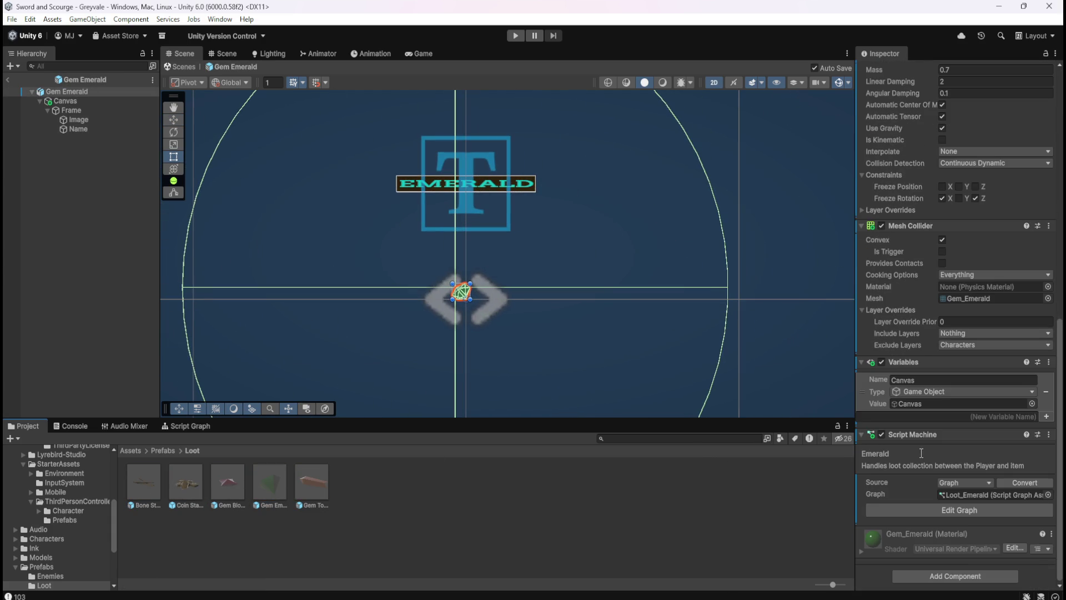
left_click(920, 579)
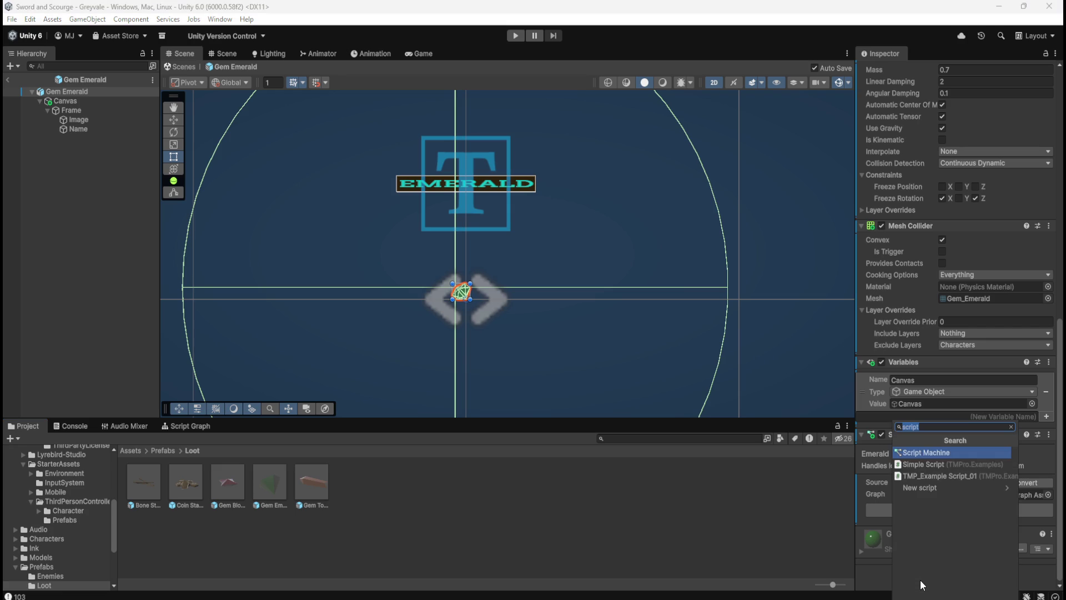
- Add a Box Collider to Gem Emerald and disable its Mesh Collider
type("box")
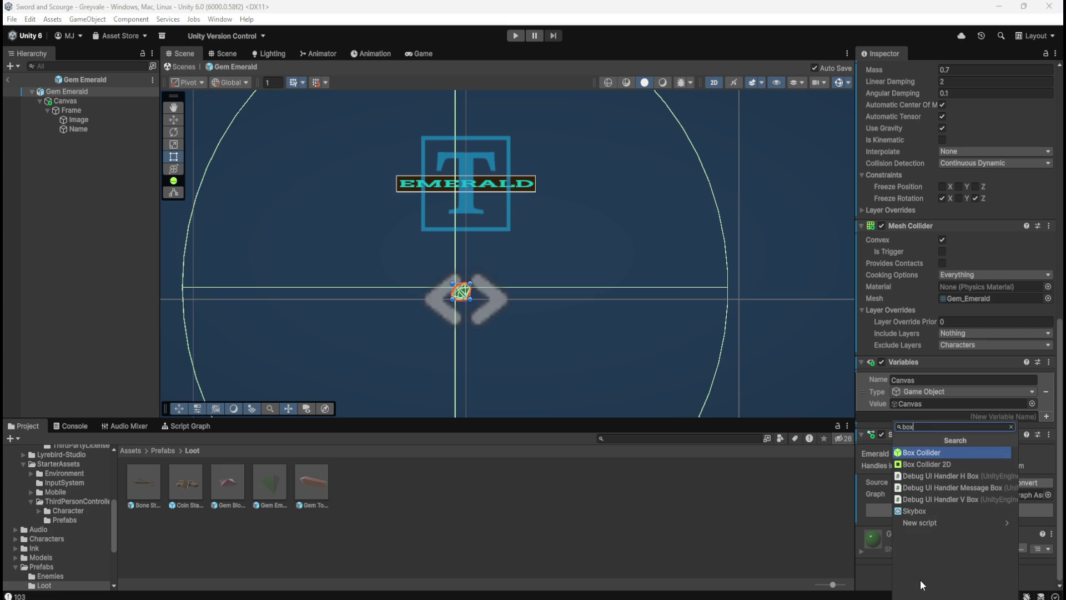
key("Return")
scroll(448, 319, "up", 10)
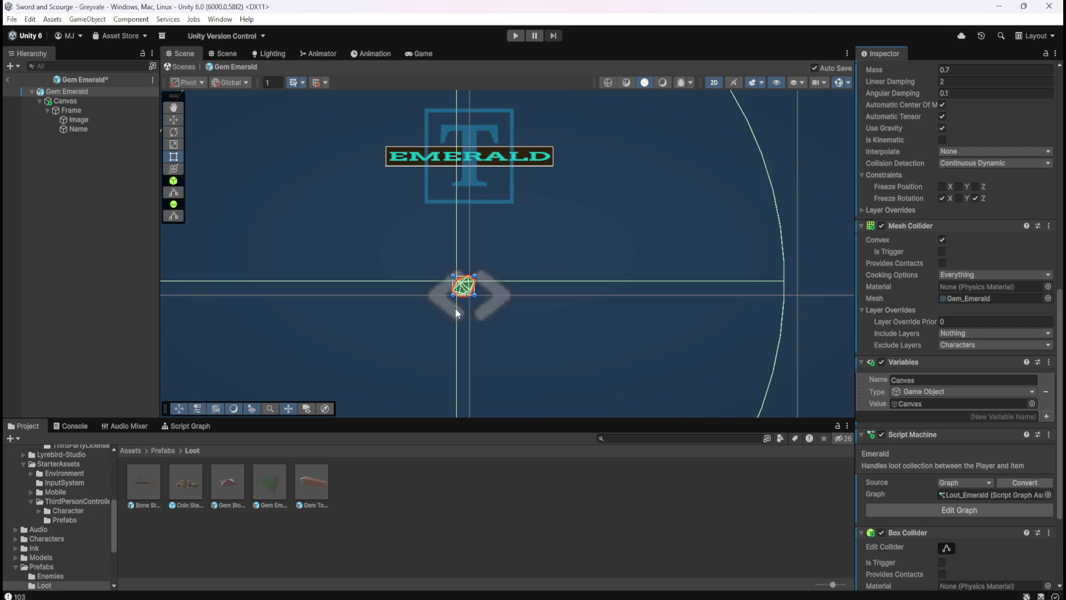
scroll(469, 296, "up", 2)
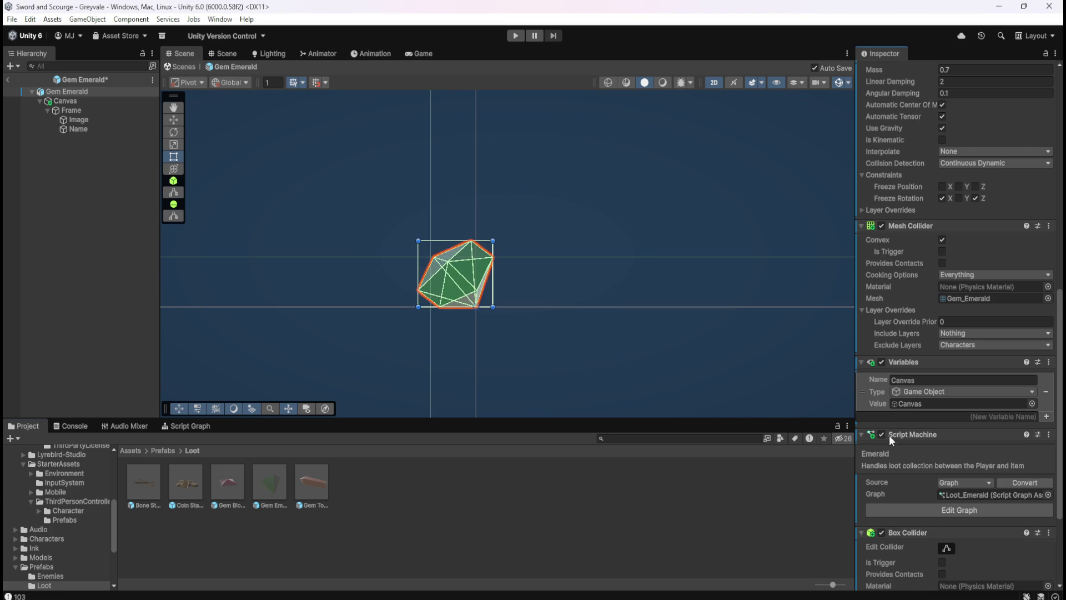
scroll(909, 488, "down", 3)
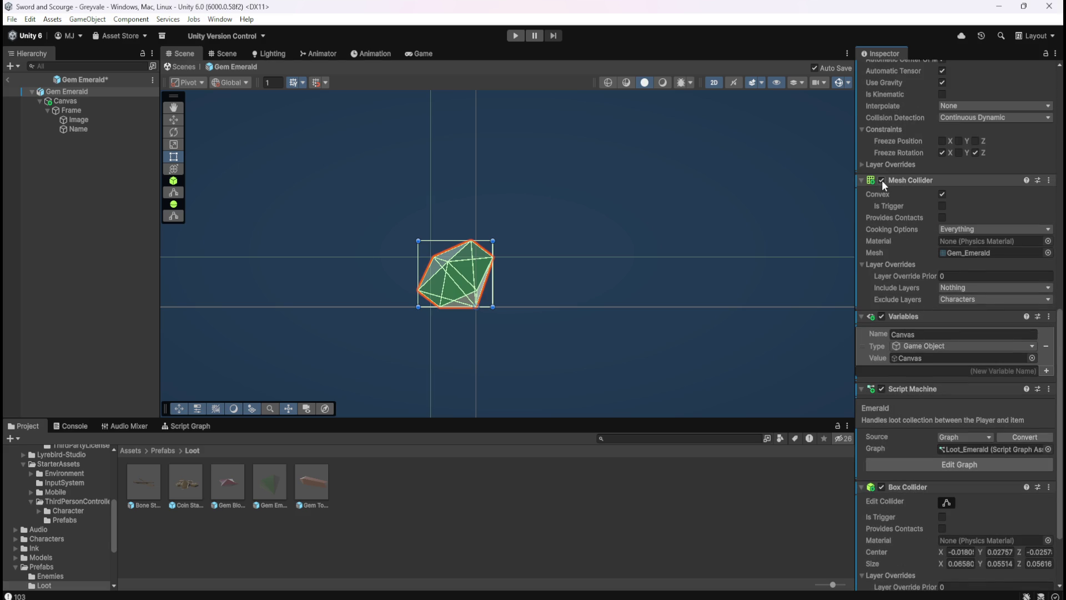
left_click(881, 179)
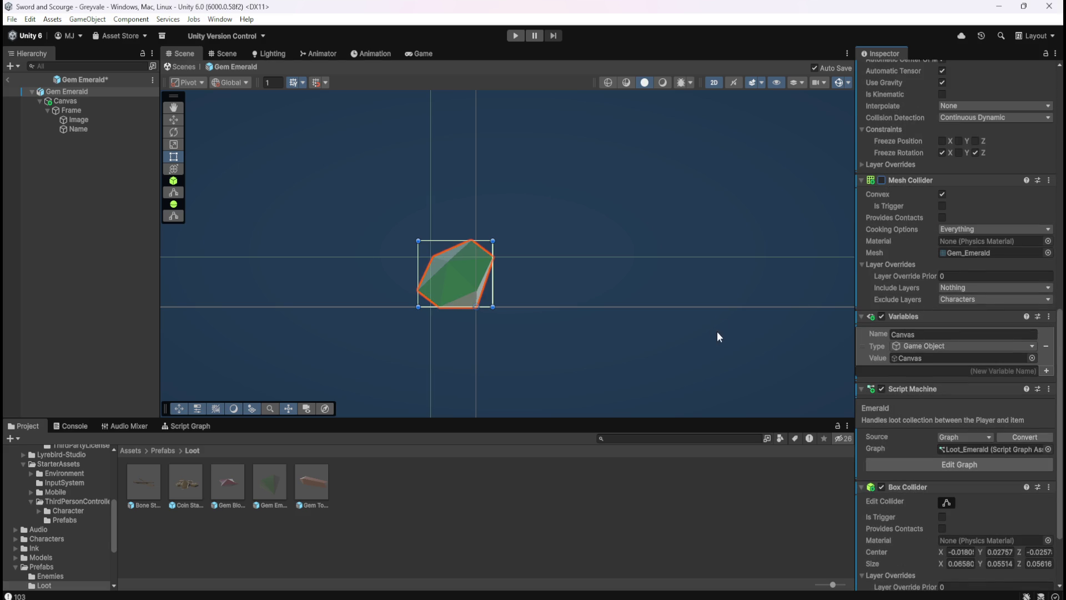
- Reselect the Gem Emerald root and toggle its Box Collider off and back on
scroll(428, 278, "down", 3)
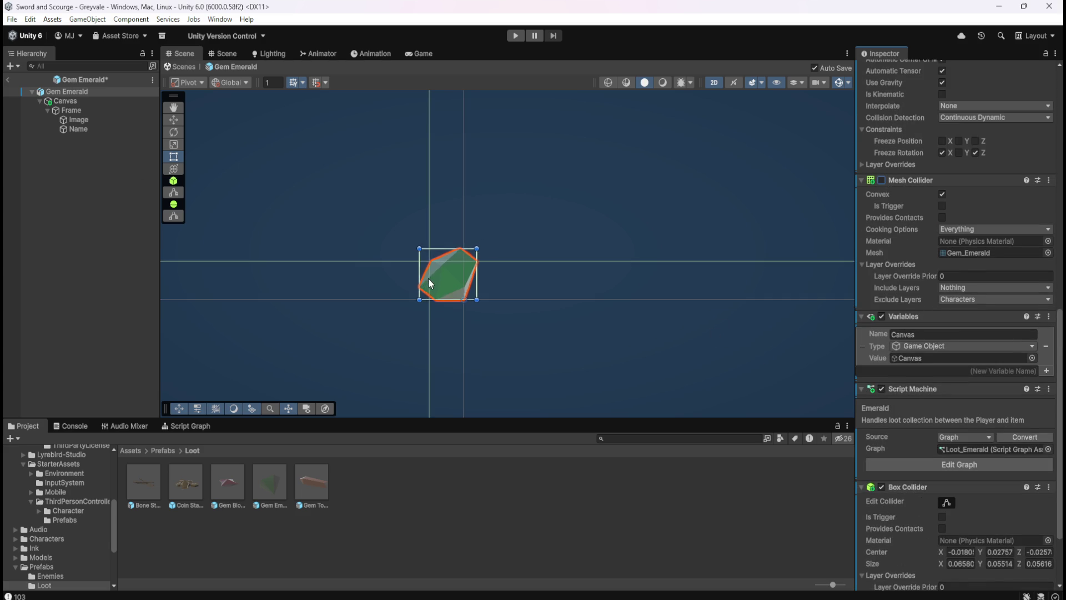
left_click(882, 486)
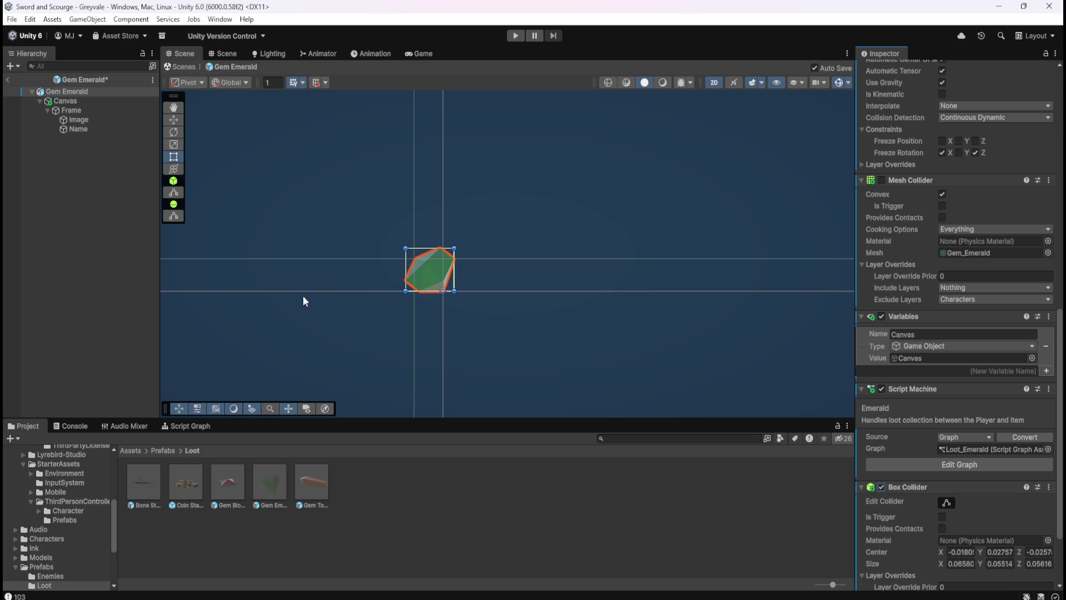
left_click(33, 192)
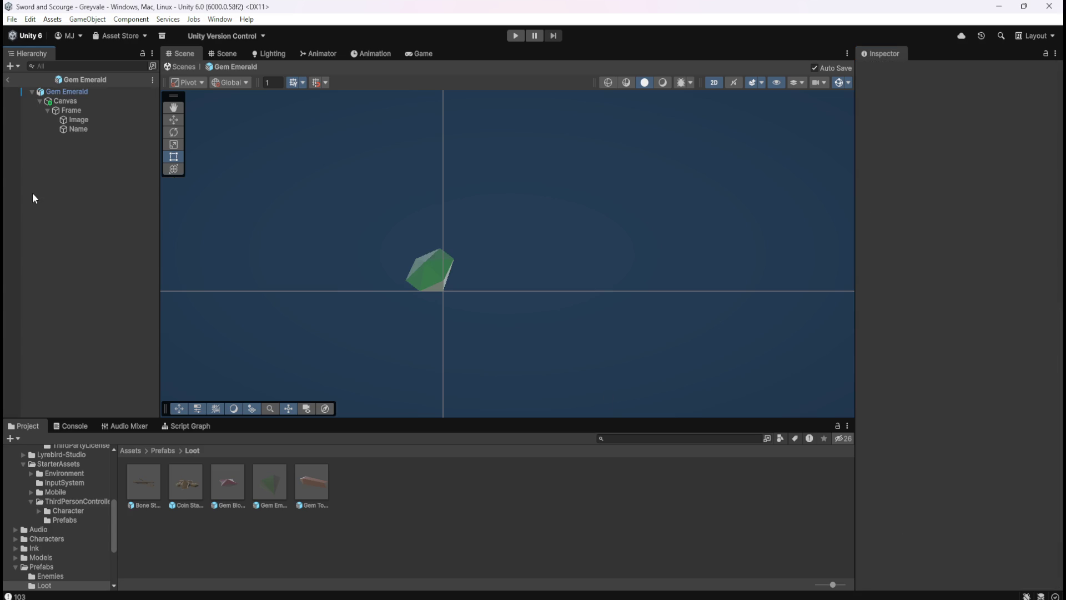
left_click(94, 93)
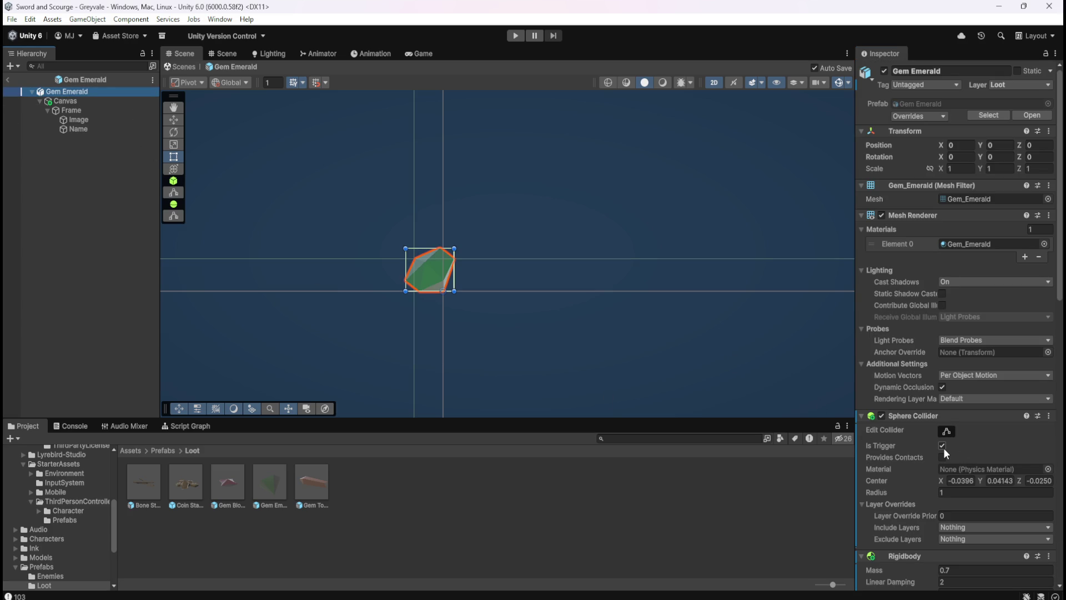
scroll(938, 452, "down", 7)
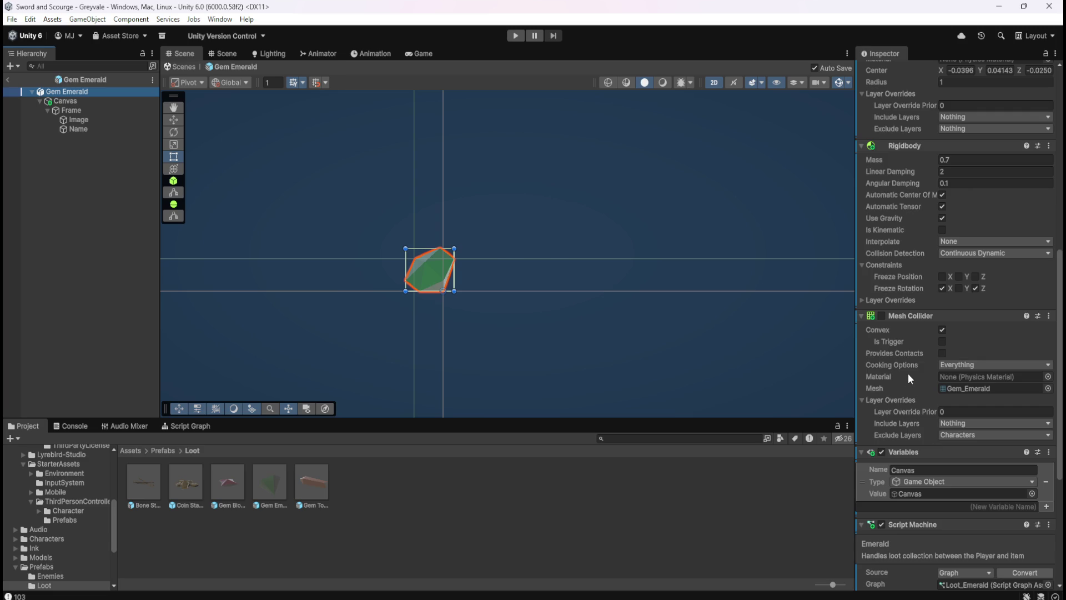
scroll(908, 374, "down", 4)
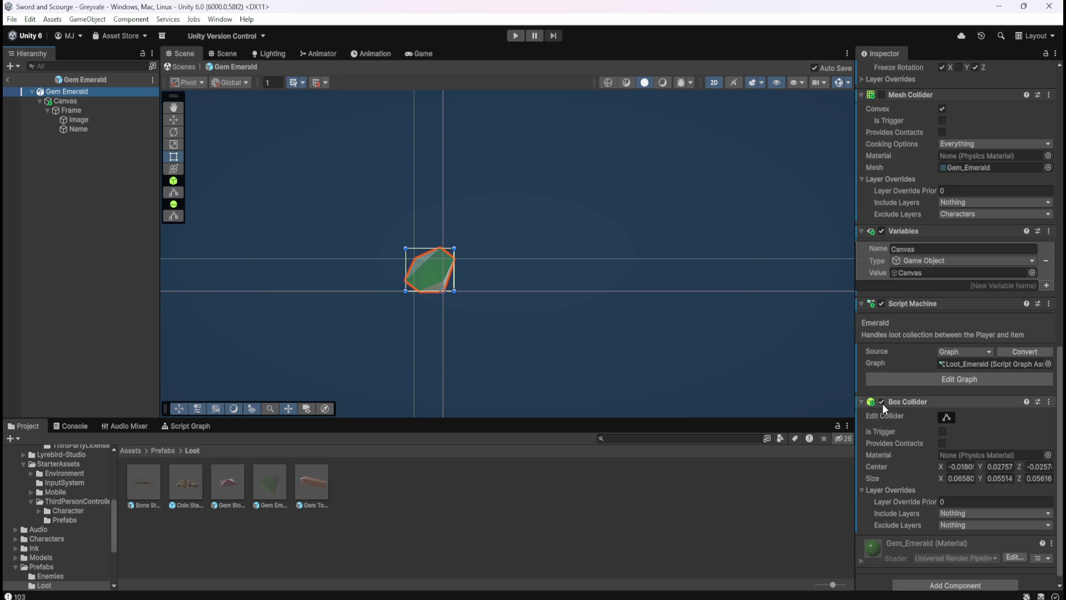
left_click(881, 401)
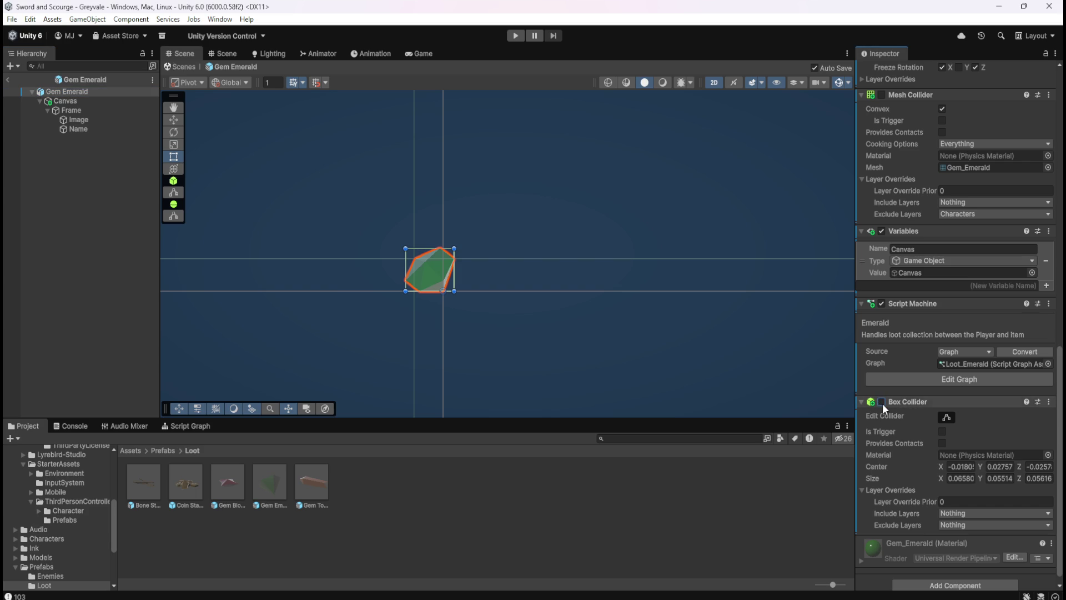
left_click(882, 401)
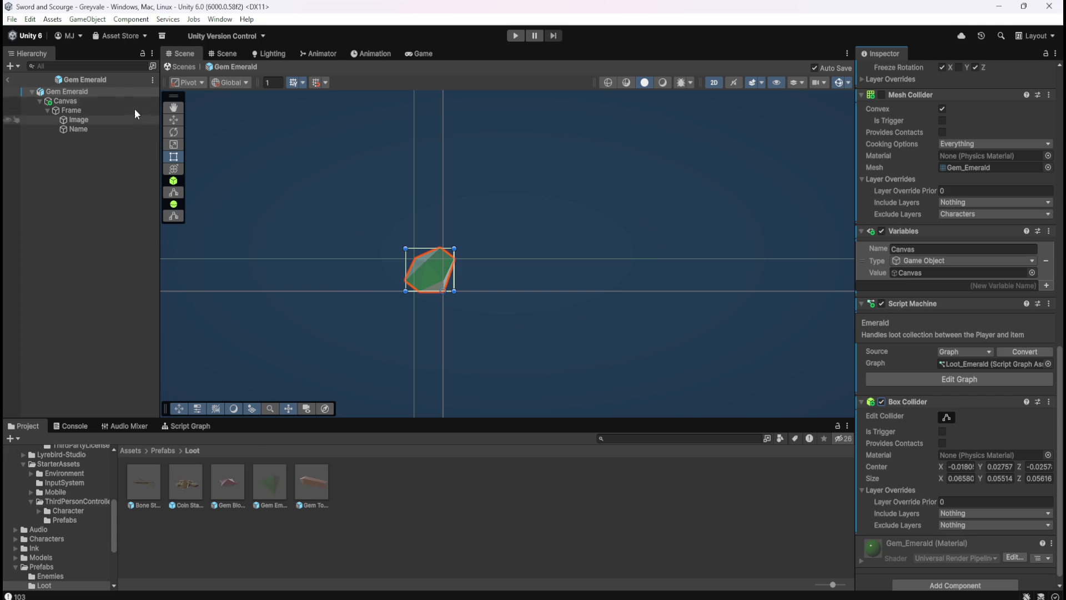
- Open the Gem Topaz prefab for editing
left_click(108, 102)
scroll(881, 143, "up", 5)
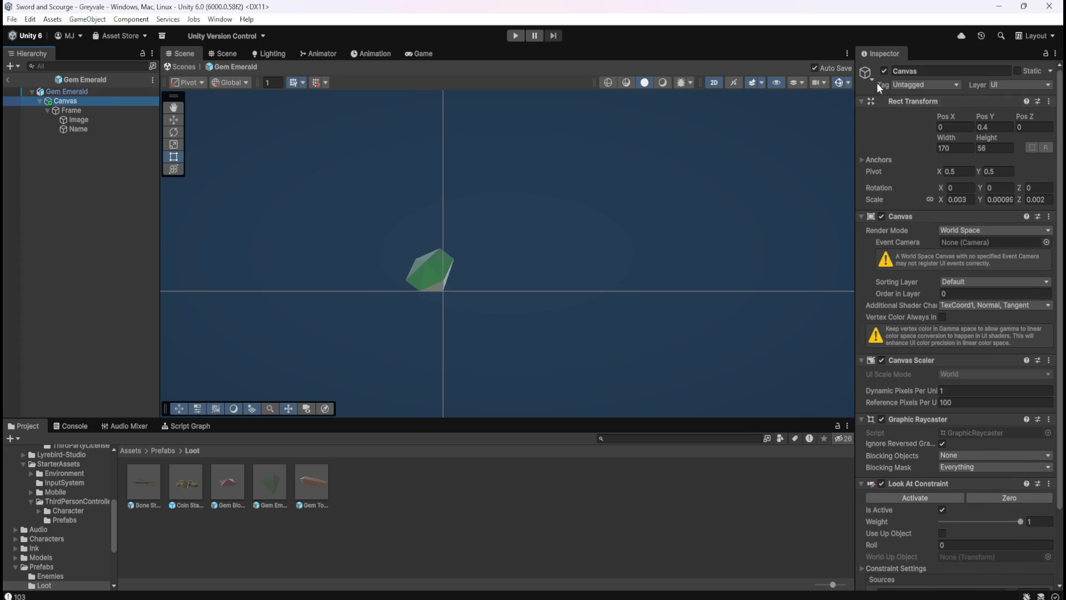
double_click(317, 481)
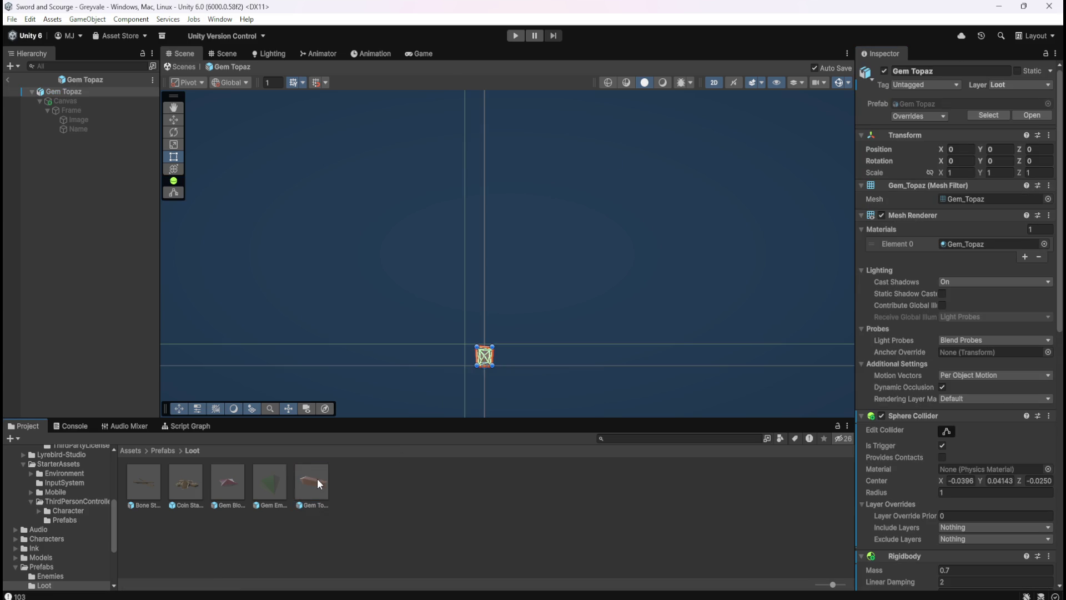
scroll(892, 375, "down", 3)
scroll(893, 375, "down", 12)
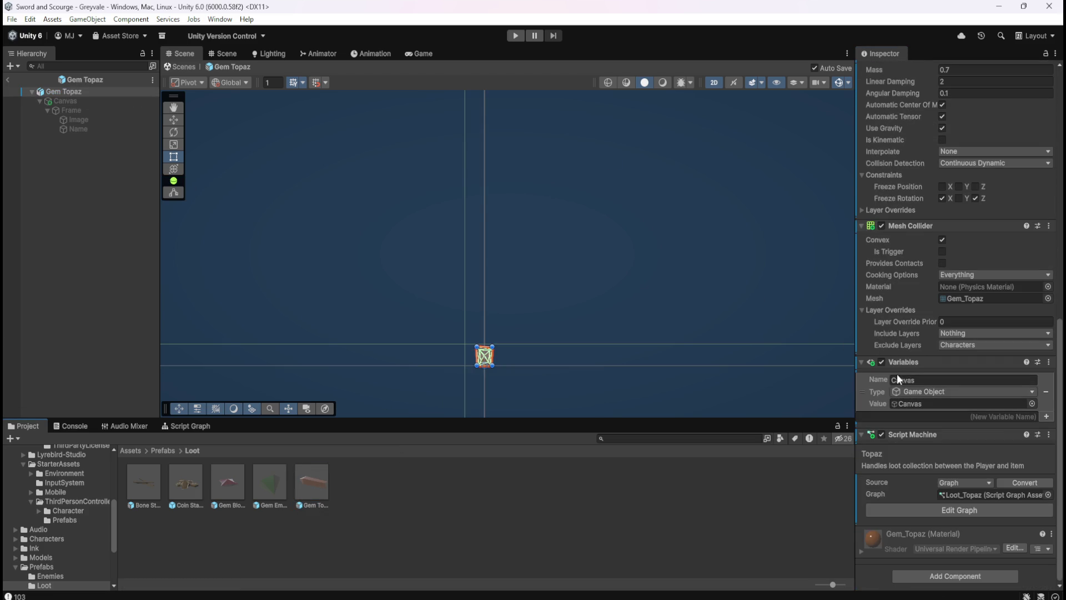
- Add a Box Collider to Gem Topaz and disable its Mesh Collider
left_click(953, 576)
type("box")
left_click(941, 454)
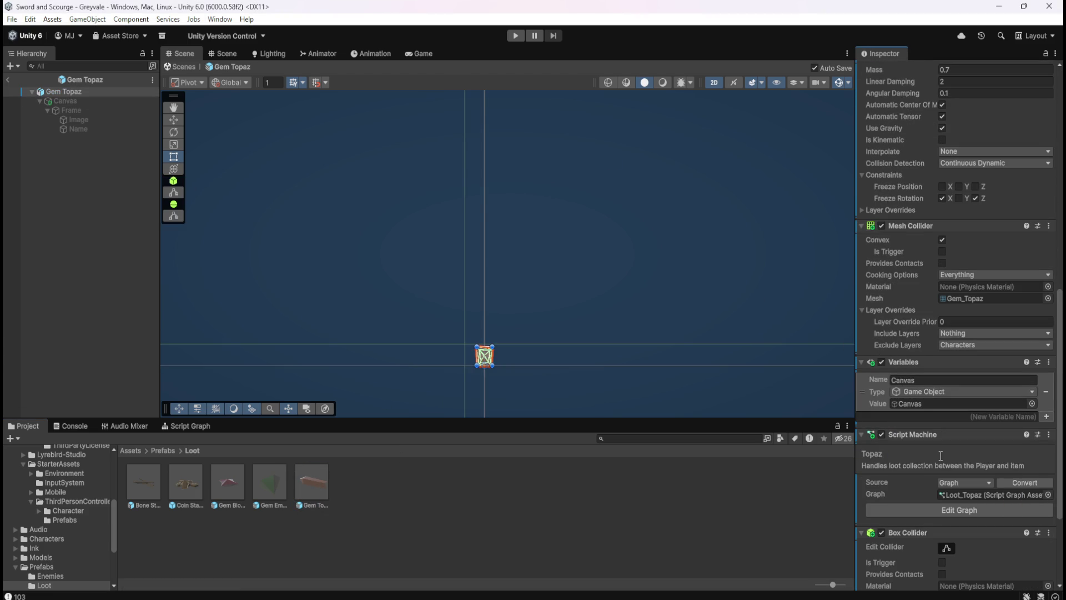
left_click(881, 226)
scroll(933, 509, "down", 2)
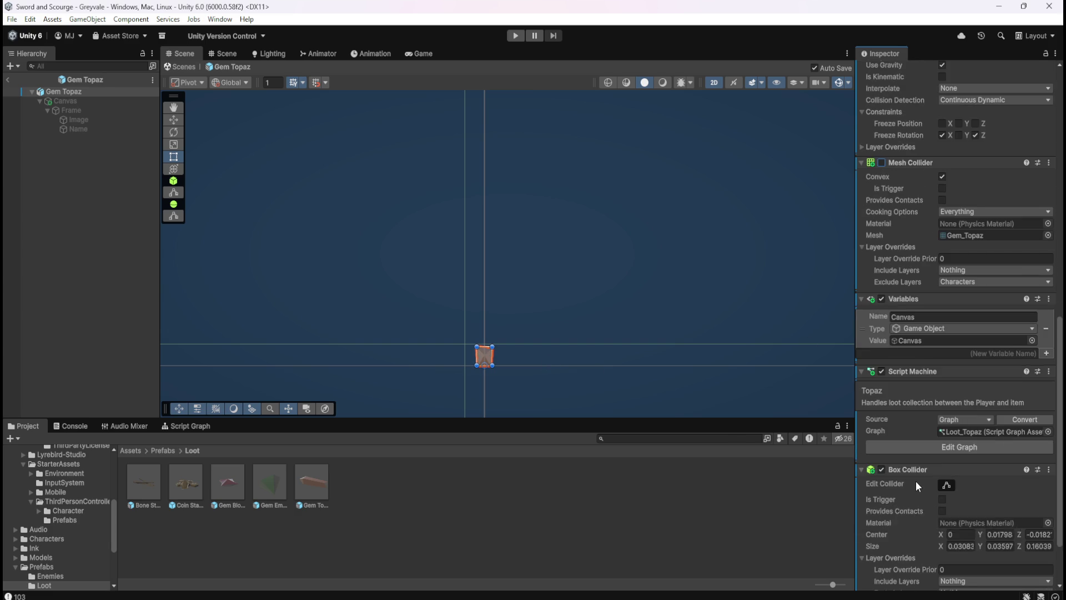
scroll(915, 481, "down", 1)
scroll(915, 481, "down", 2)
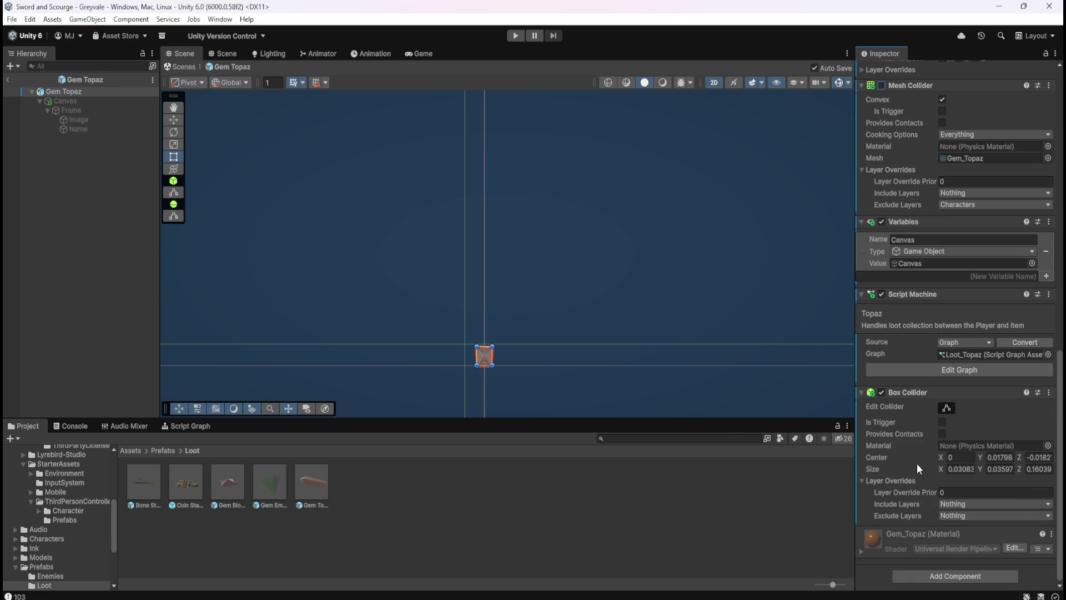
- Add a Box Collider to the Gem Blood Ruby prefab and disable its Mesh Collider
double_click(231, 485)
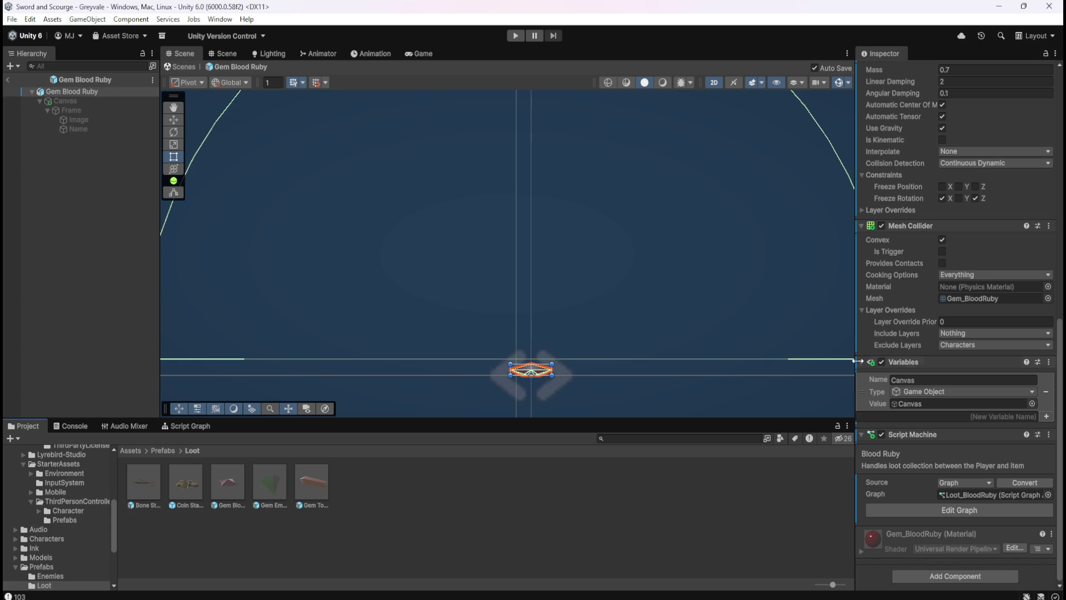
left_click(934, 572)
type("box")
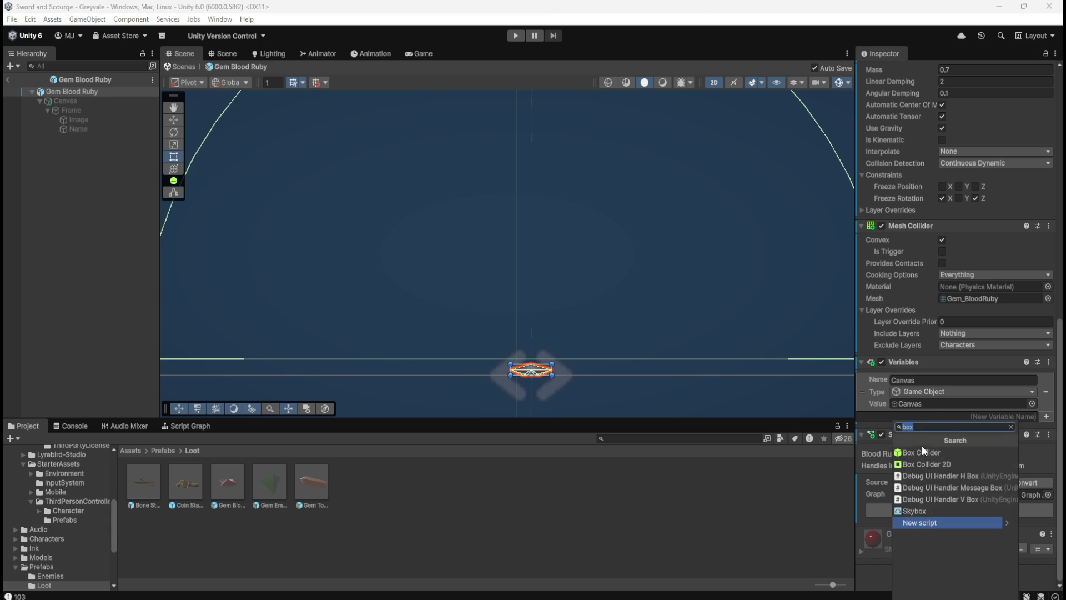
left_click(923, 451)
left_click(881, 225)
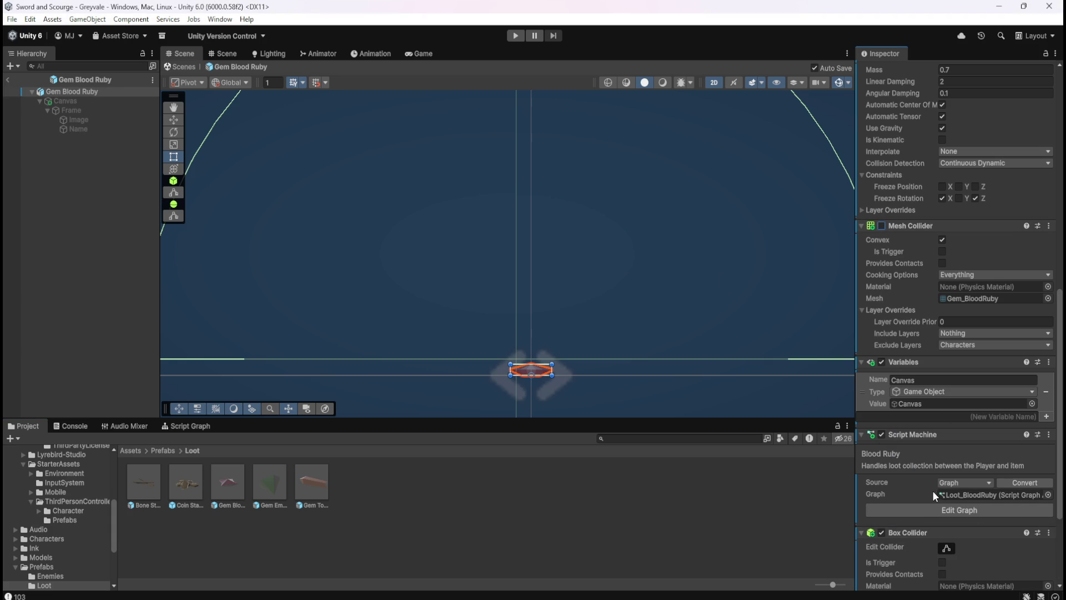
- Add a Box Collider to the Bone Stack prefab and disable its Mesh Collider
double_click(153, 479)
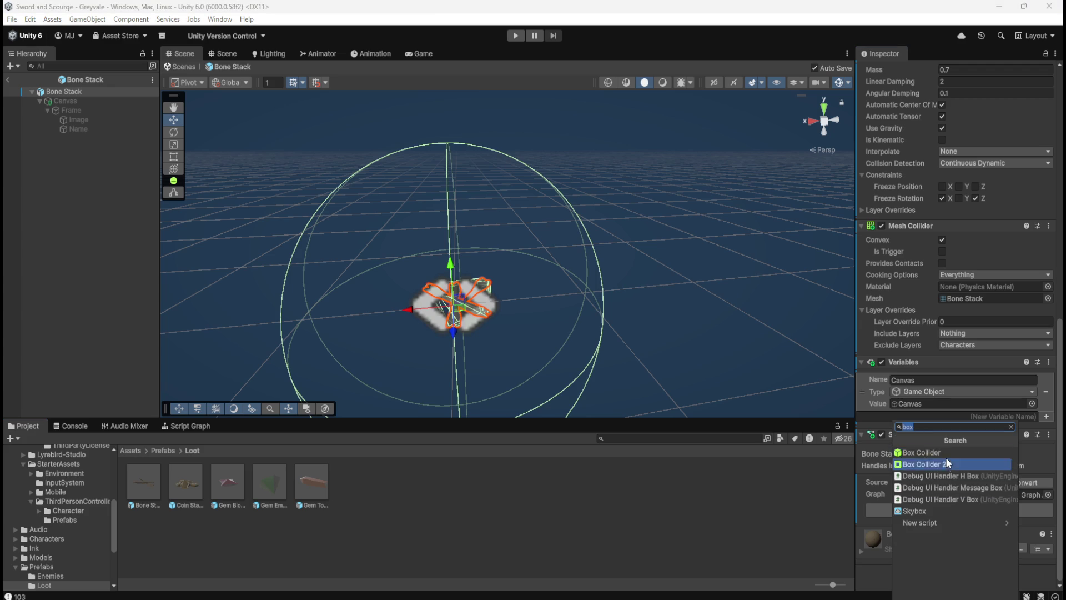
key("Return")
left_click(881, 225)
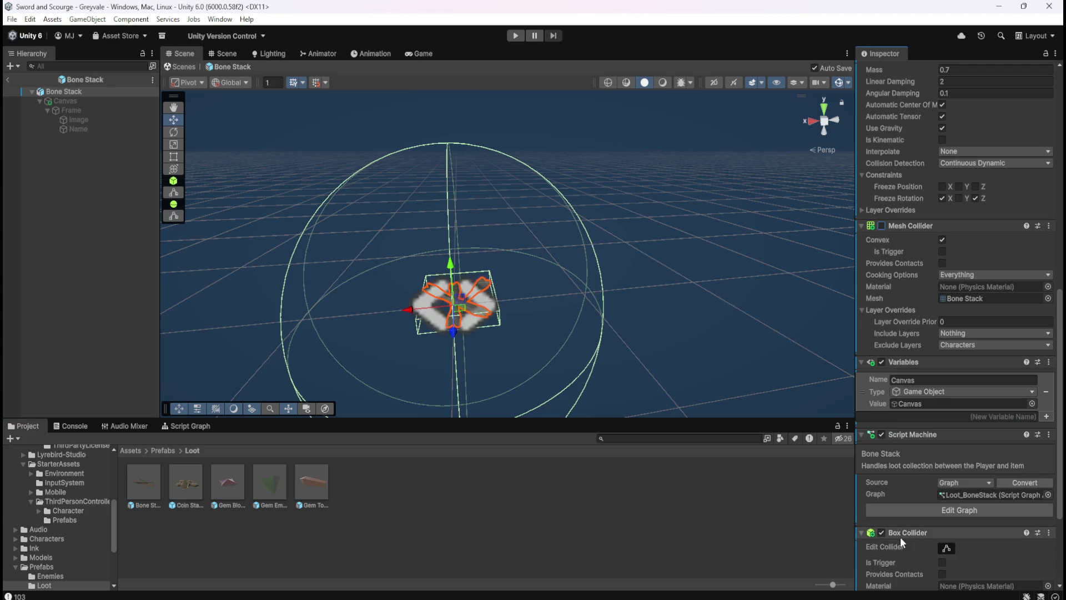
- Add a Box Collider to Coin Stack, toggling its Mesh Collider's Convex off and back on
double_click(185, 484)
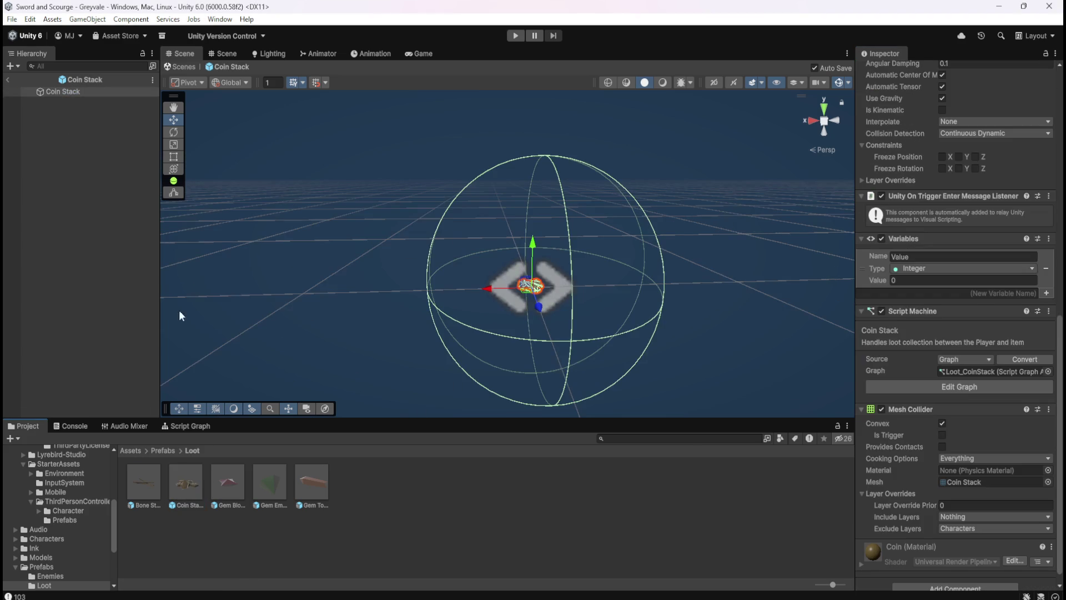
scroll(879, 445, "down", 1)
left_click(914, 576)
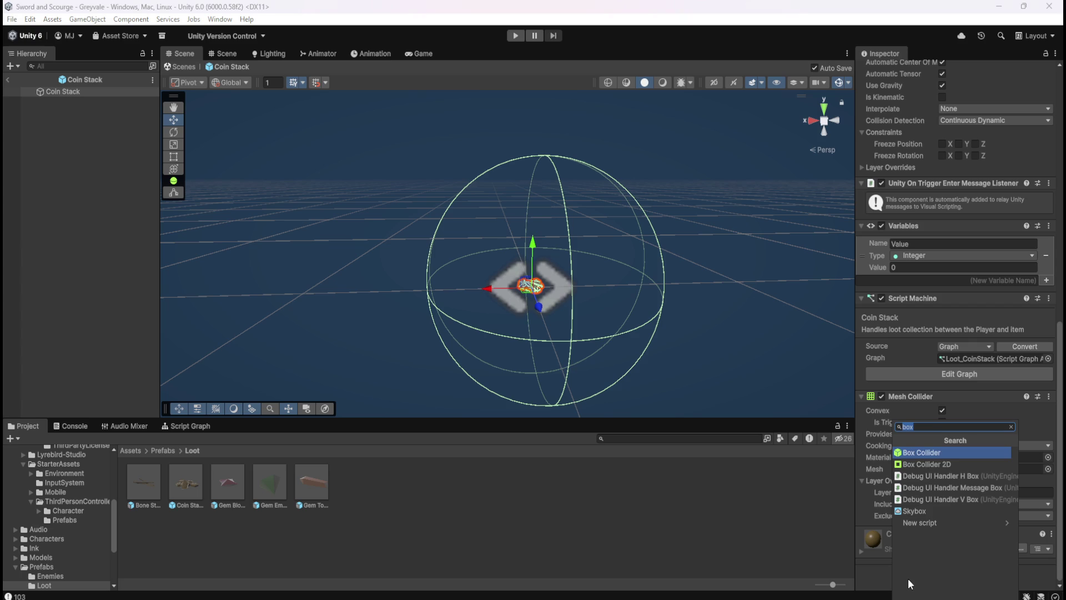
left_click(946, 456)
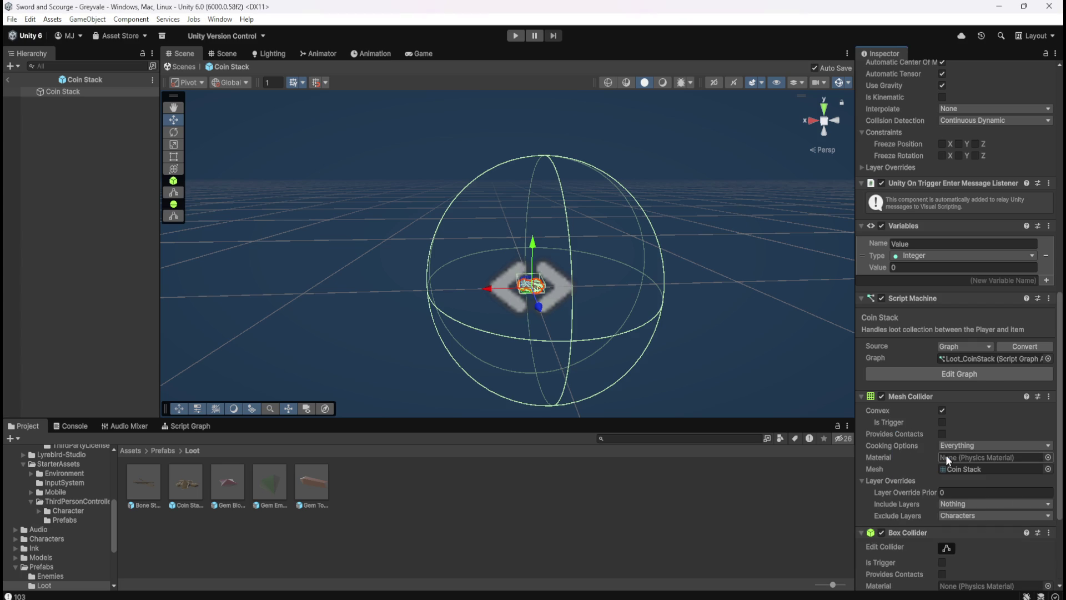
left_click(942, 411)
left_click(943, 411)
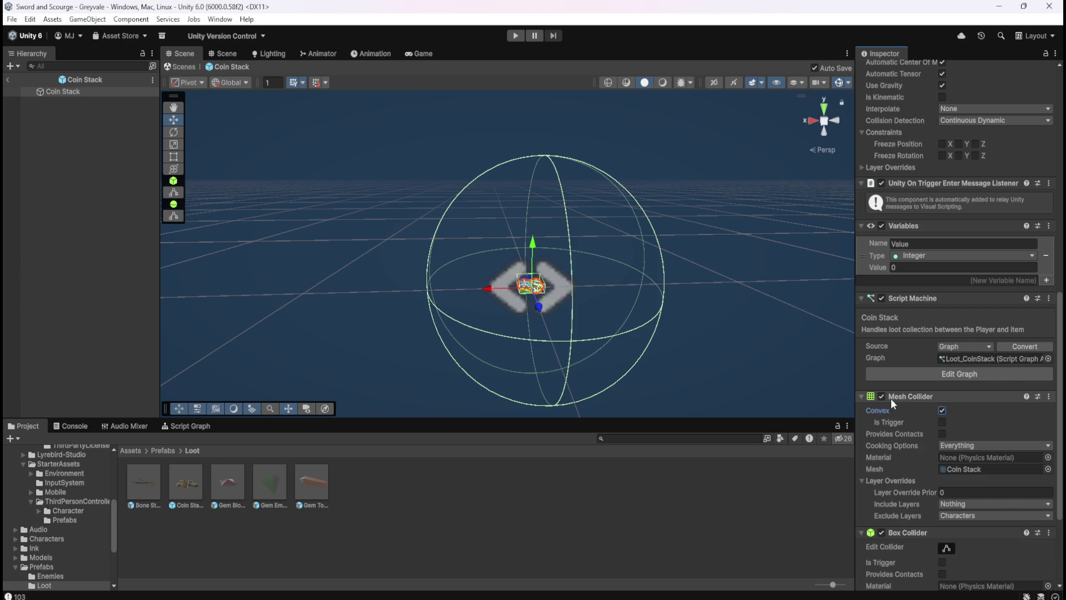
scroll(591, 298, "down", 3)
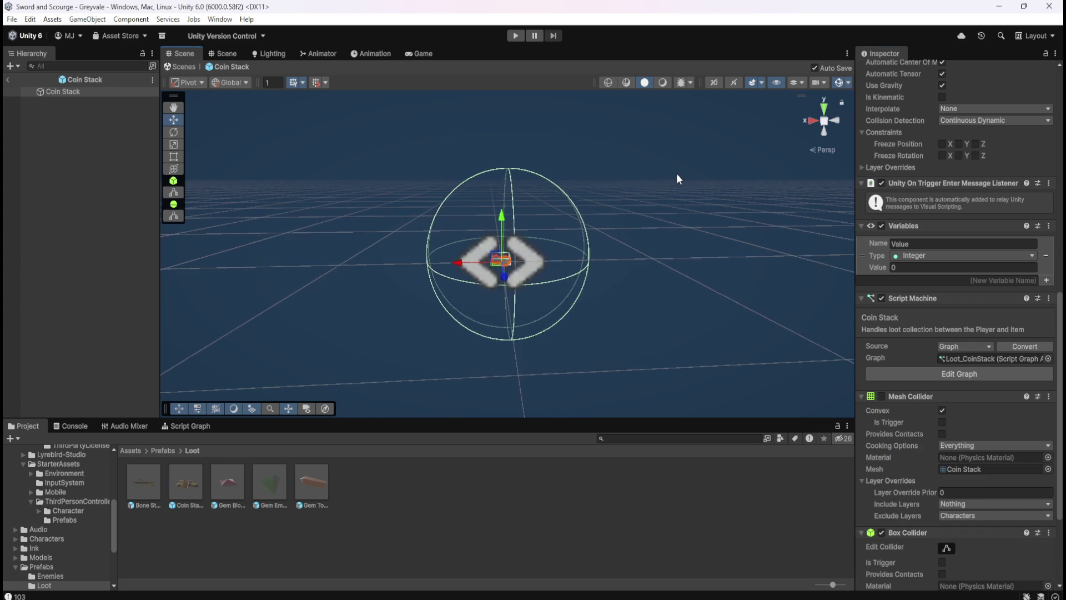
- Switch the Scene view to 2D and open the Bone Stack prefab
left_click(714, 82)
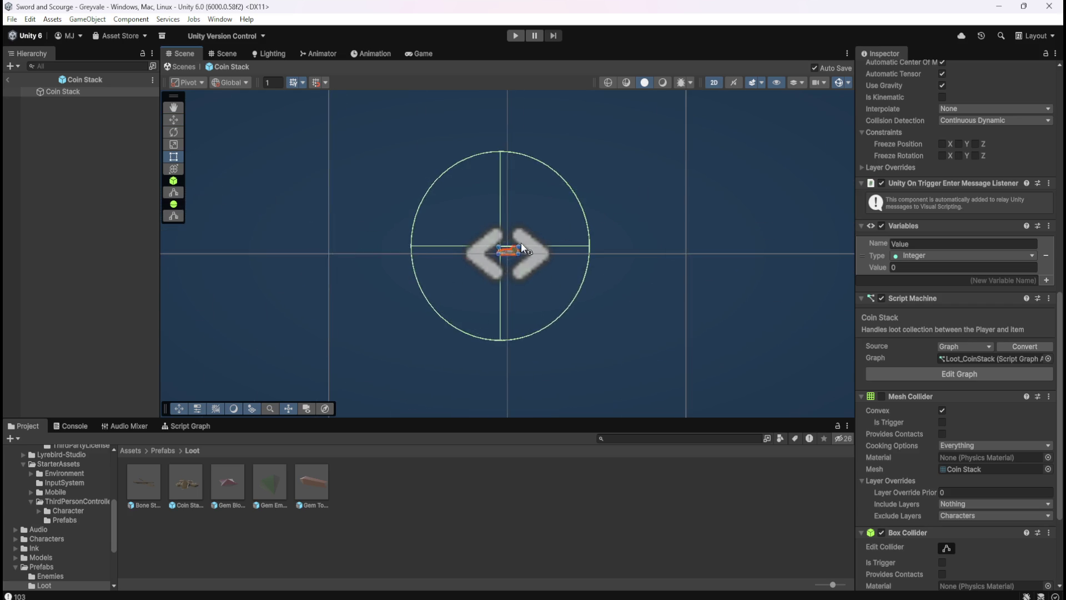
key("t")
scroll(518, 259, "up", 6)
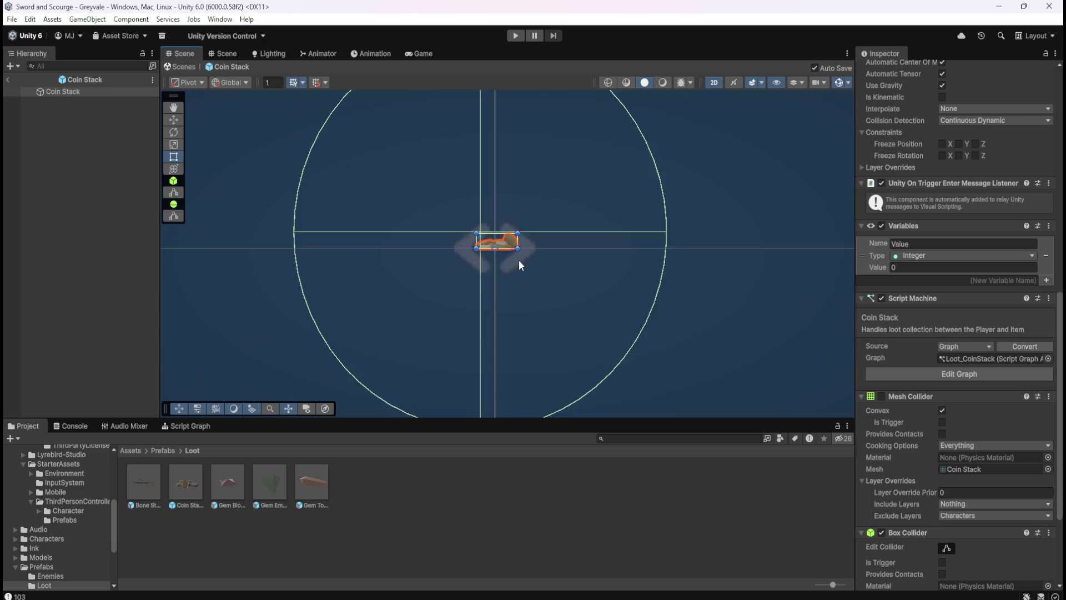
double_click(141, 487)
scroll(936, 462, "down", 5)
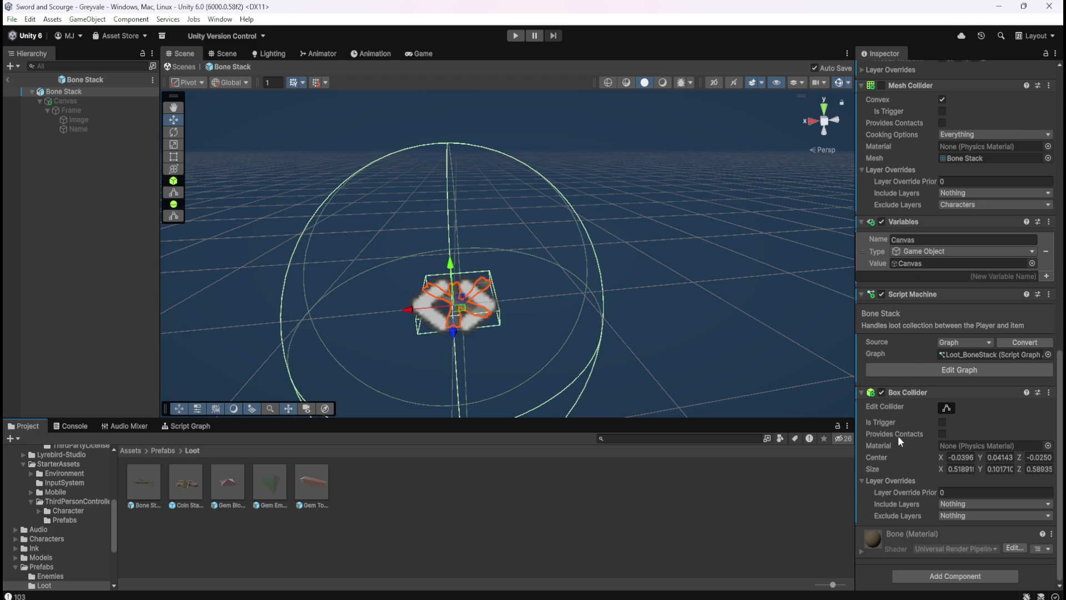
double_click(194, 475)
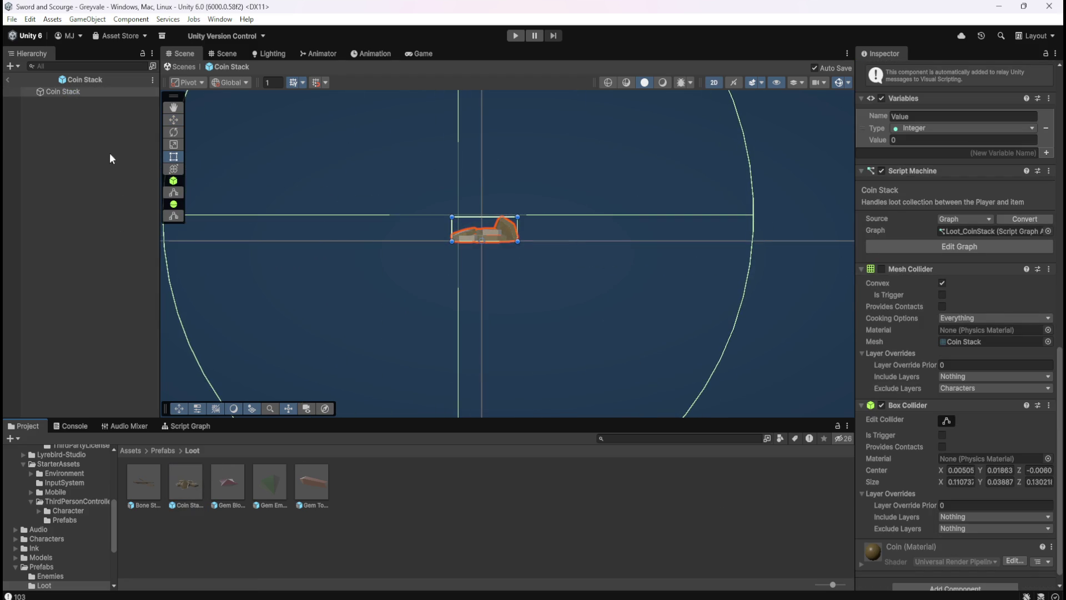
scroll(913, 385, "down", 1)
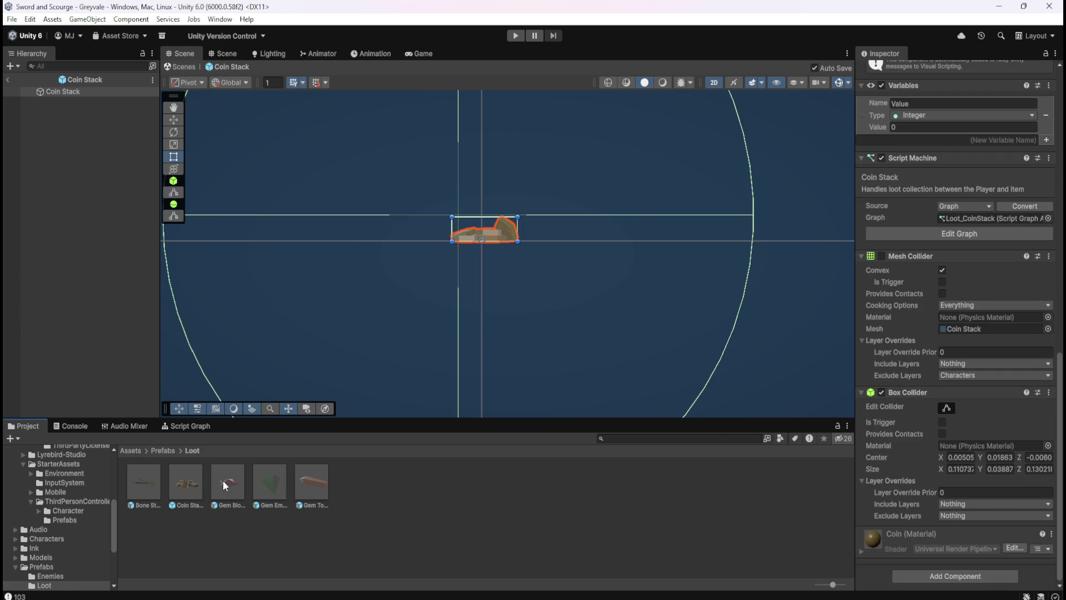
double_click(225, 480)
scroll(917, 456, "down", 1)
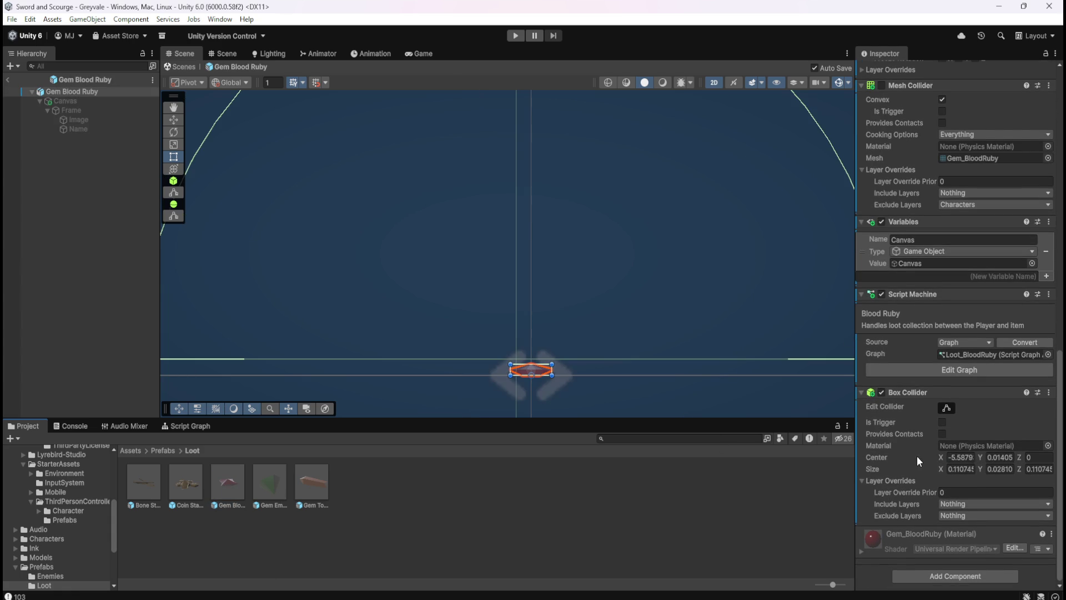
double_click(277, 481)
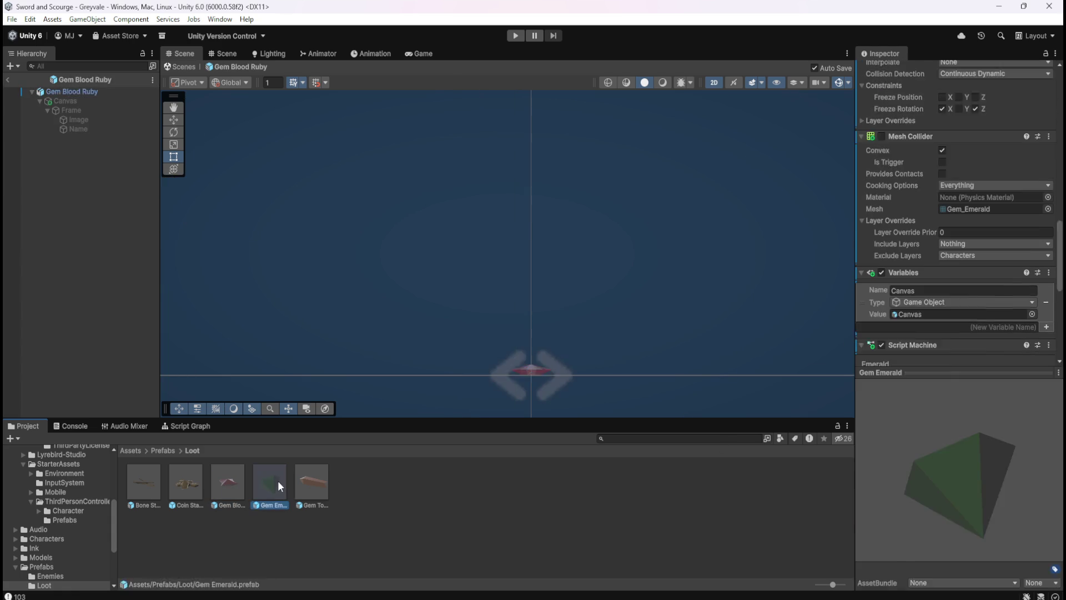
double_click(314, 481)
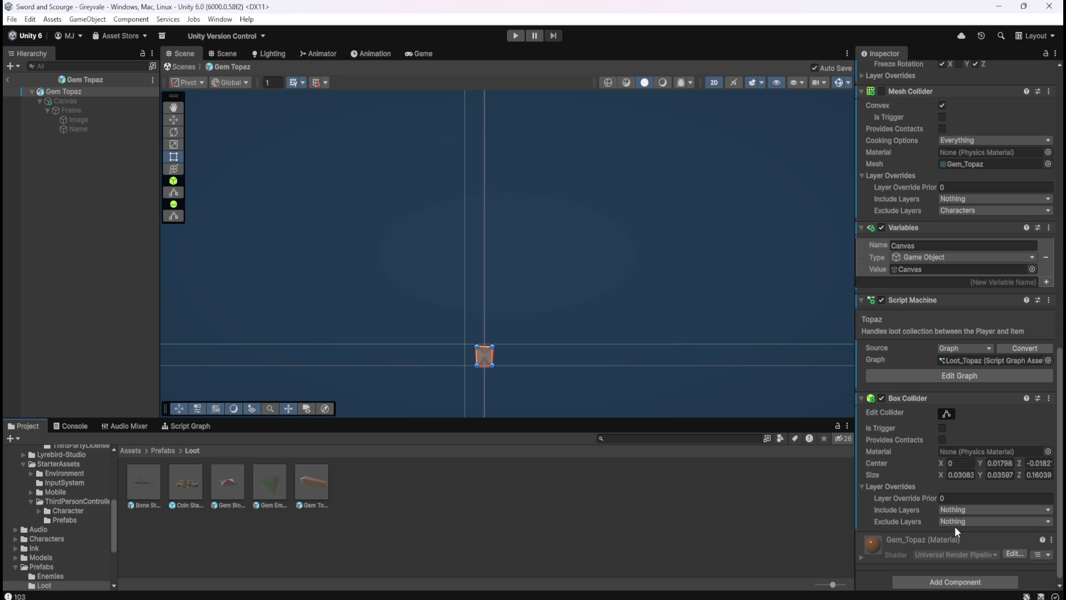
double_click(148, 482)
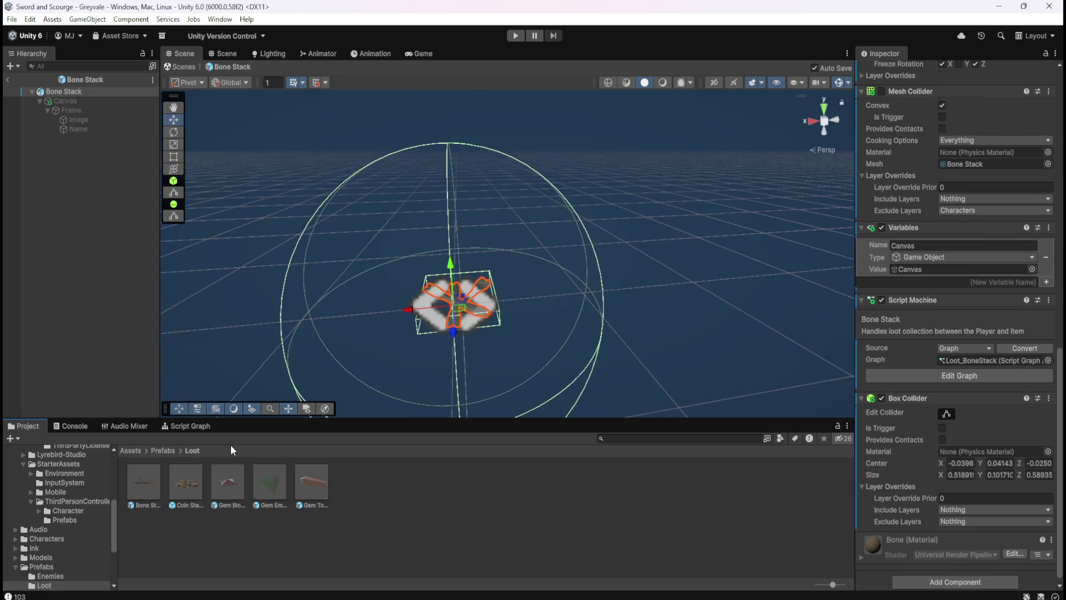
- Exclude the Characters layer on the Box Colliders of Bone Stack and Coin Stack
left_click(958, 516)
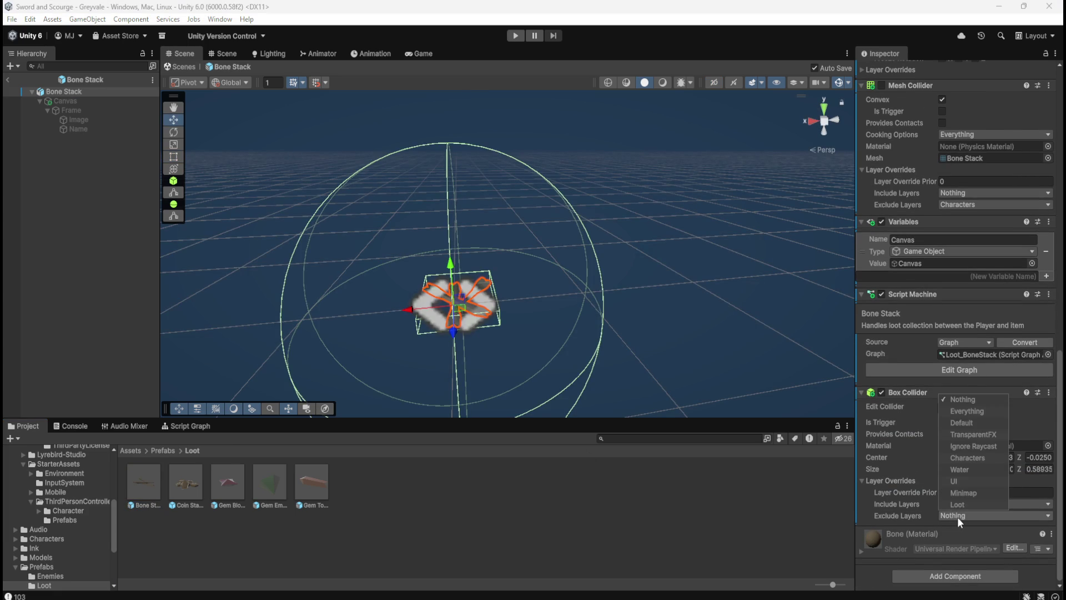
left_click(977, 456)
double_click(186, 481)
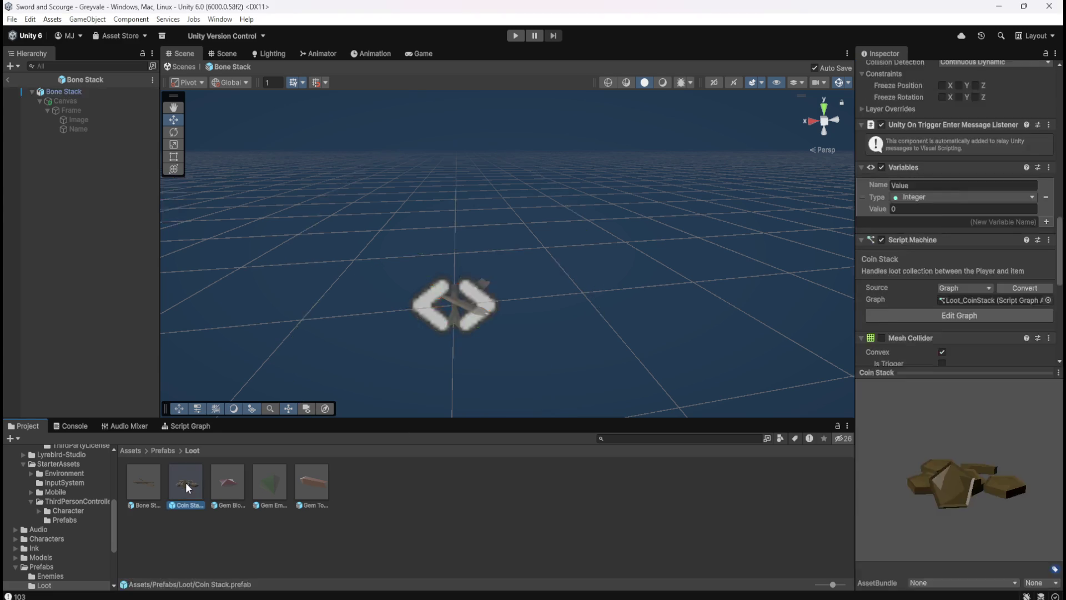
left_click(952, 517)
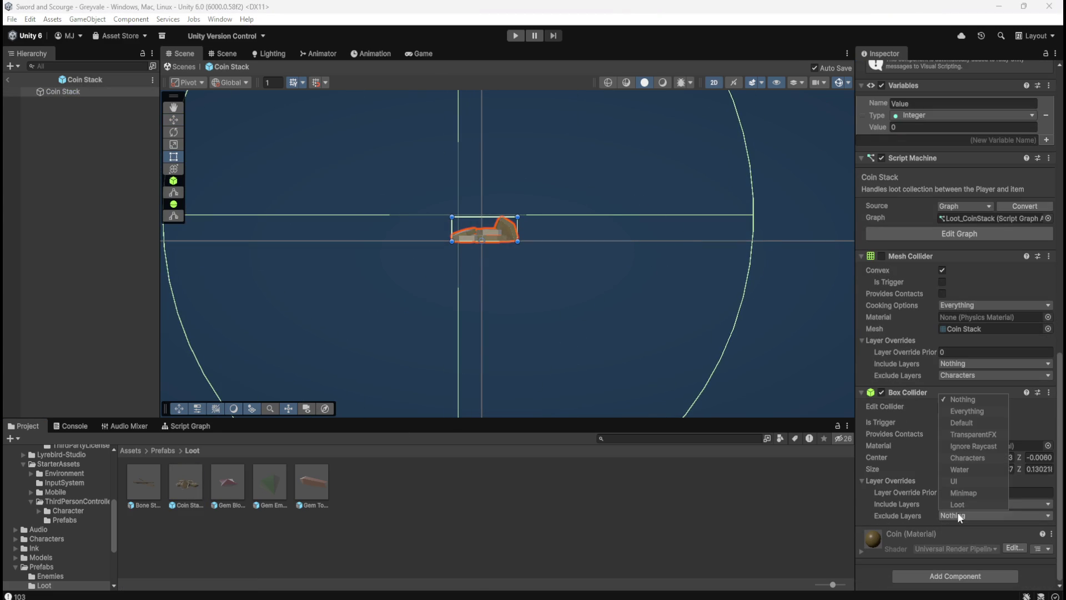
left_click(971, 457)
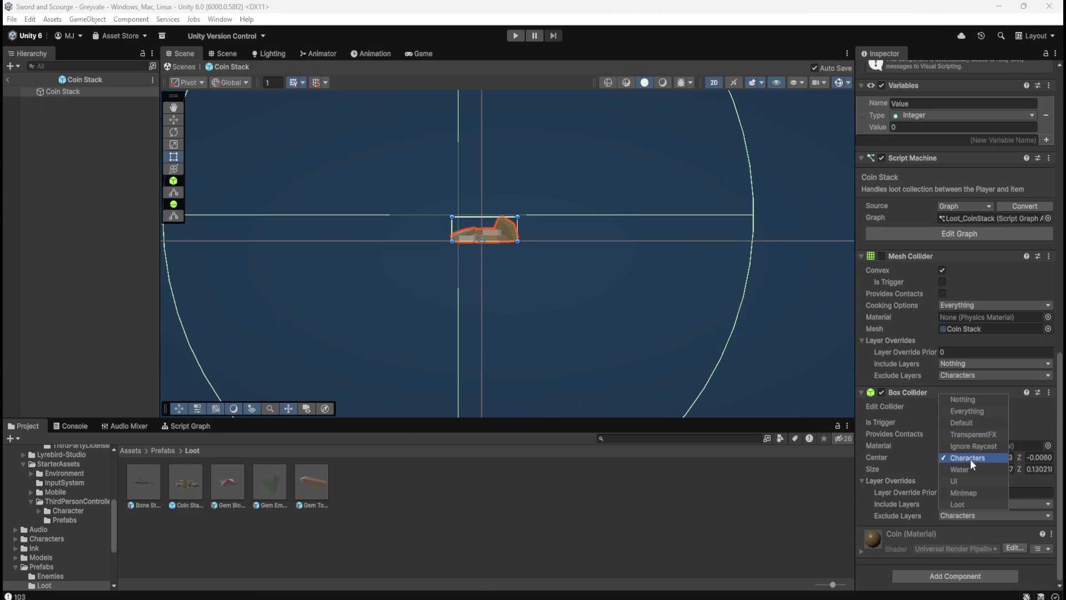
left_click(231, 483)
- Exclude the Characters layer on the Box Colliders of Gem Blood Ruby, Gem Emerald and Gem Topaz
double_click(231, 483)
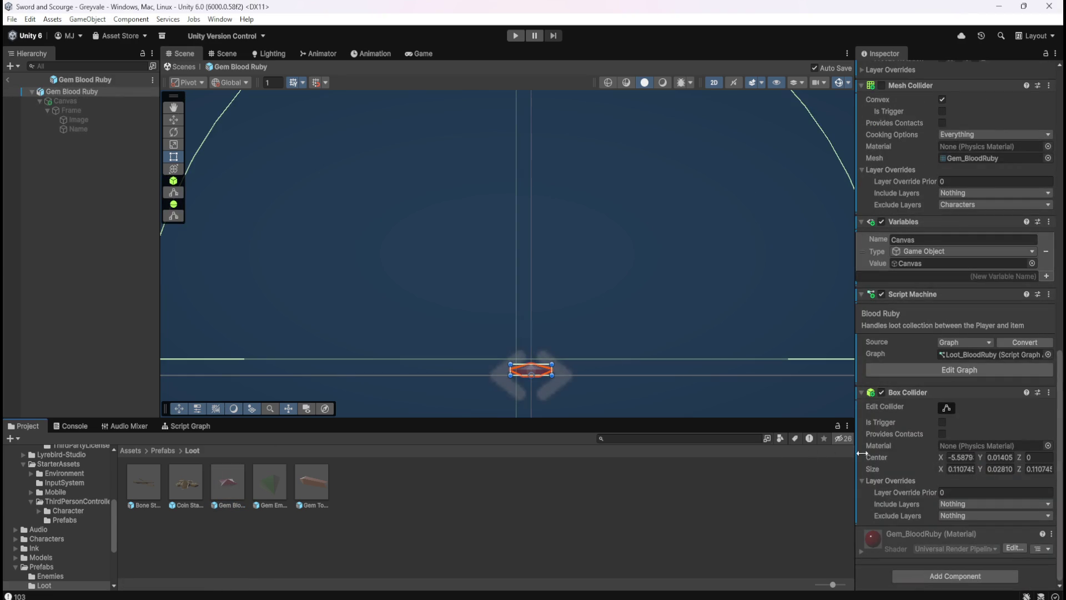
left_click(947, 512)
left_click(970, 462)
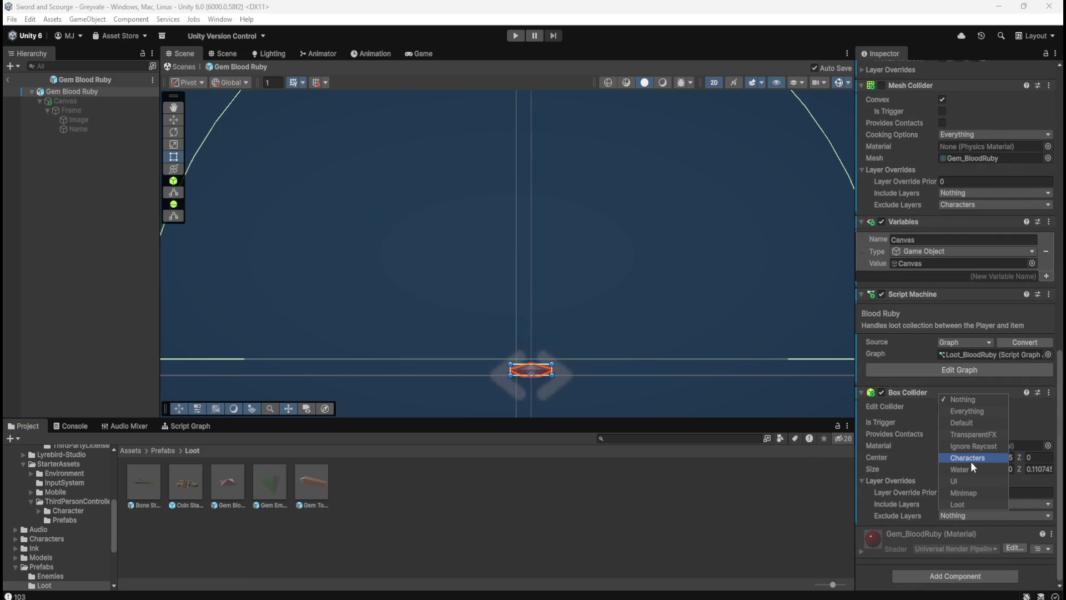
left_click(268, 482)
double_click(267, 482)
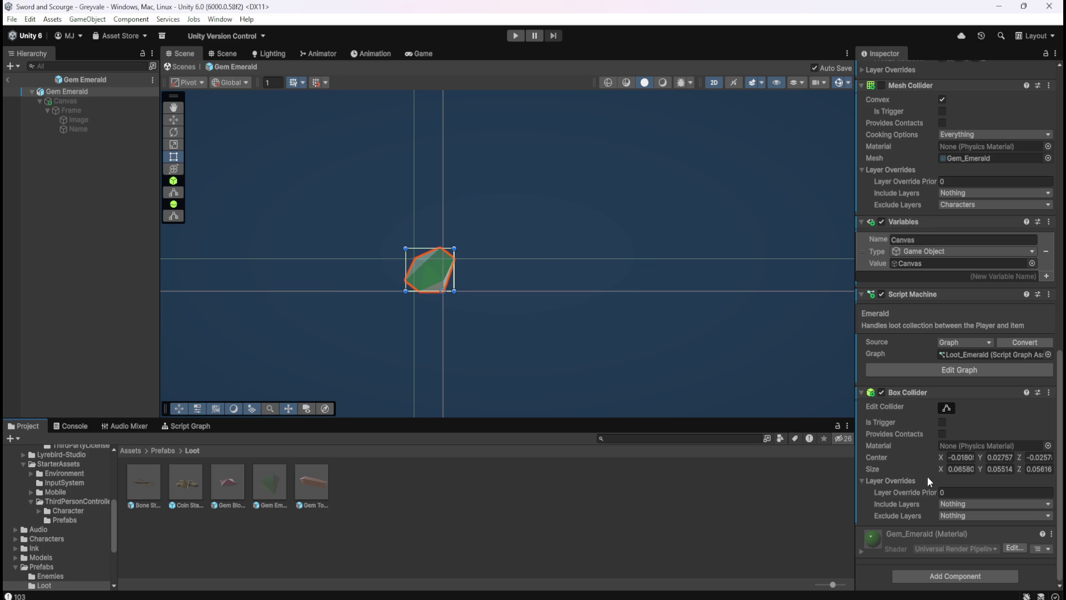
left_click(972, 517)
left_click(984, 456)
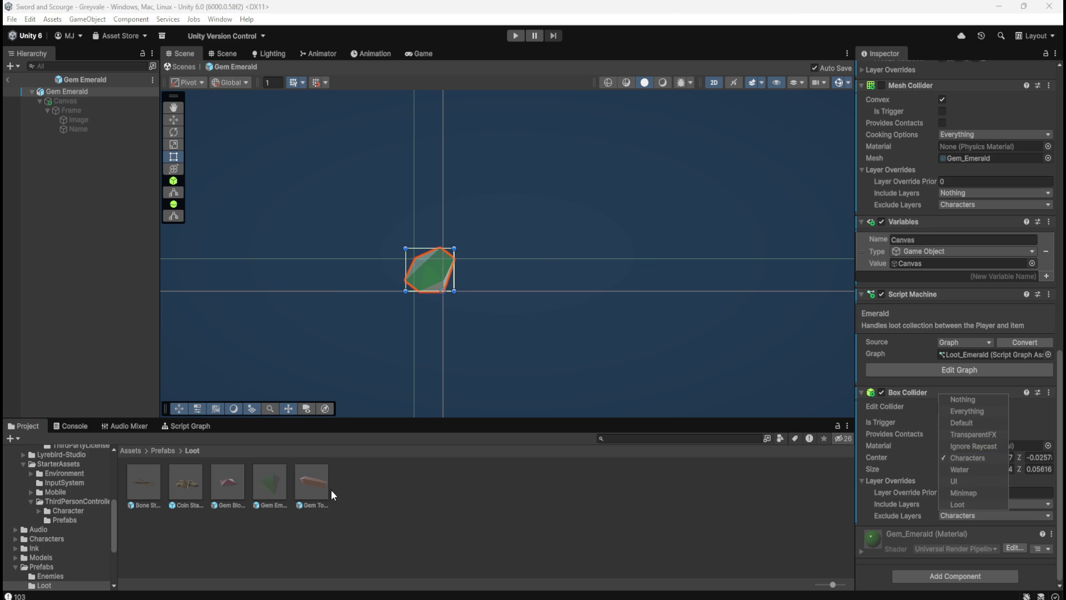
double_click(315, 482)
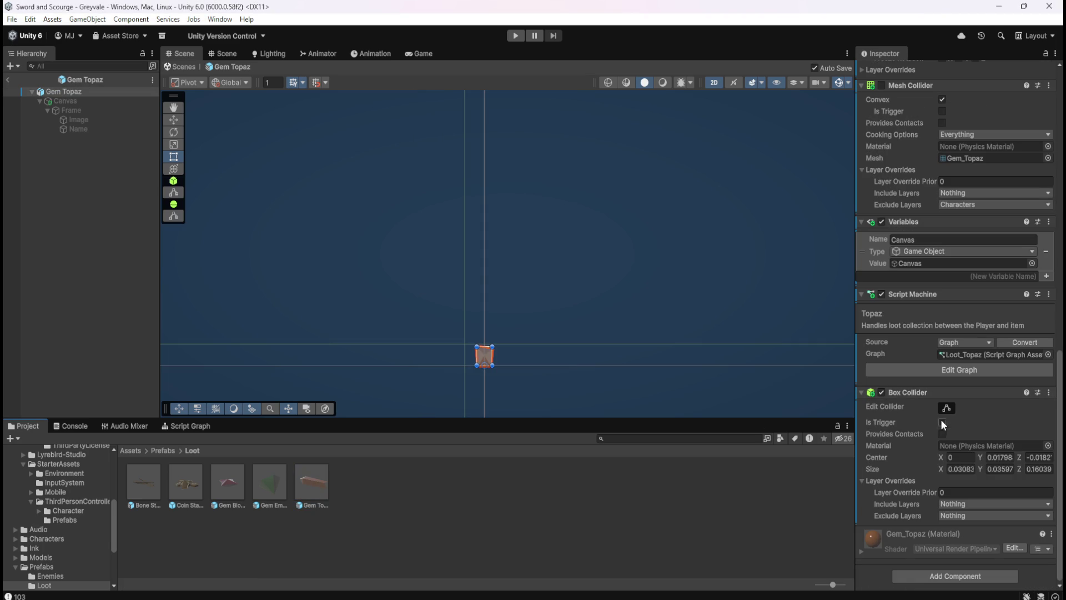
left_click(959, 514)
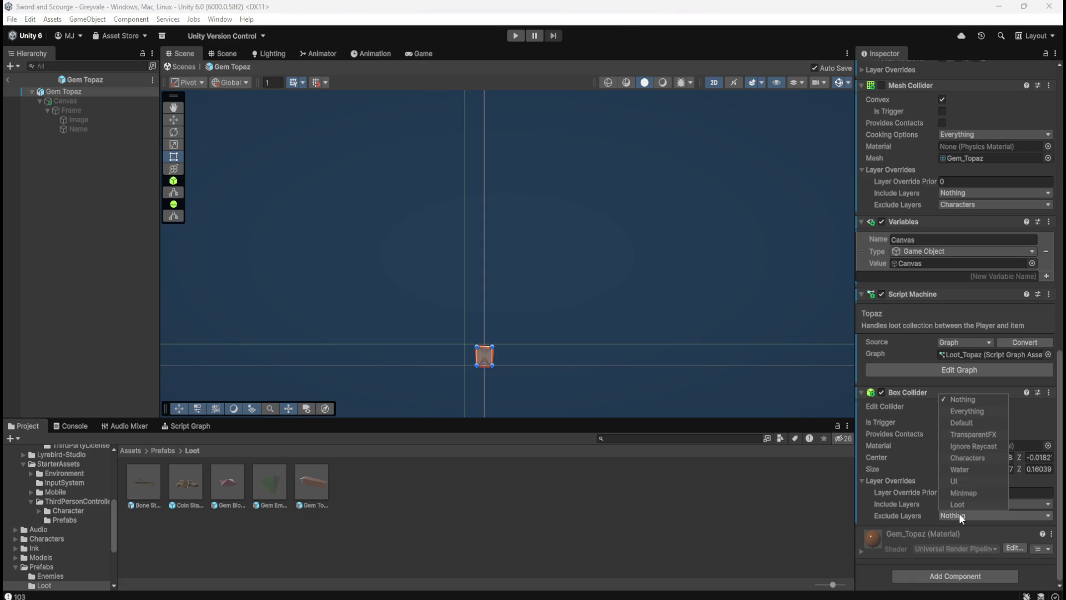
left_click(971, 460)
left_click(94, 208)
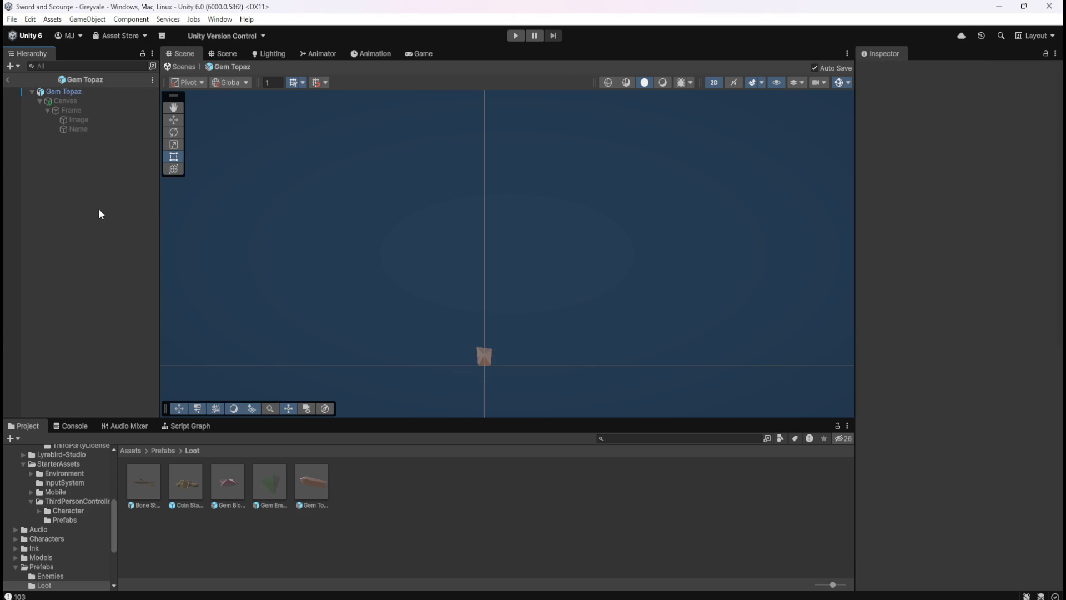
- Recheck all five loot prefabs, then return to the Greyvale scene and enter Play mode
double_click(153, 487)
double_click(185, 484)
double_click(224, 483)
double_click(279, 476)
double_click(319, 478)
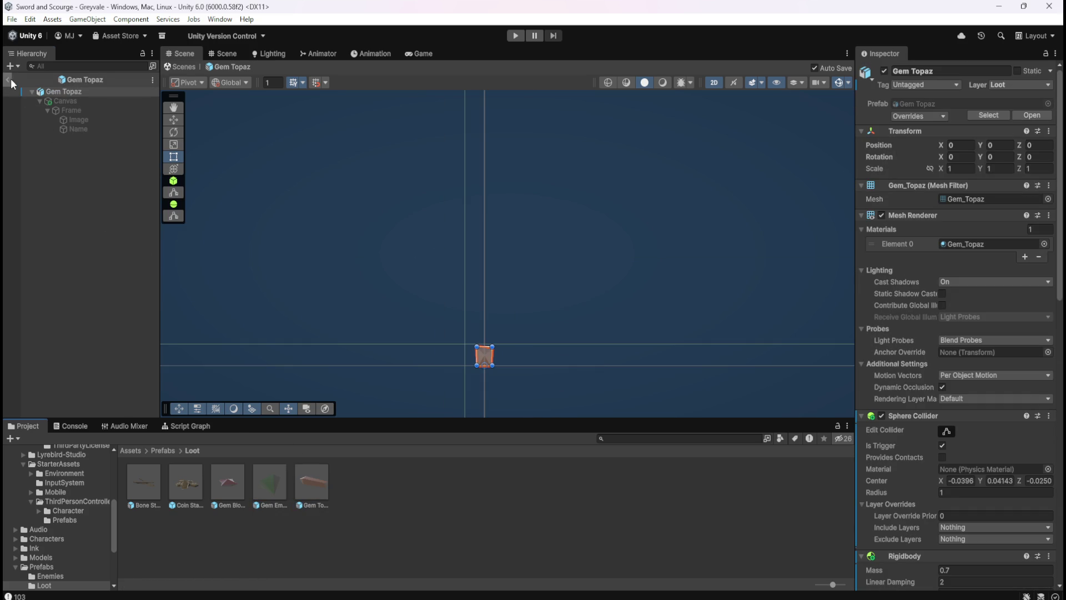
left_click(9, 81)
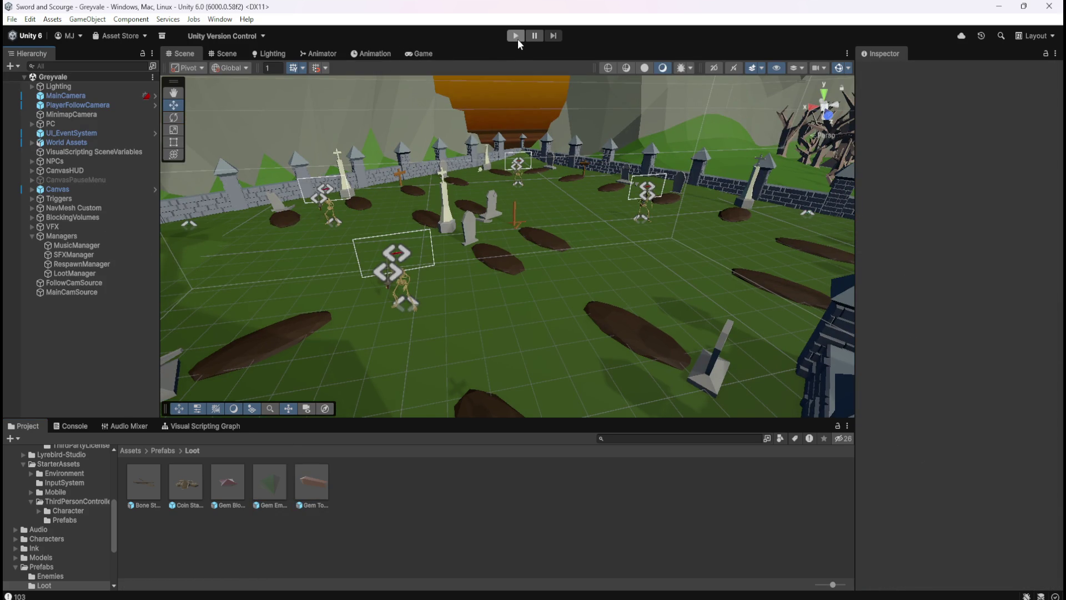
left_click(516, 36)
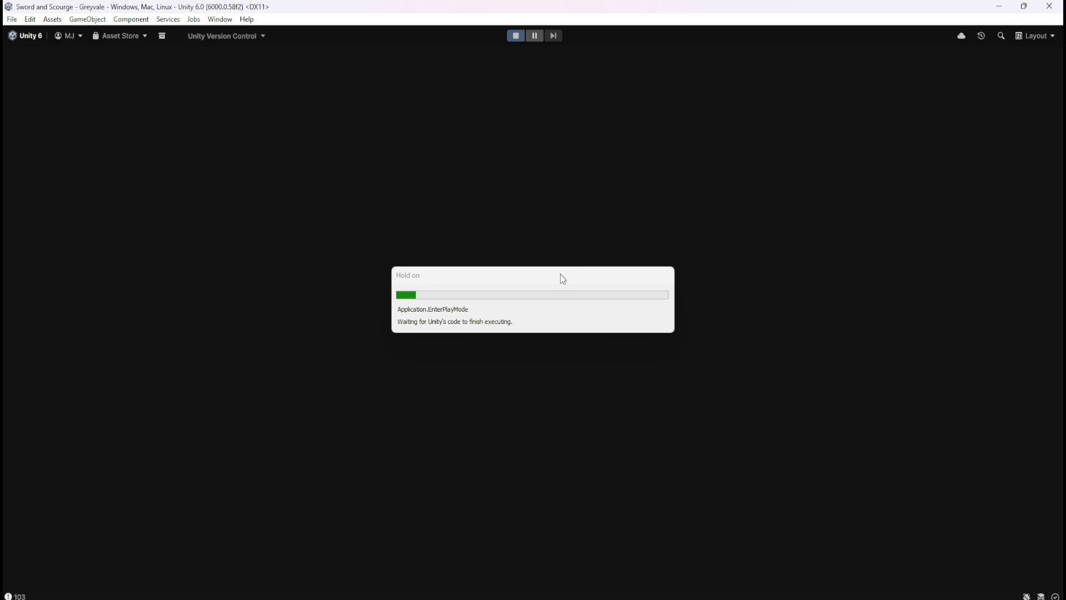
- Run the hero over the bridge, through the village and forest, to the graveyard gate
key("w")
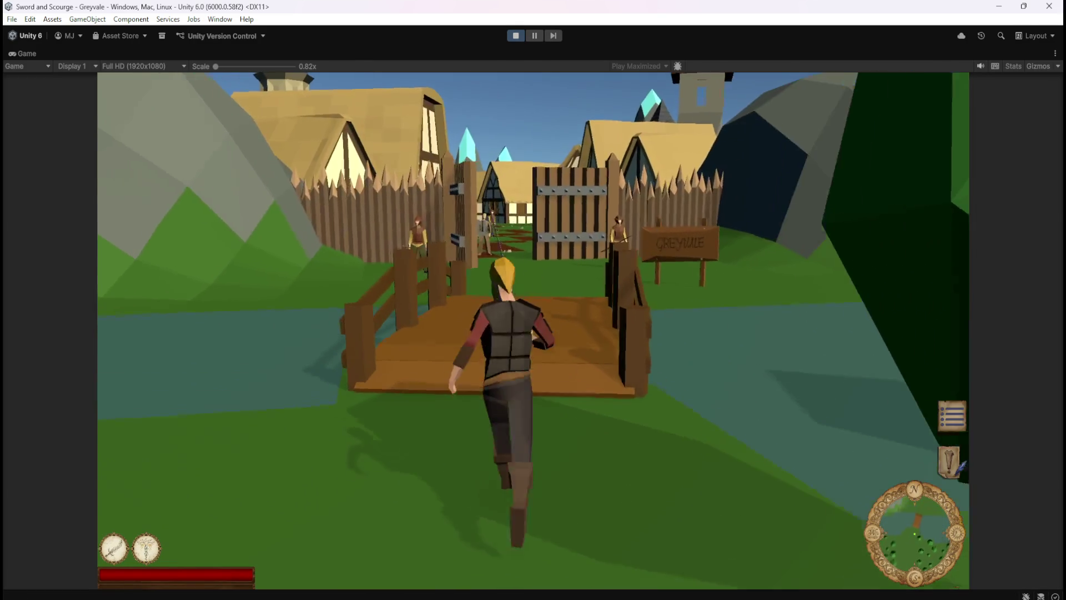
key("w")
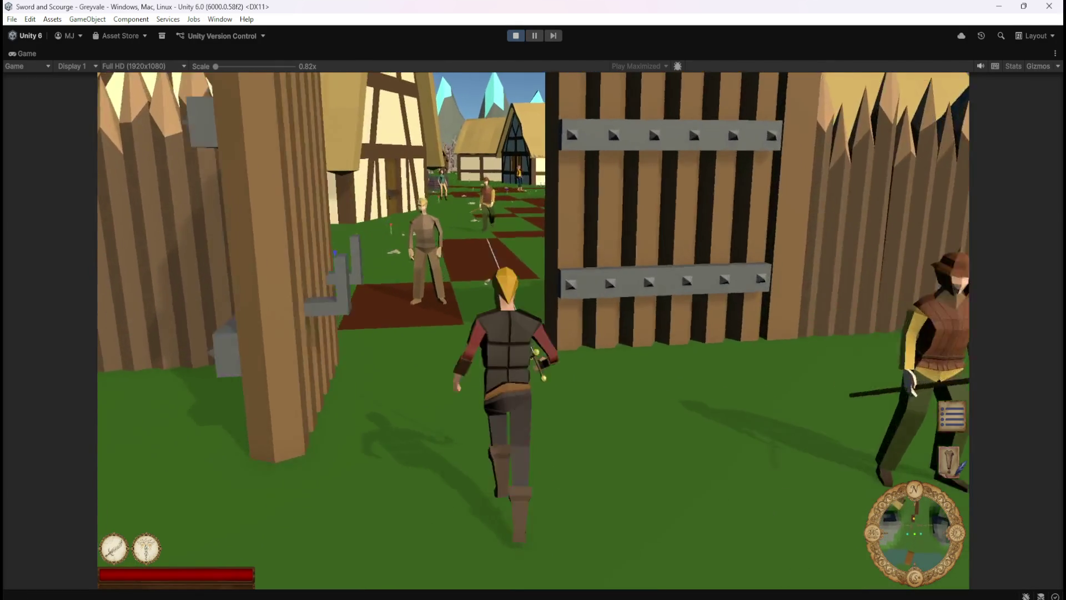
key("w")
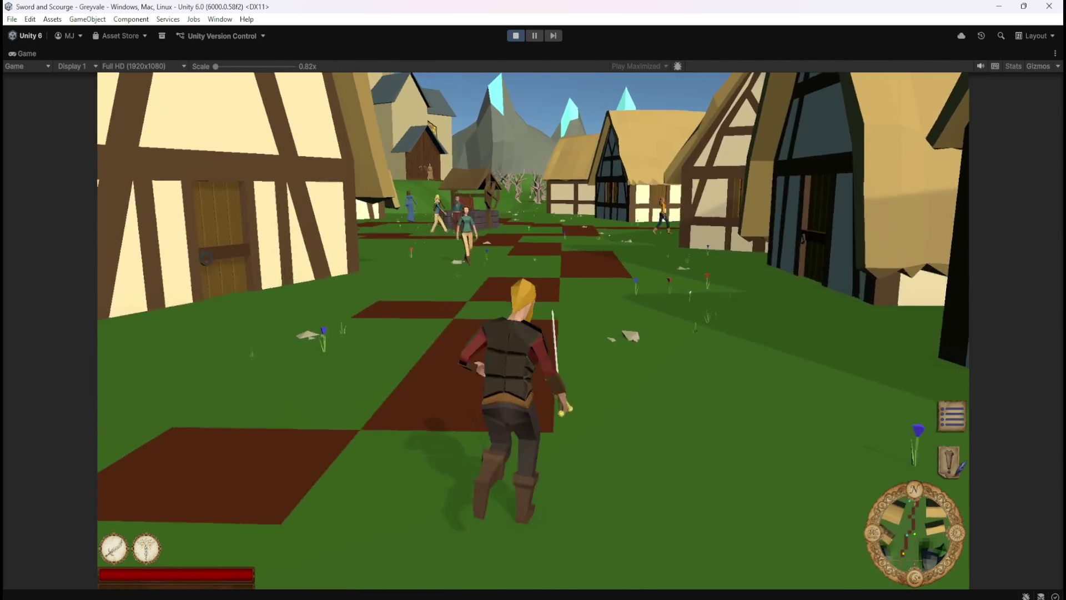
key("w")
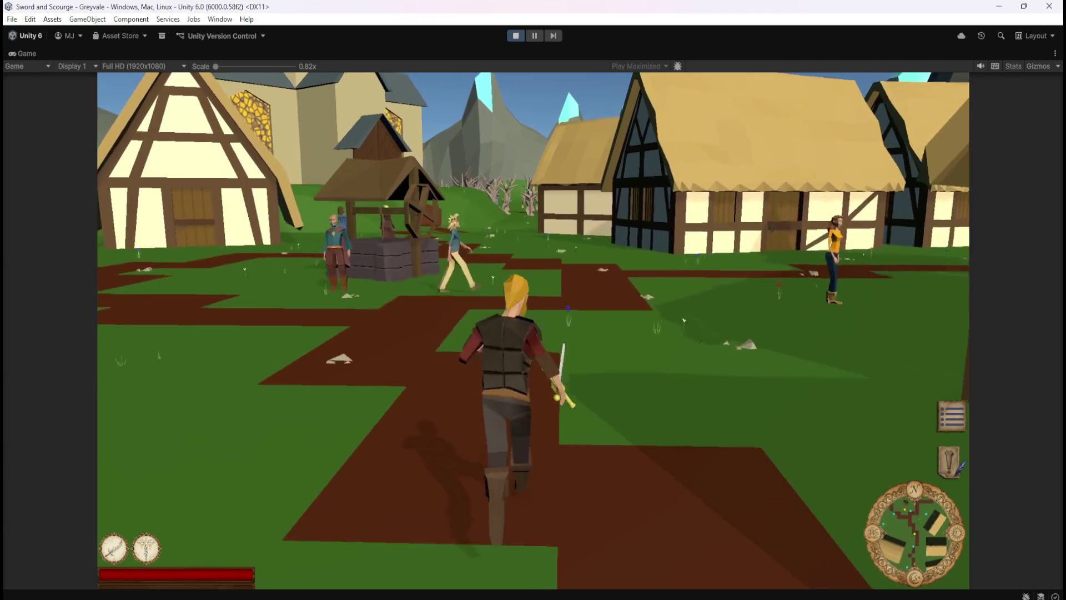
key("w")
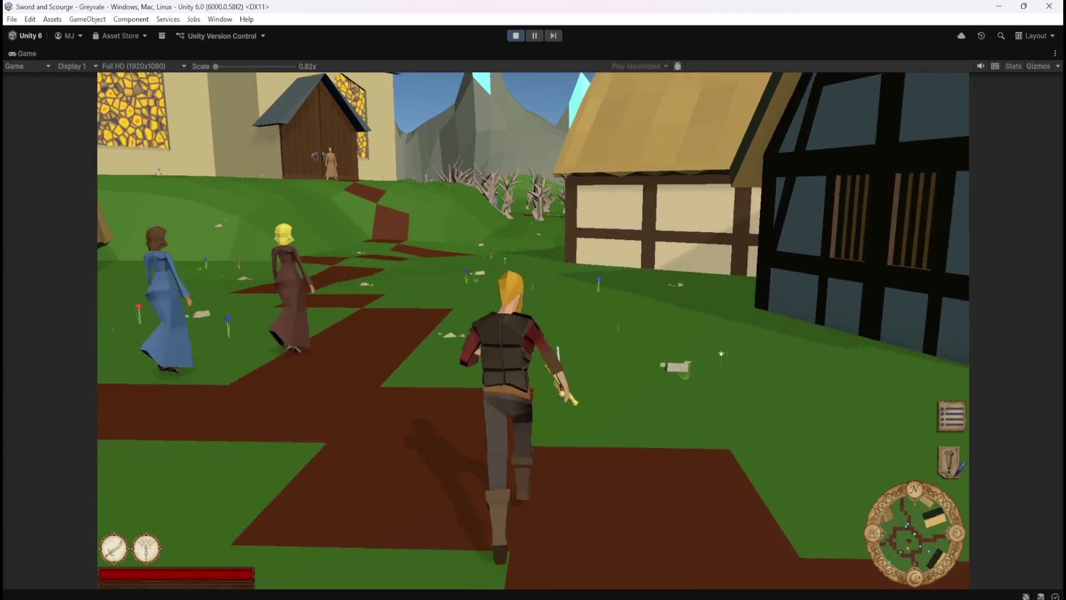
key("w")
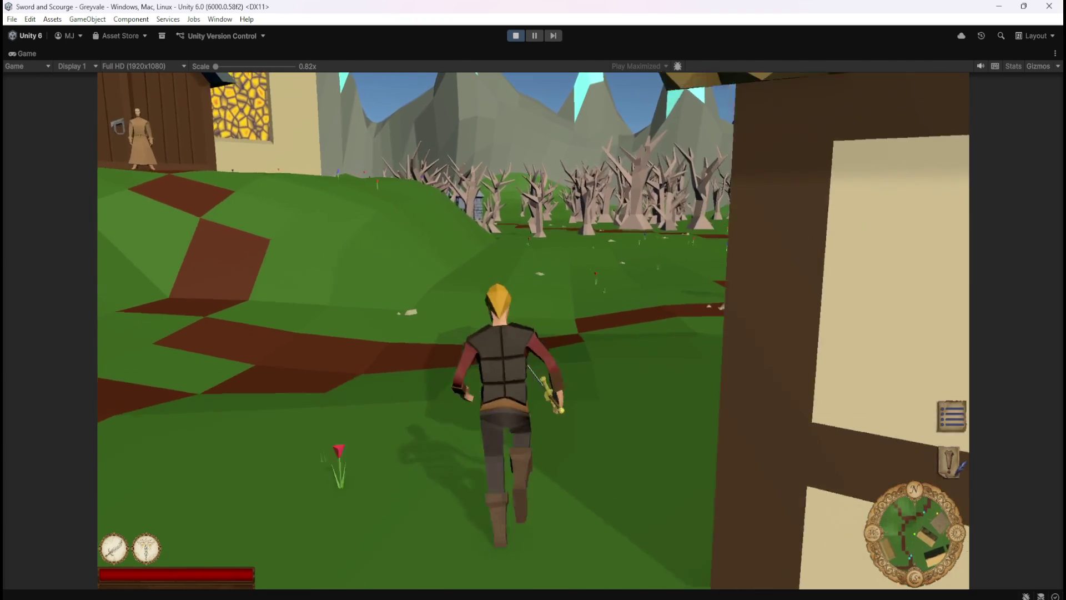
key("w")
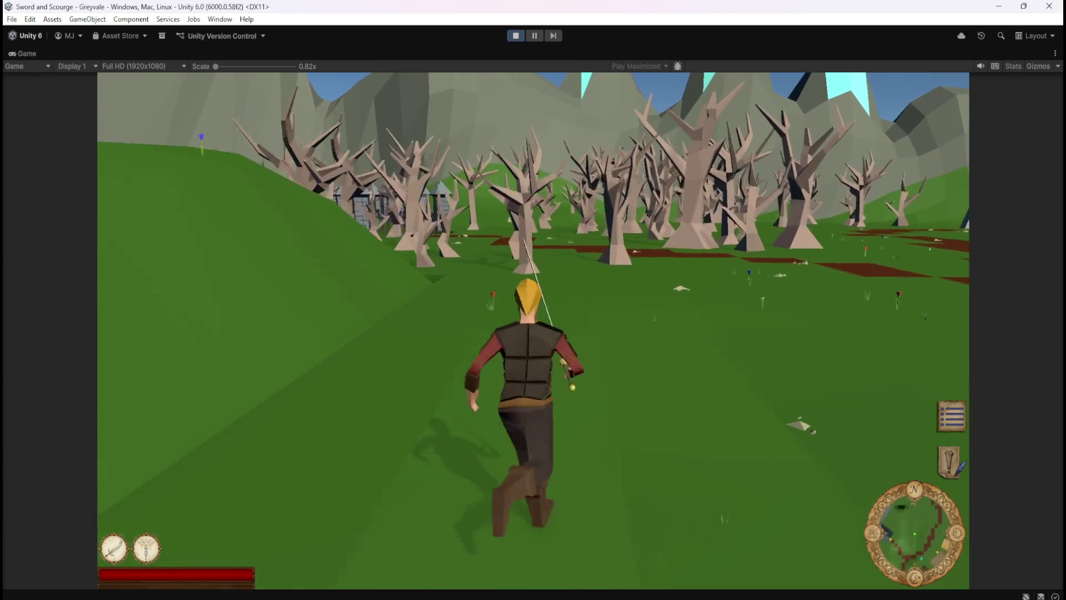
key("w")
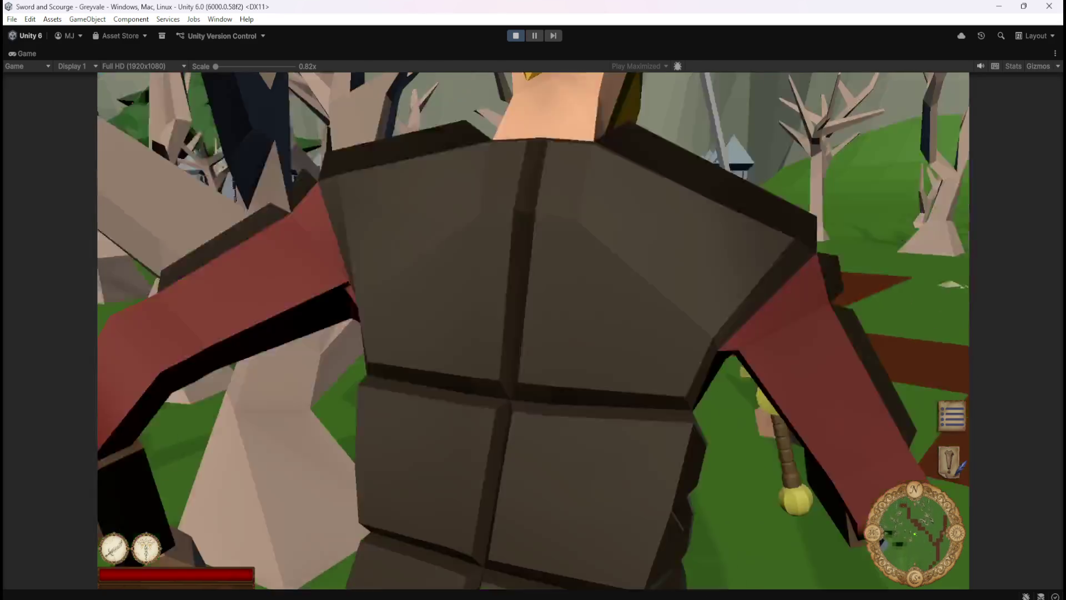
key("w")
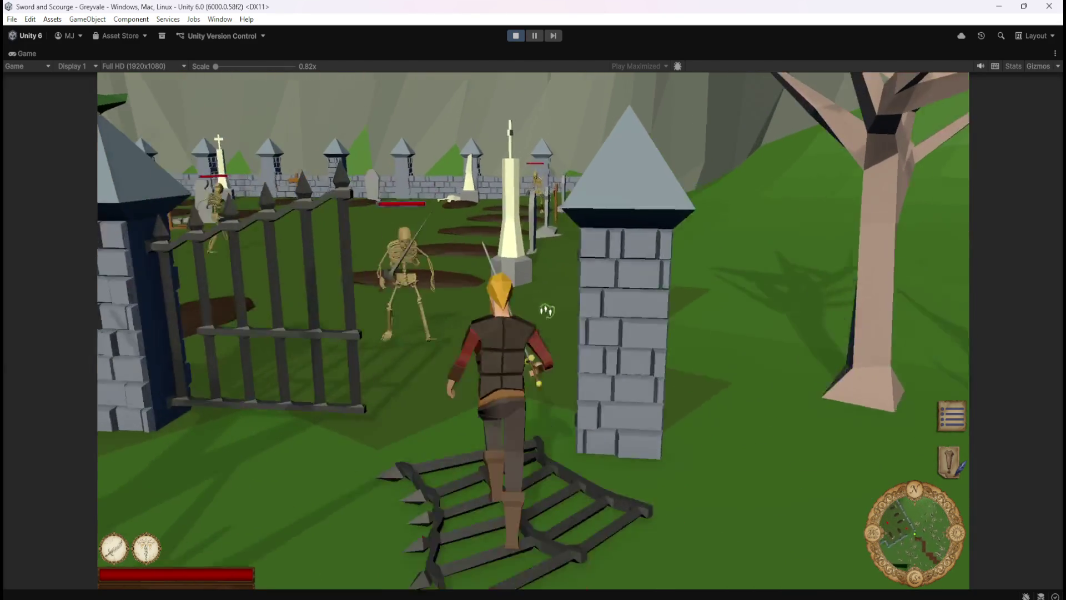
- Defeat the skeleton and turn to look over its Bones loot and the next foe
key("w")
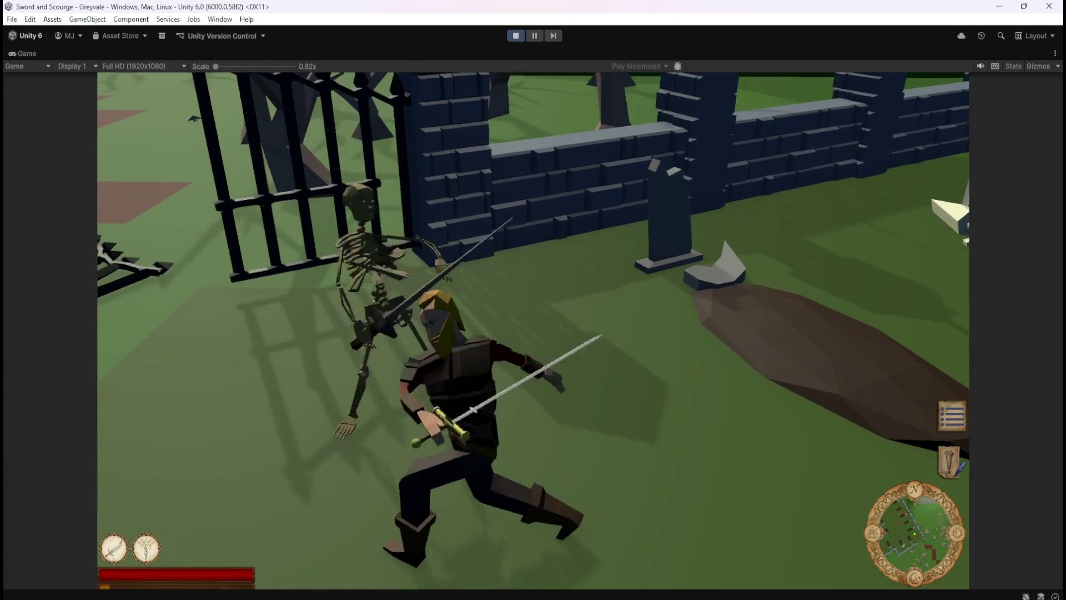
key("Left")
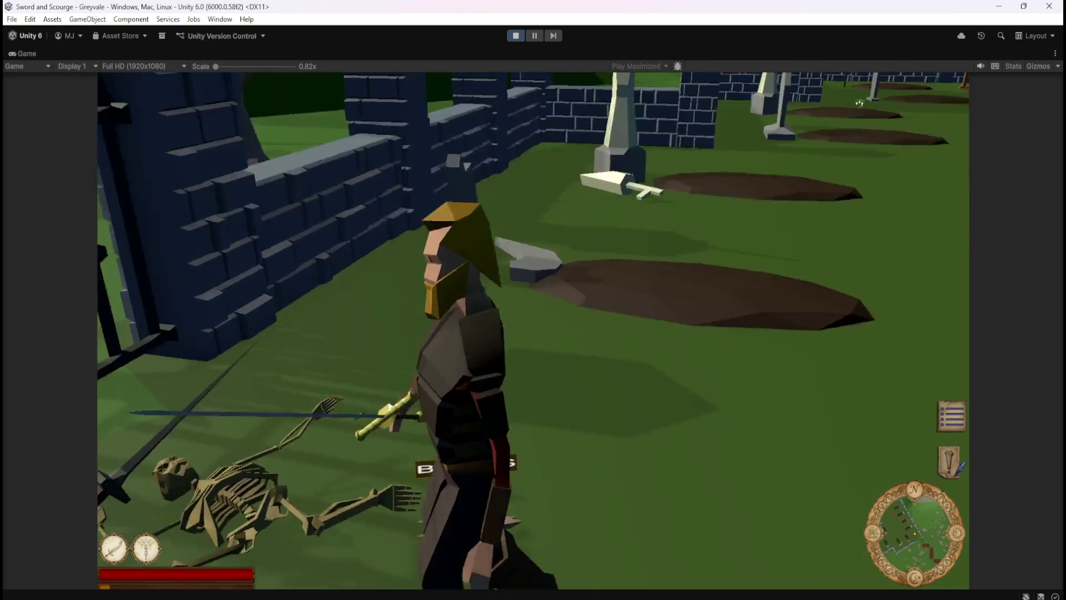
key("Left")
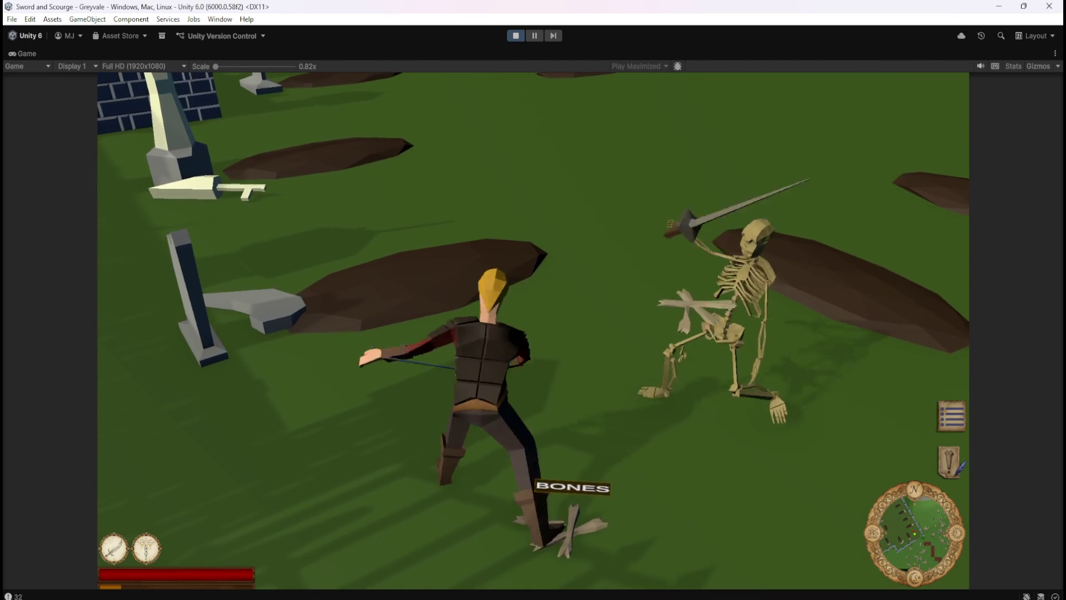
- Orbit the camera around the graveyard fight, then bring it back behind the hero
key("Left")
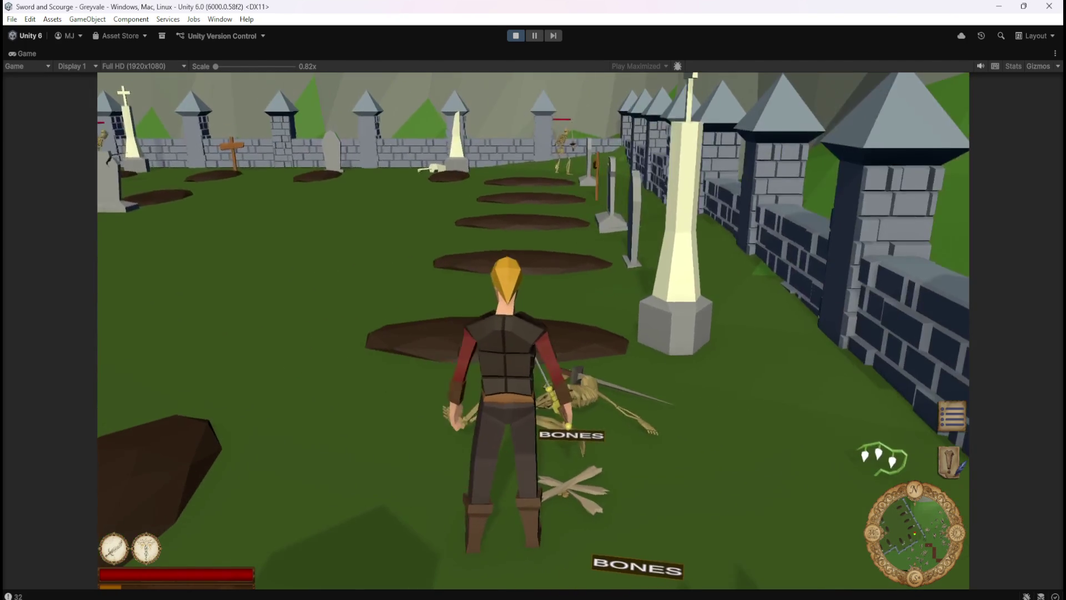
scroll(533, 331, "up", 3)
key("Left")
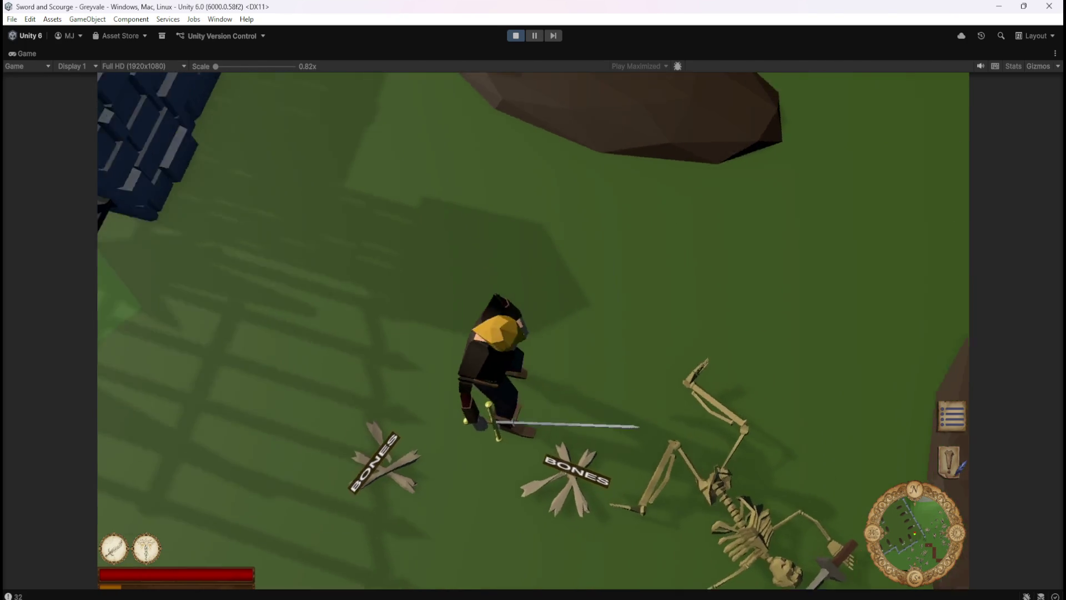
key("Left")
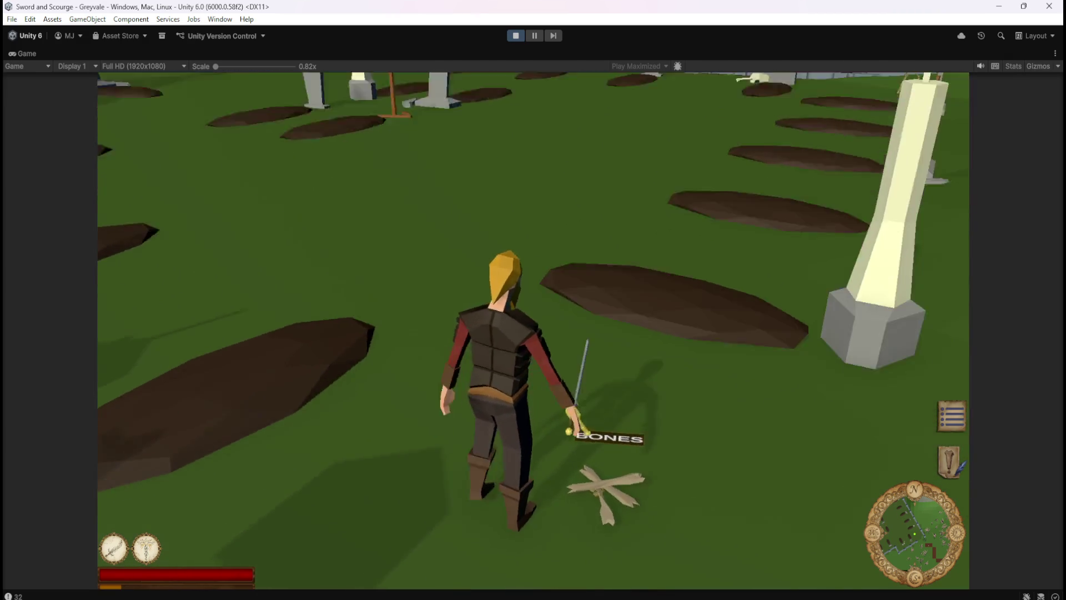
left_click(481, 237)
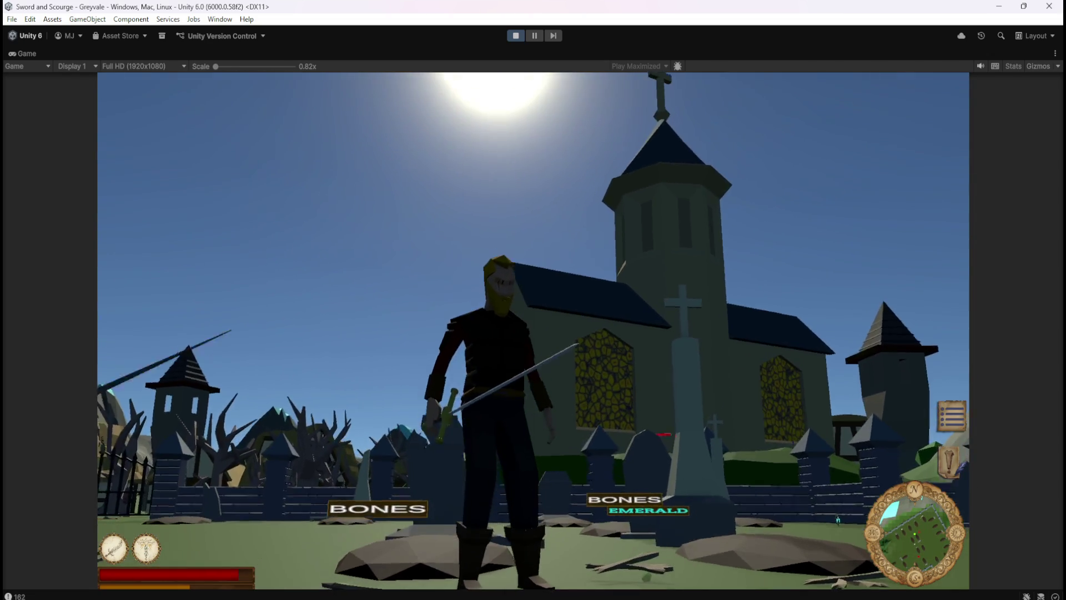
- Circle the skeleton and look down at the Bones loot on the grass
key("w")
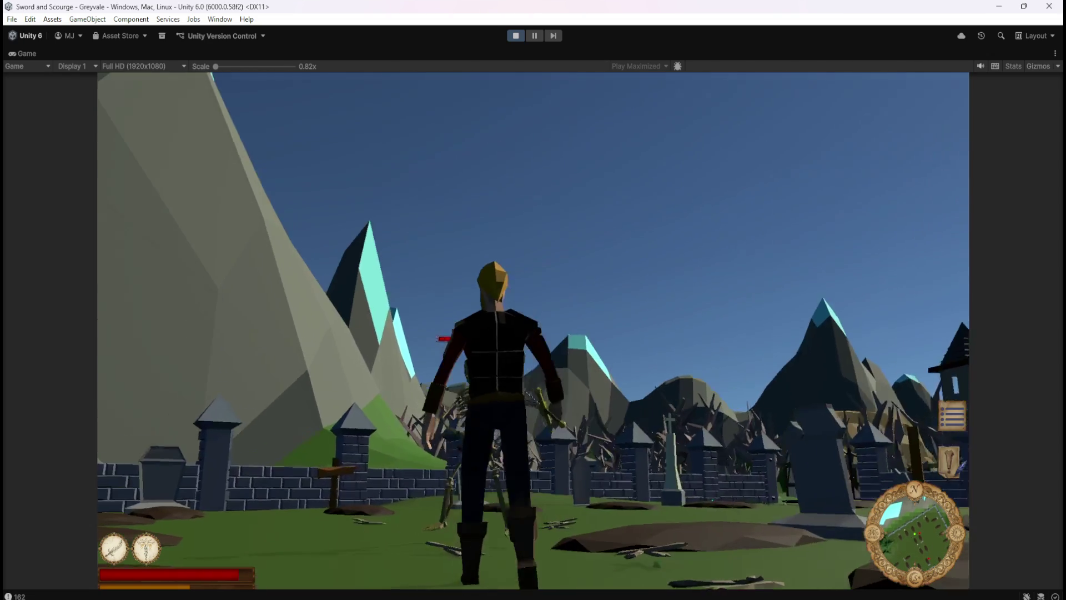
key("s")
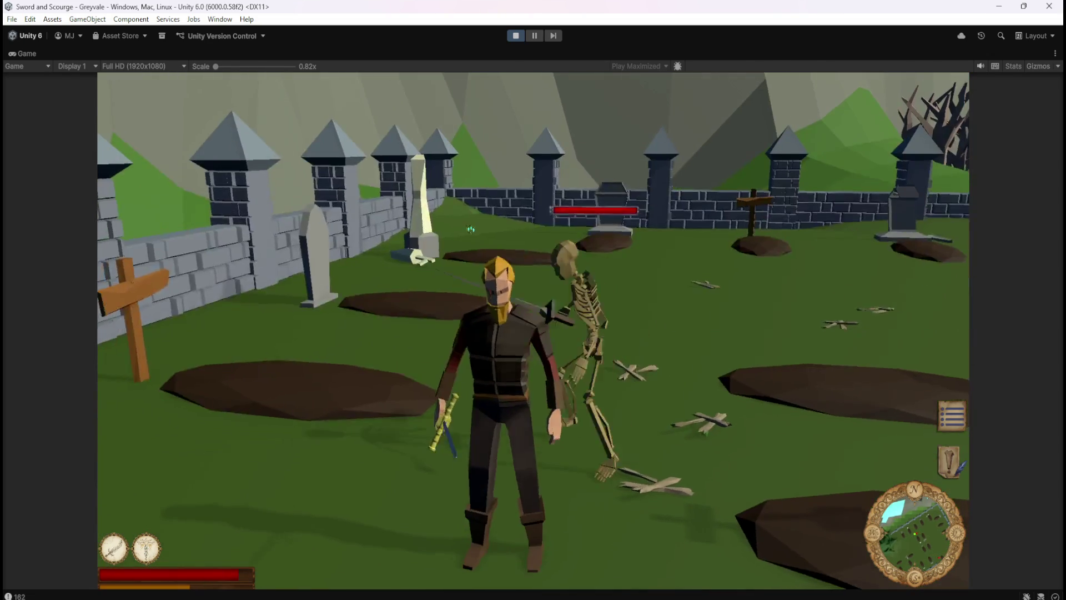
key("a")
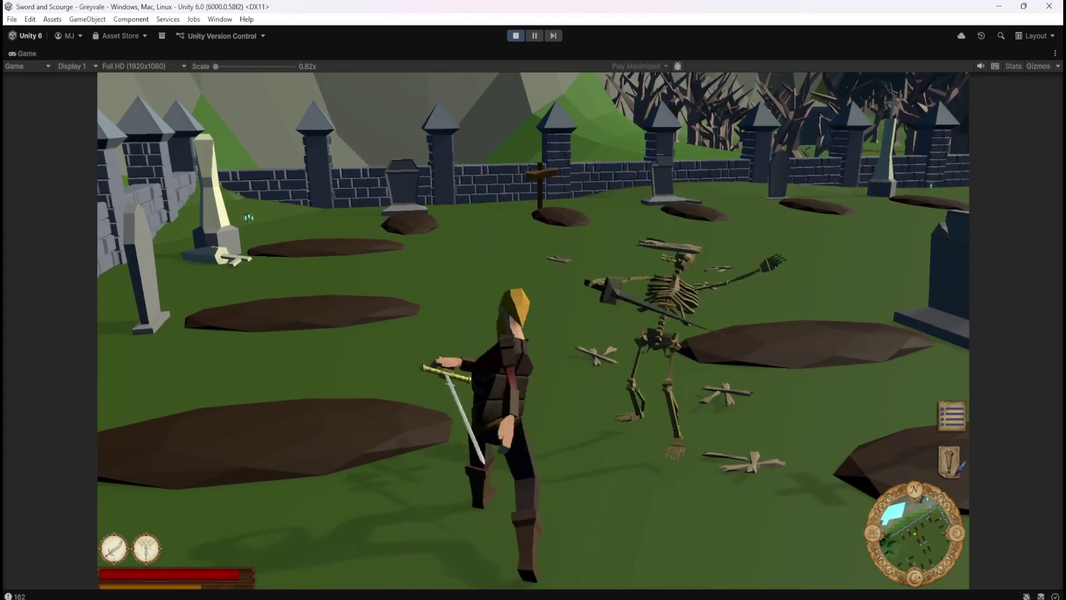
key("w")
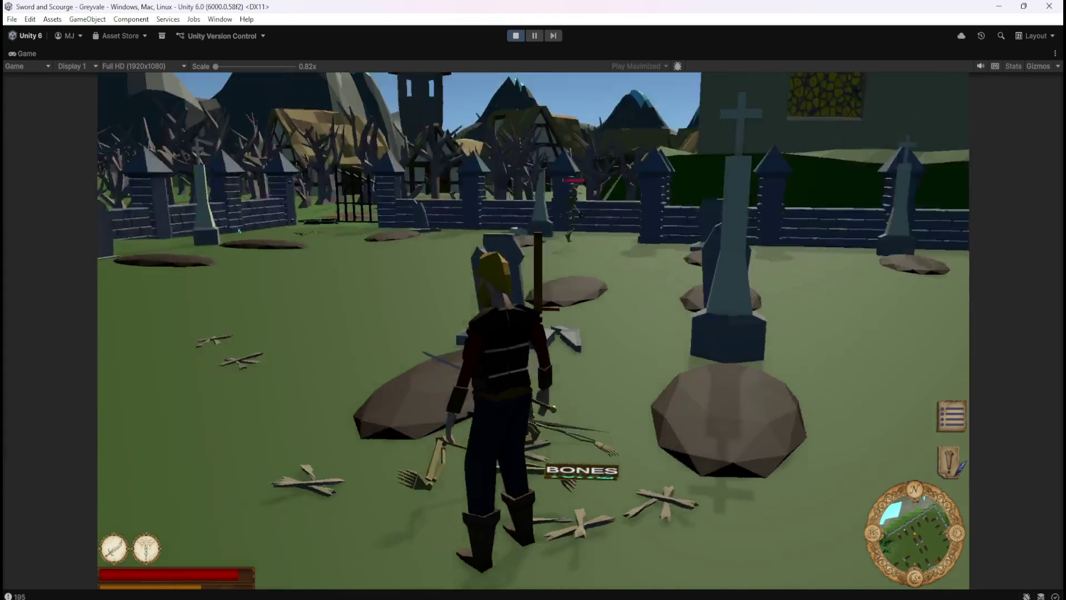
key("s")
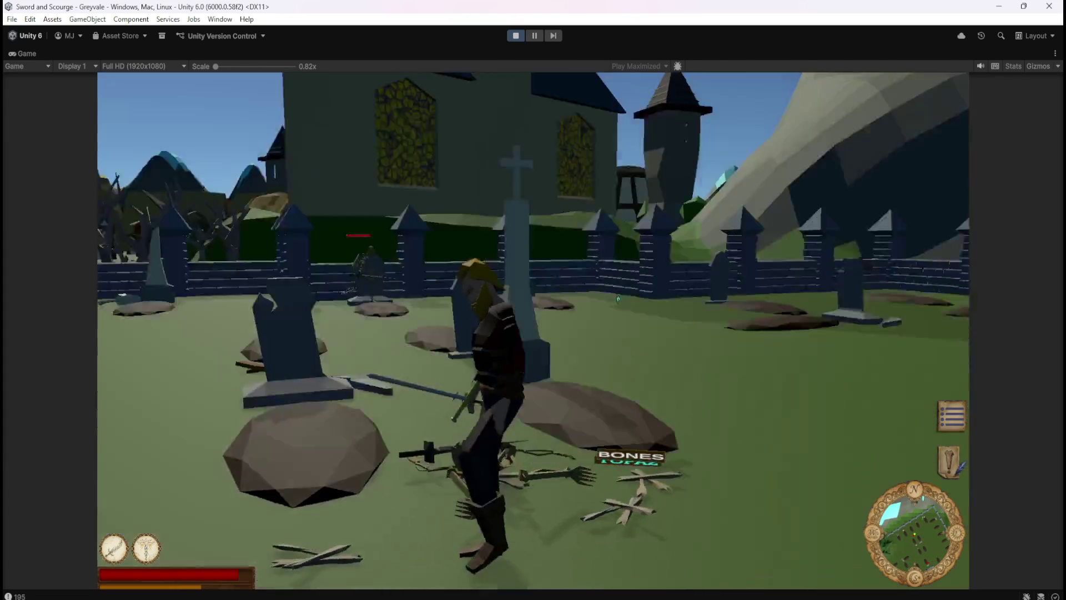
key("w")
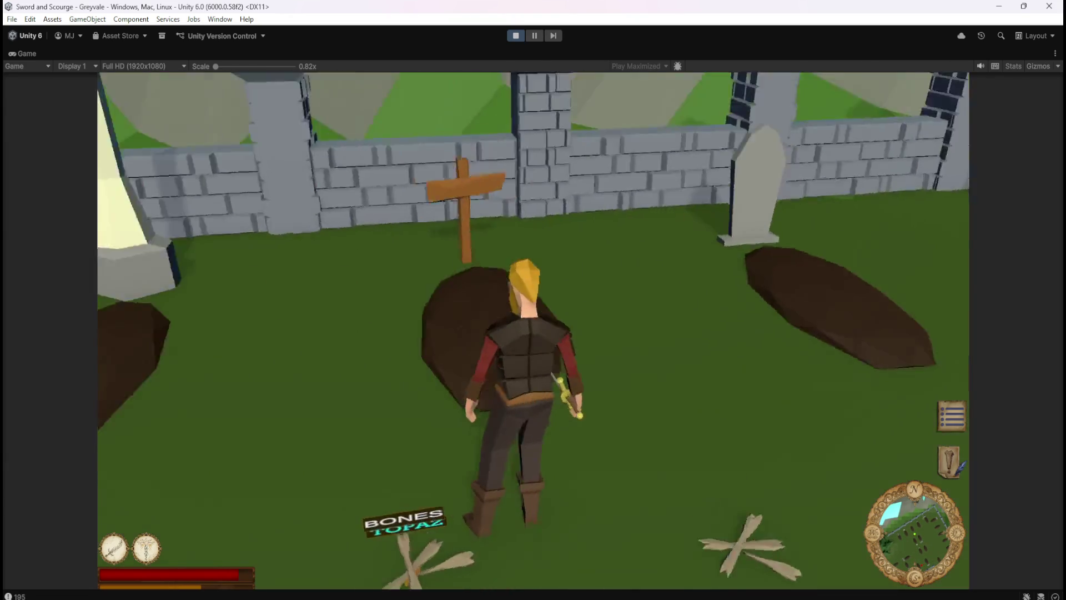
- Defeat skeletons near the gate and among the graves
key("w")
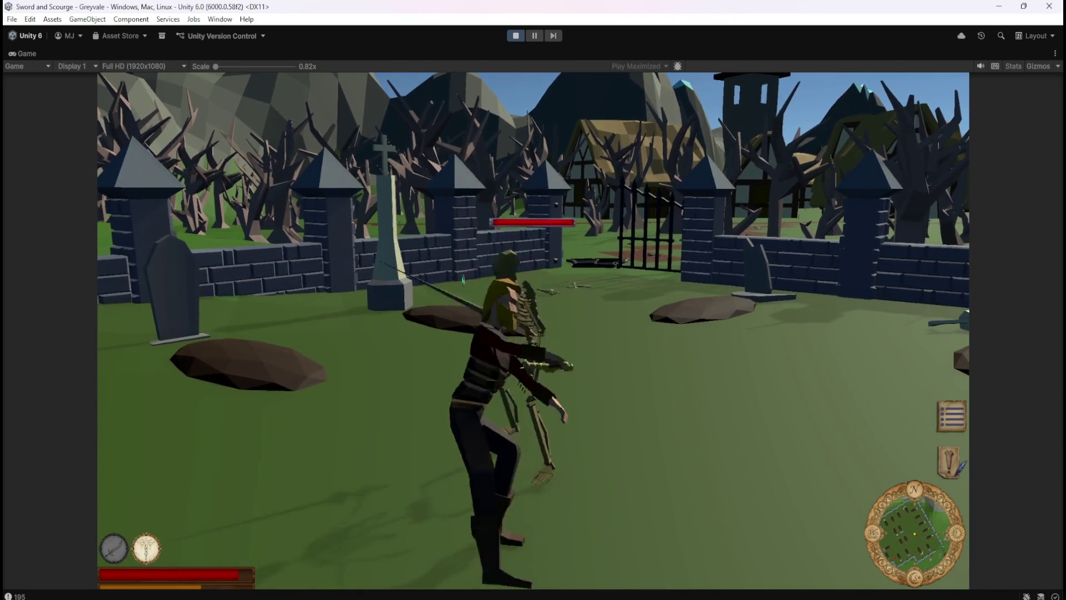
key("w")
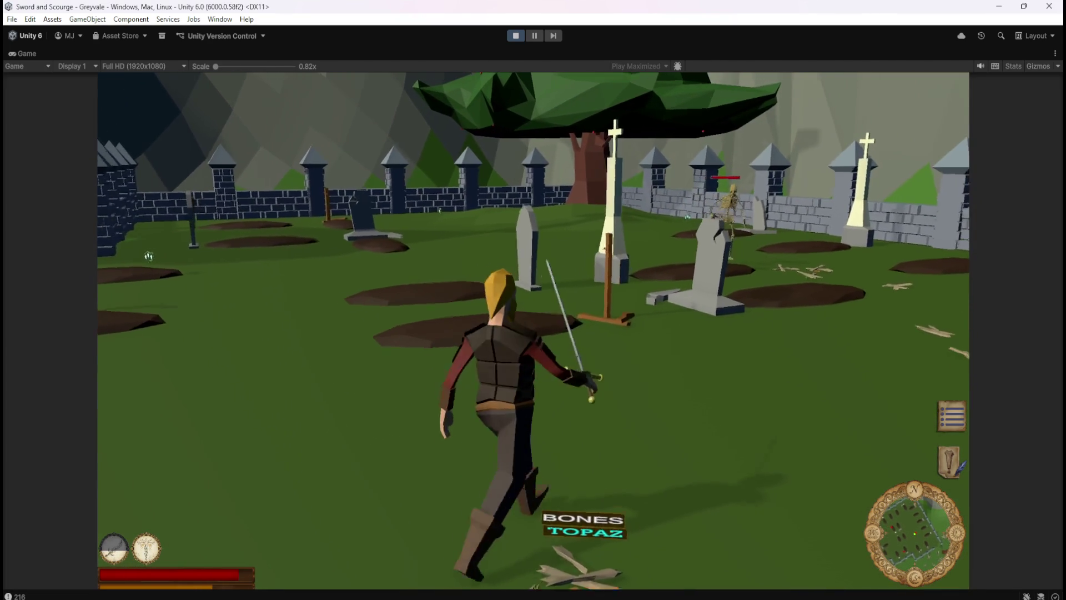
key("w")
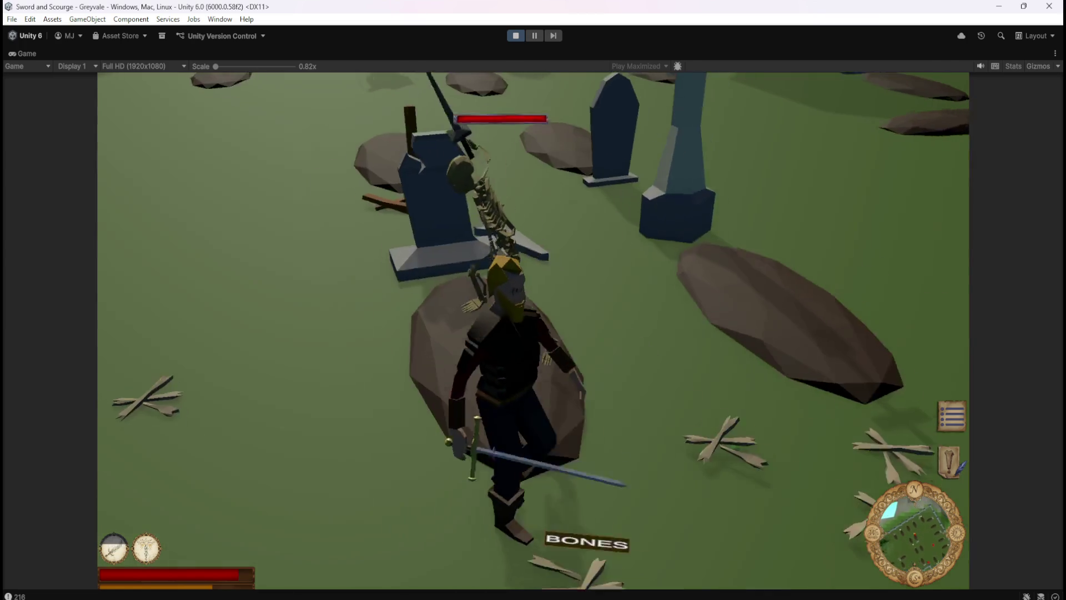
key("w")
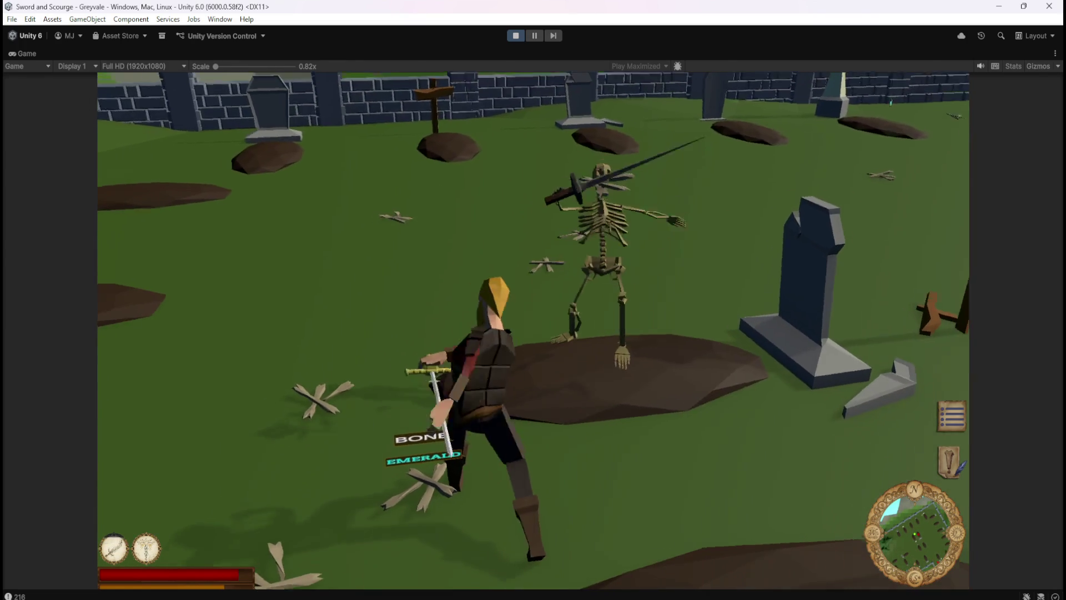
key("w")
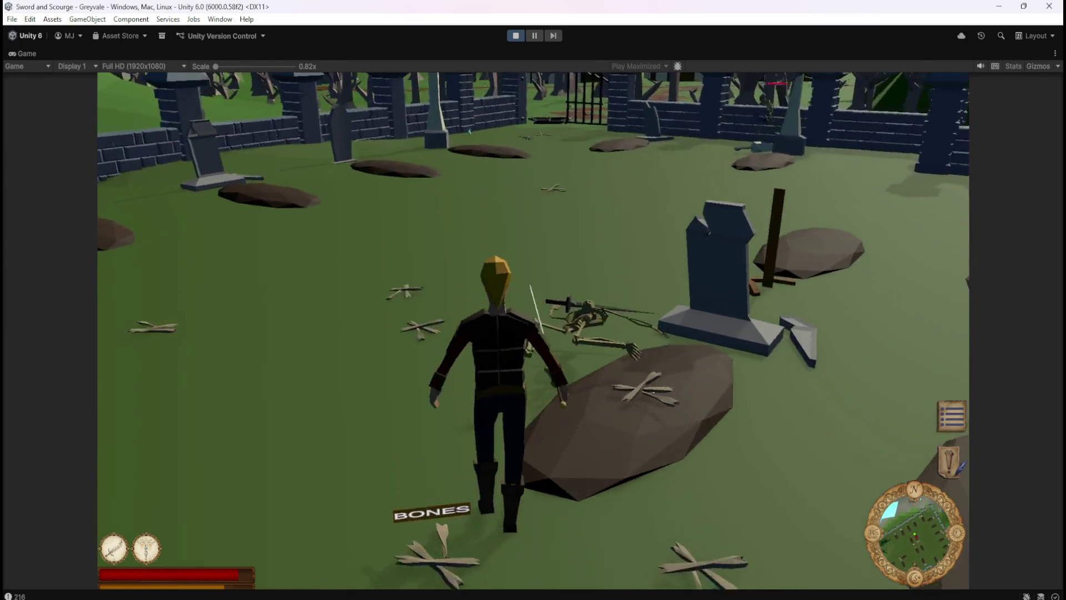
- Kill the skeleton by the gate and walk the hero over the dropped Bones loot
key("a")
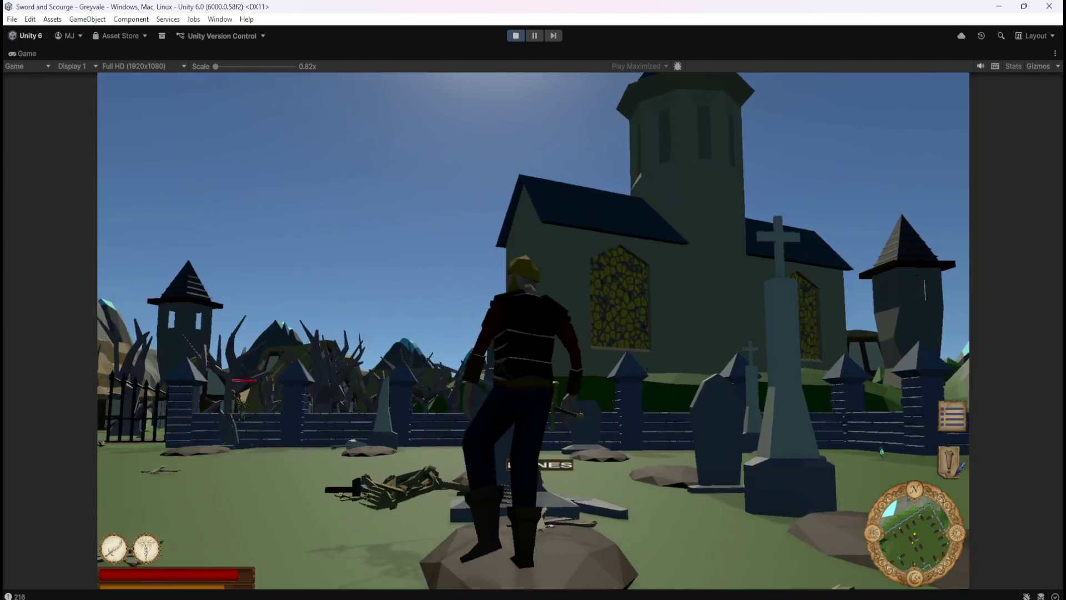
key("w")
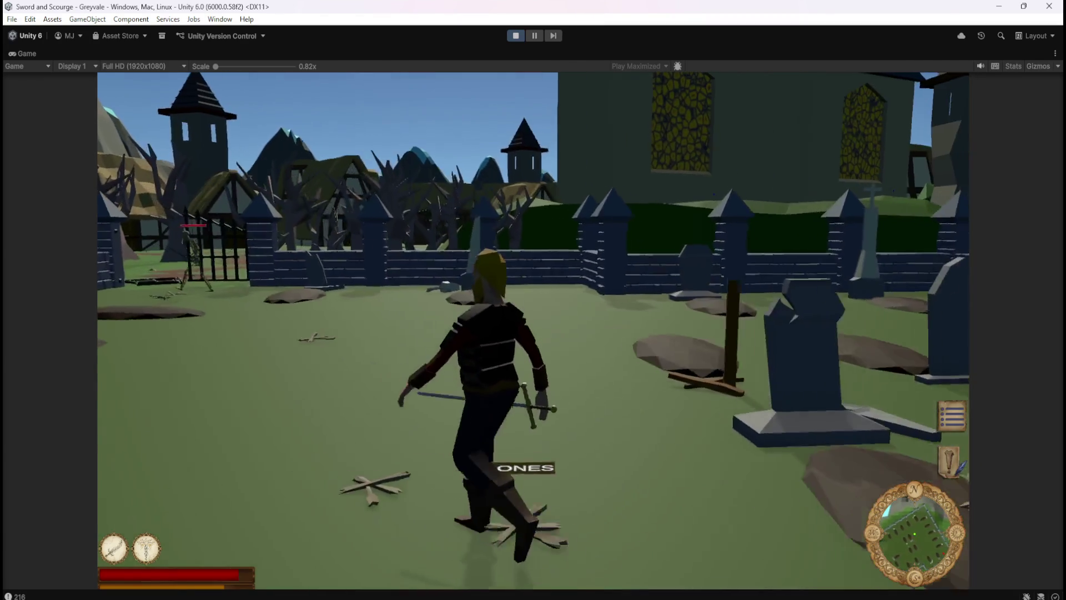
key("w")
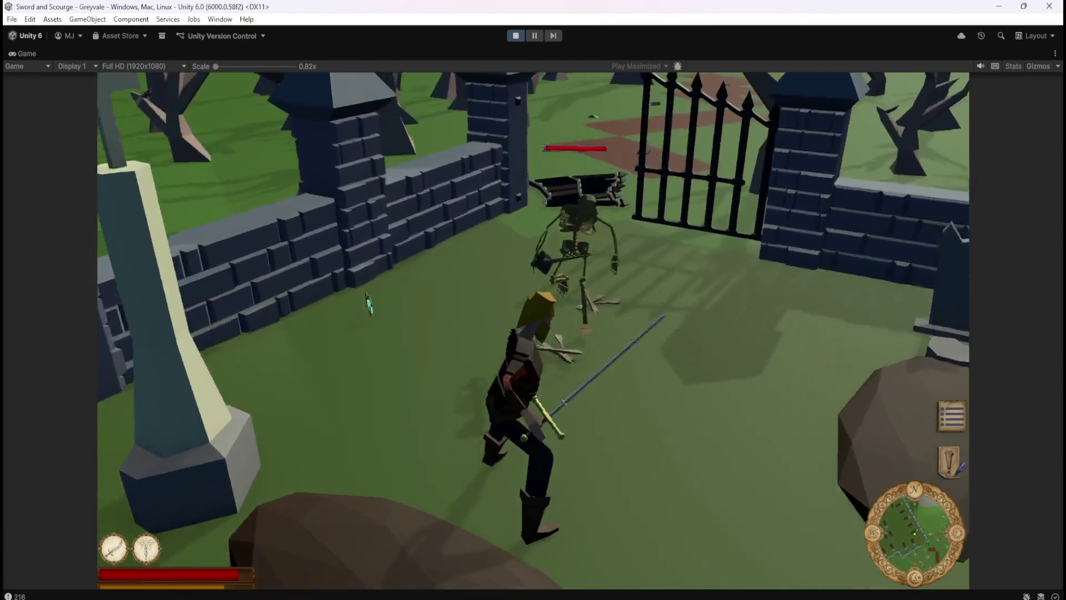
key("a")
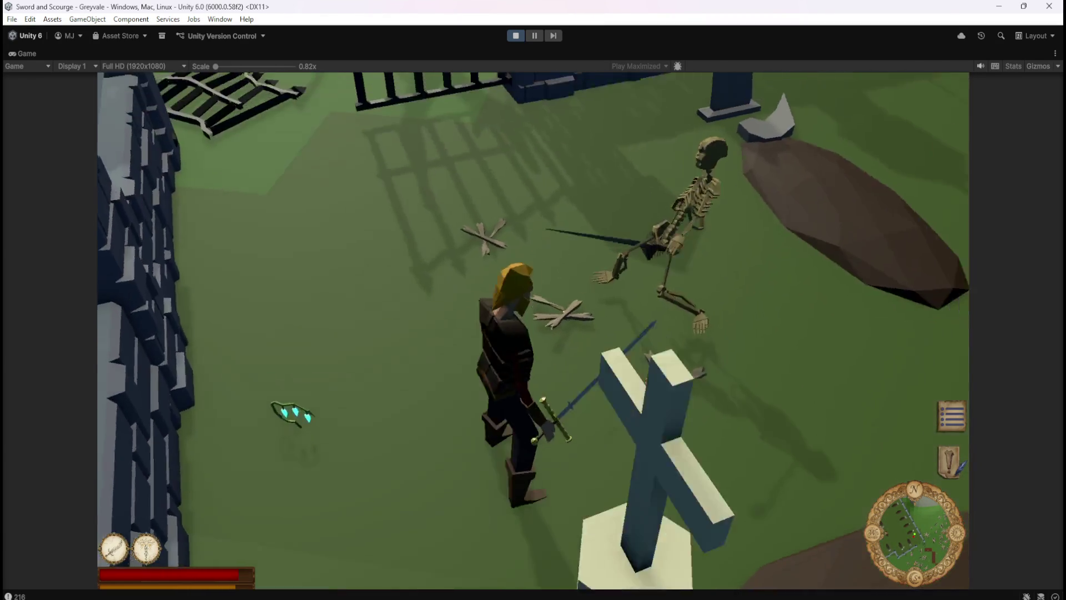
key("a")
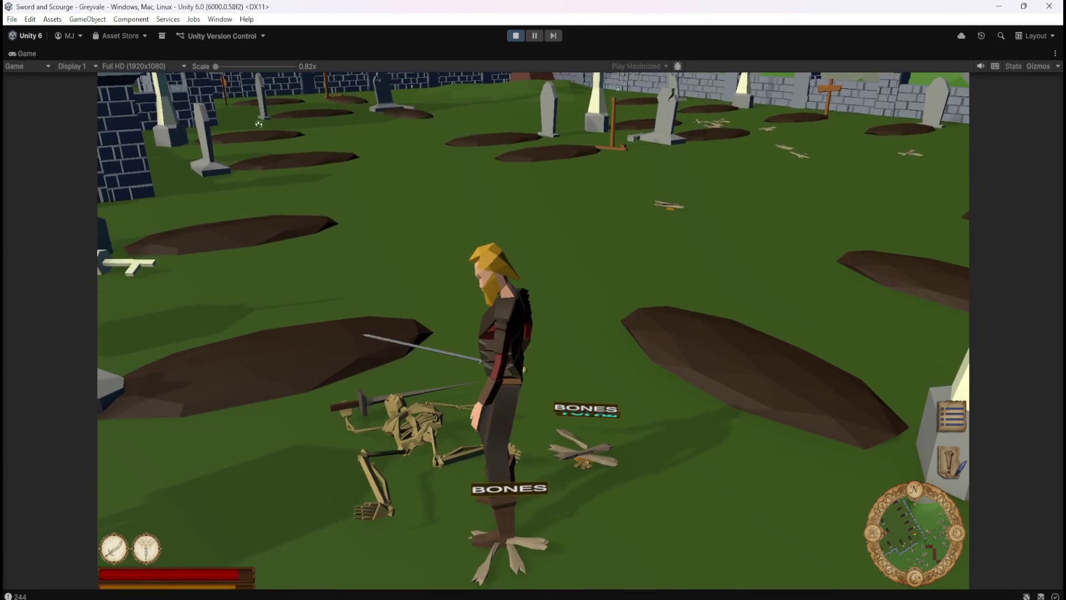
key("a")
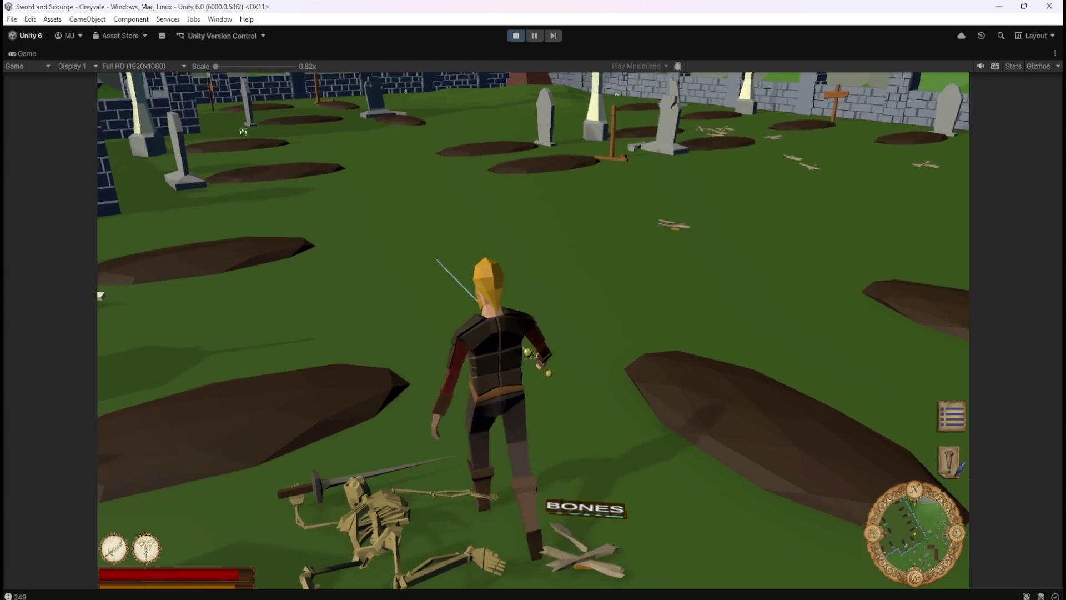
key("a")
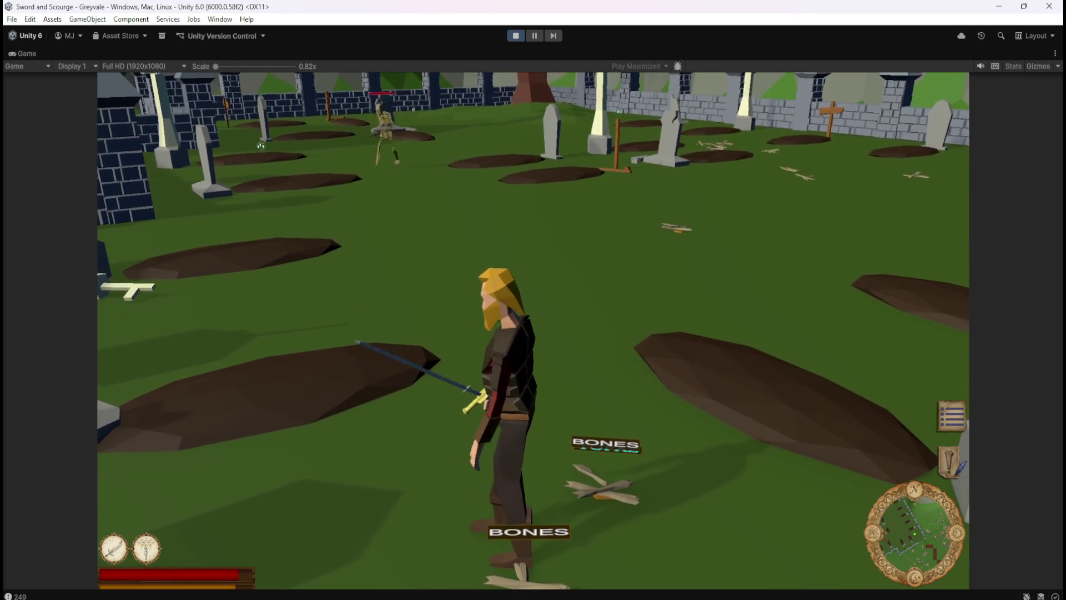
- Walk the hero through the graveyard, turning and swinging the camera around
key("a")
key("w")
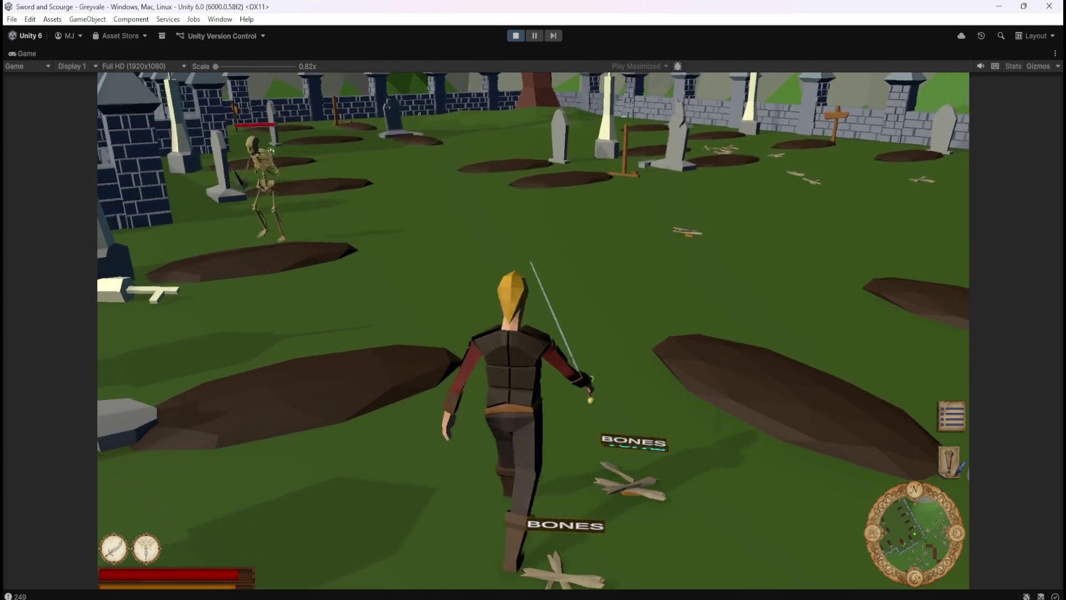
key("d")
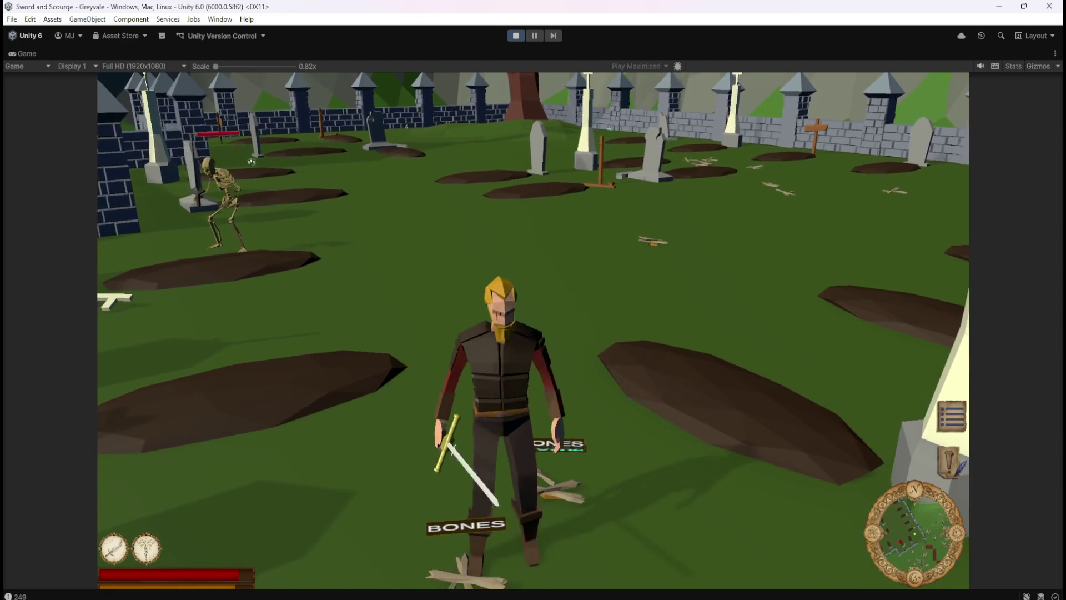
key("s")
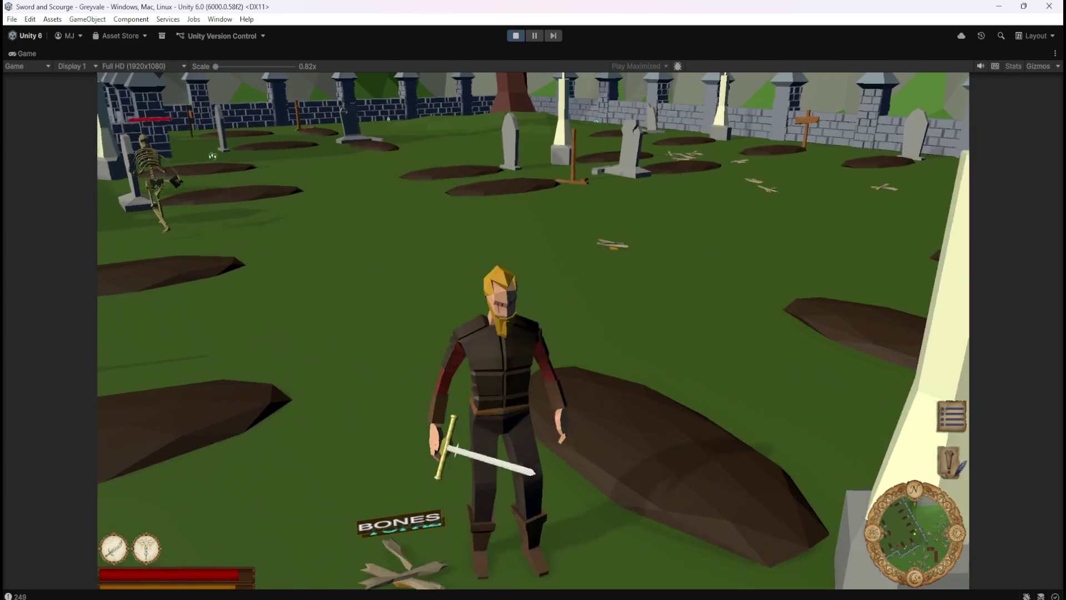
key("a")
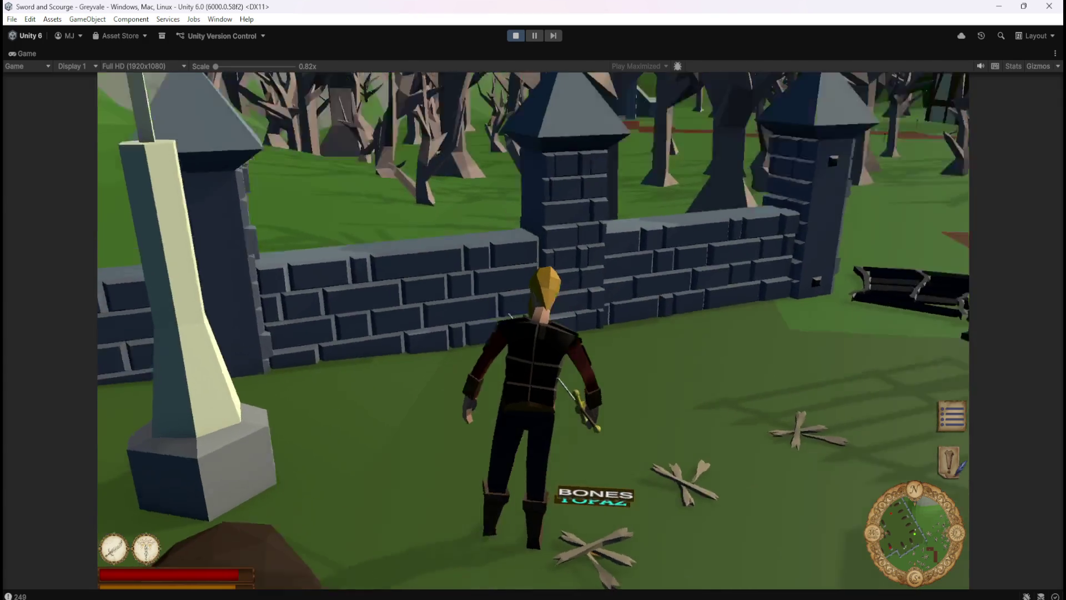
- Defeat the skeleton by the wall, then fight the next skeletons until one falls
key("w")
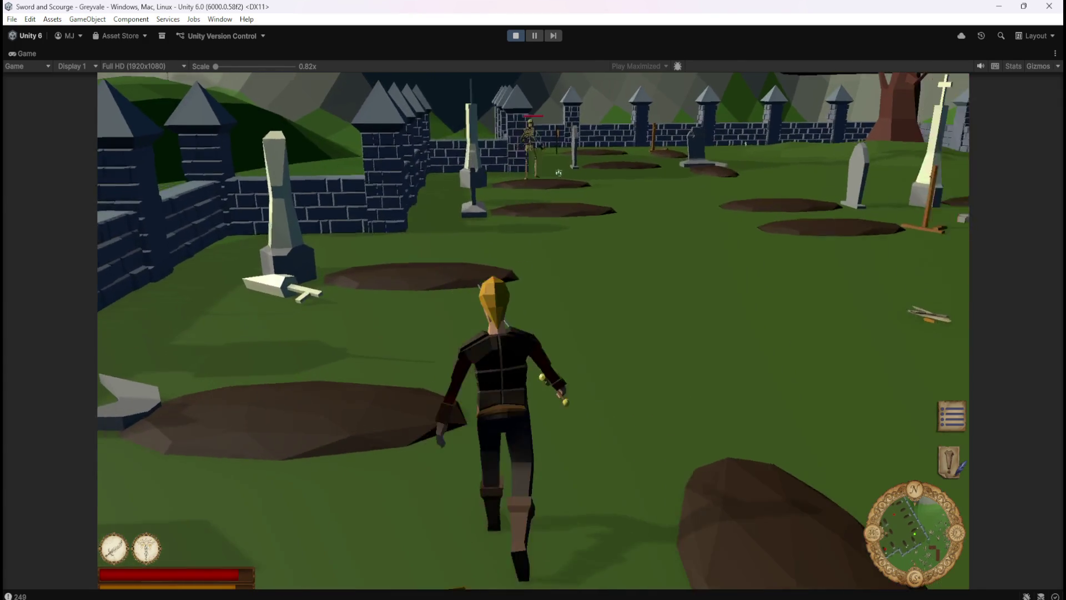
key("w")
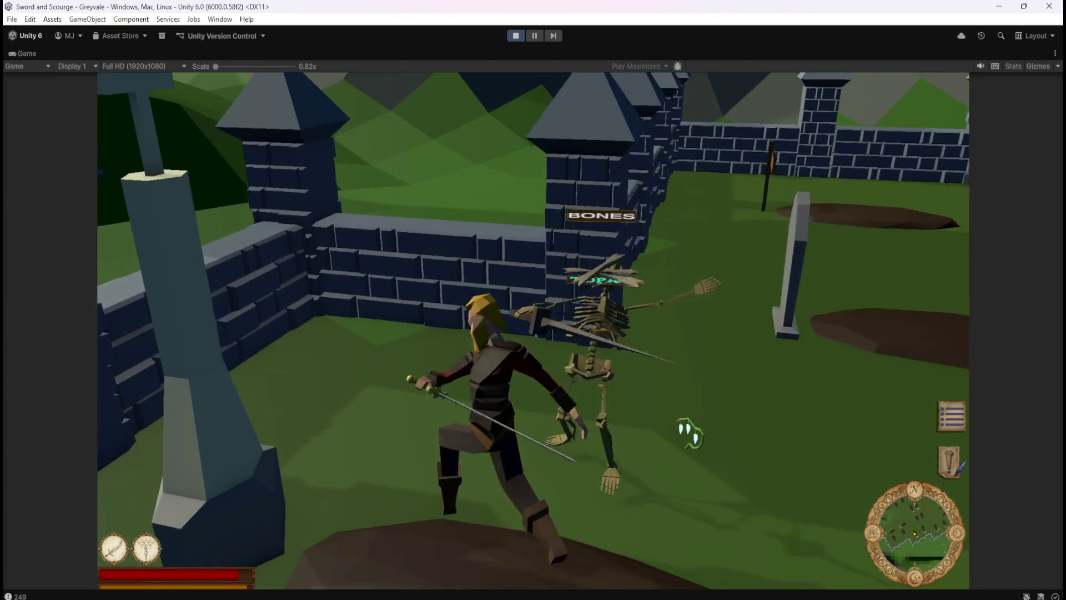
left_click(689, 432)
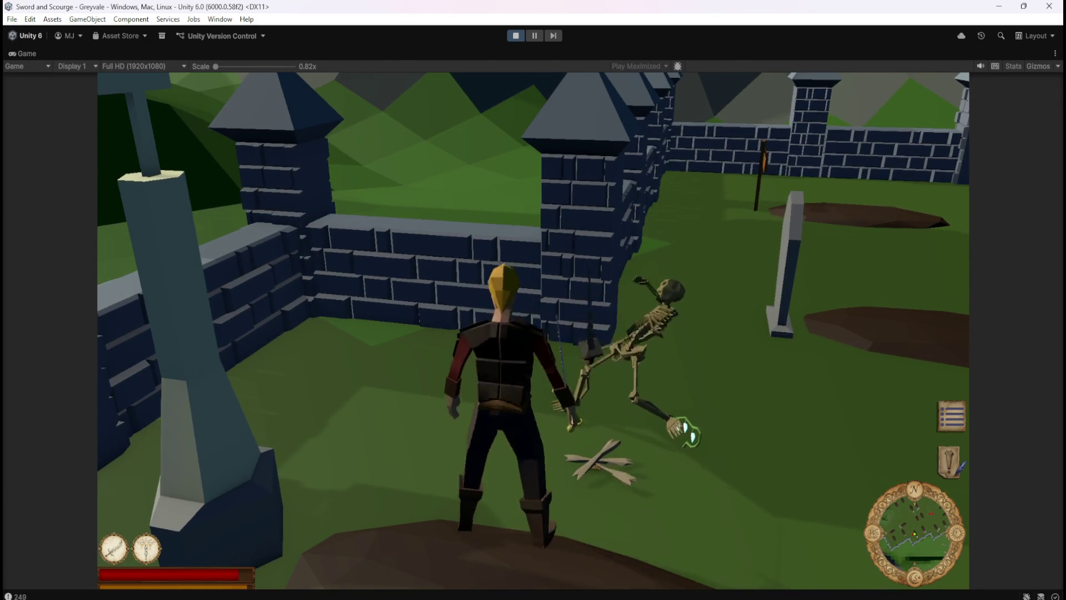
key("w")
key("w")
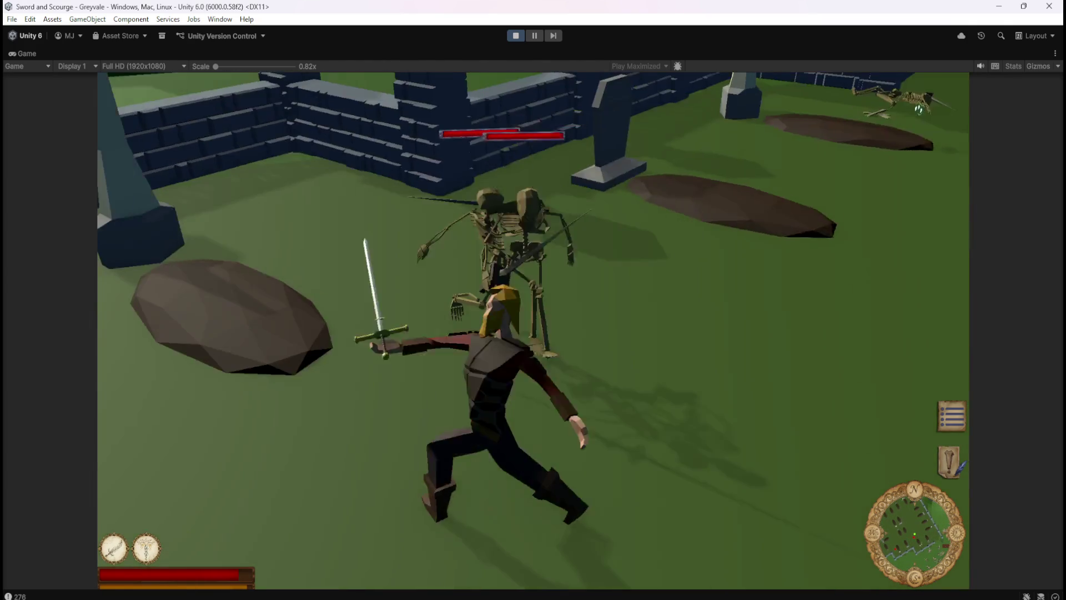
key("w")
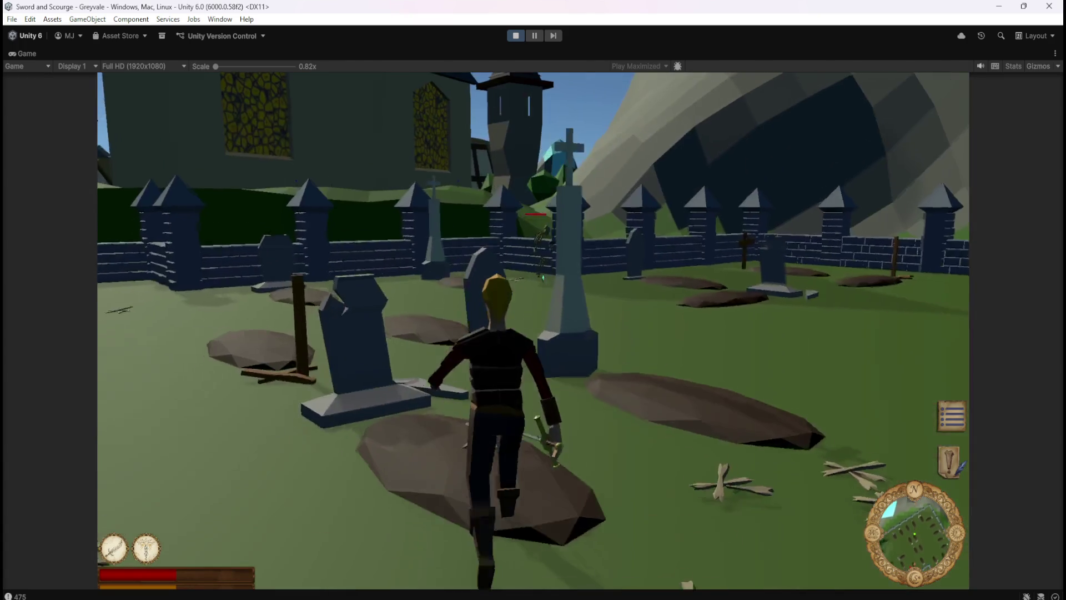
key("w")
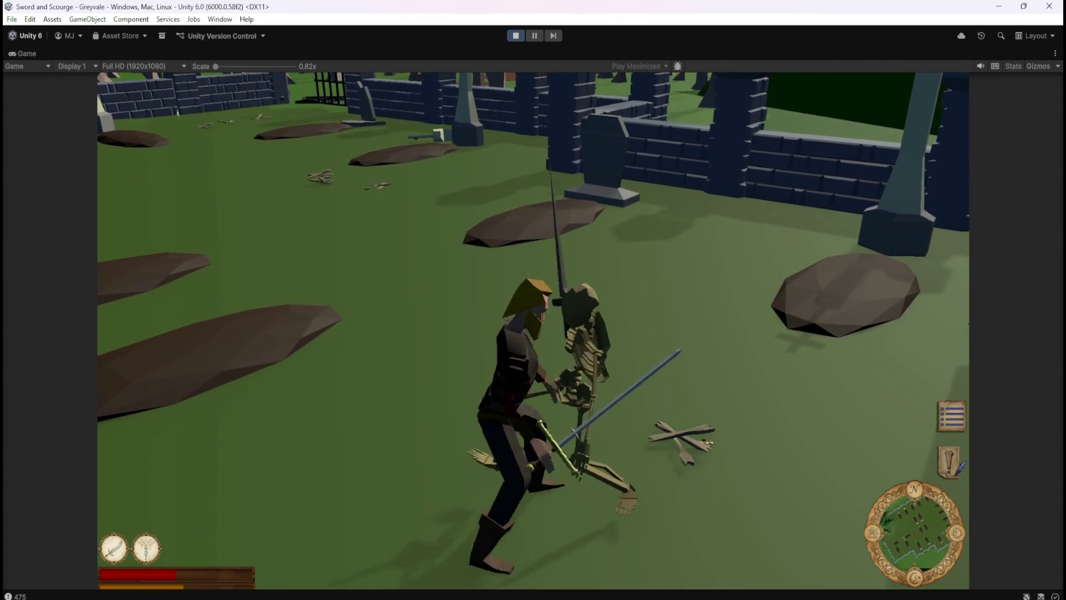
- Lunge at a skeleton among the crosses, then walk into the dropped bones
key("a")
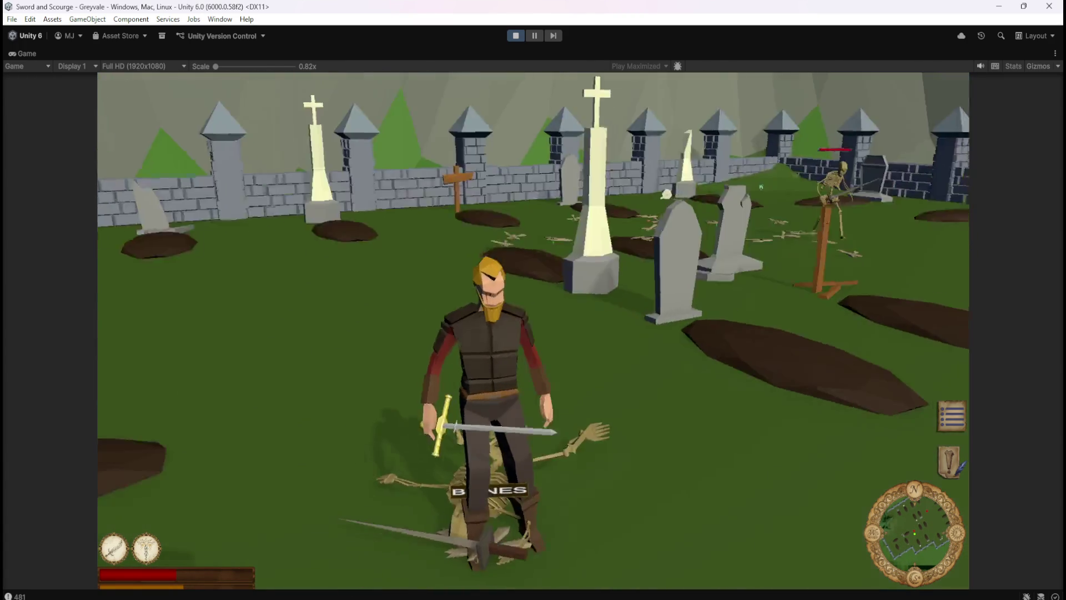
key("w")
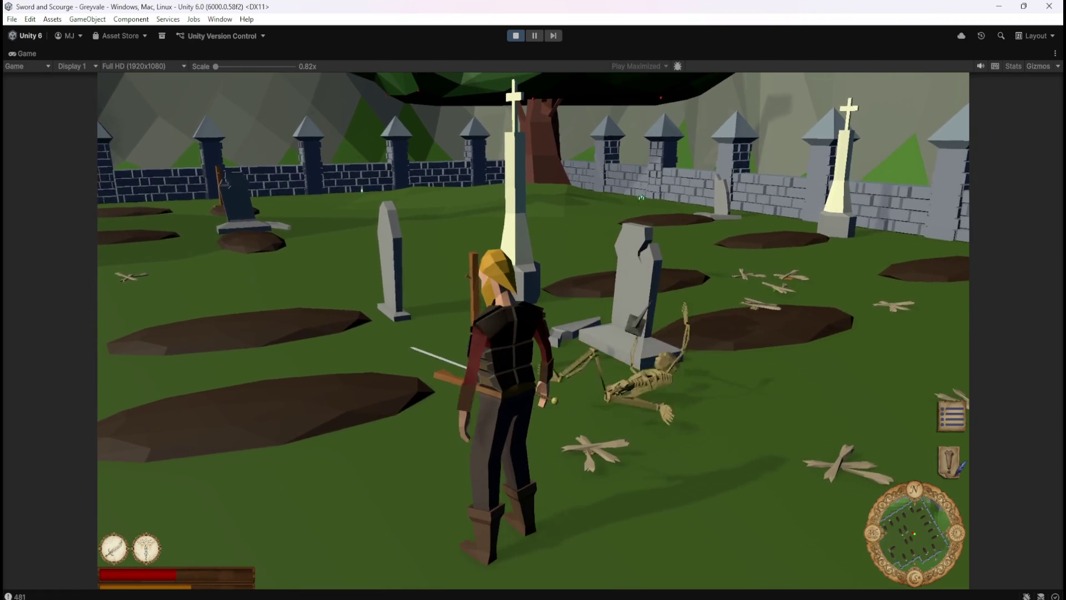
key("d")
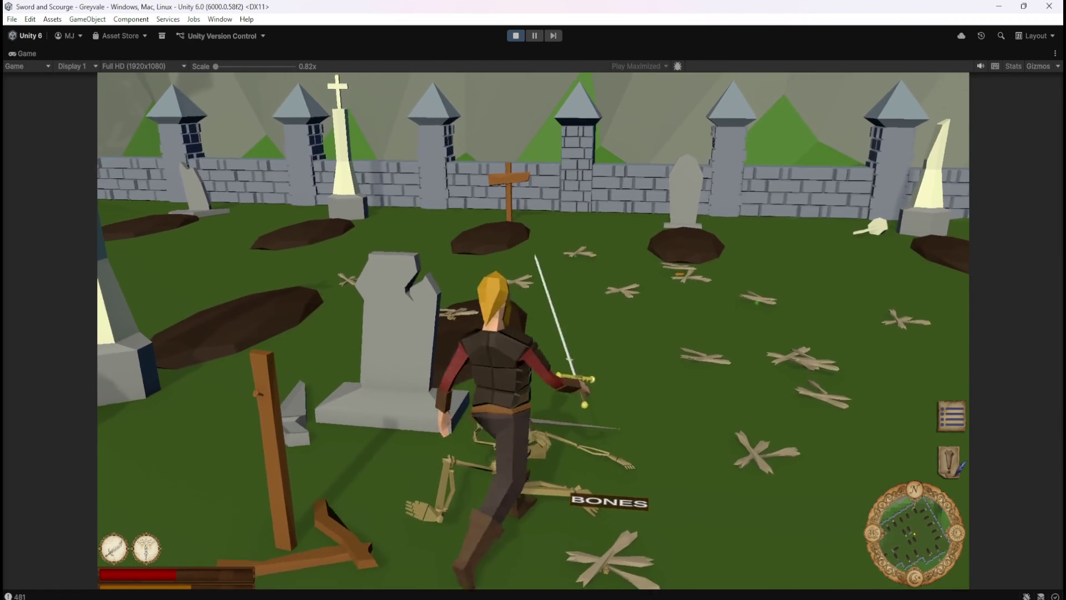
key("s")
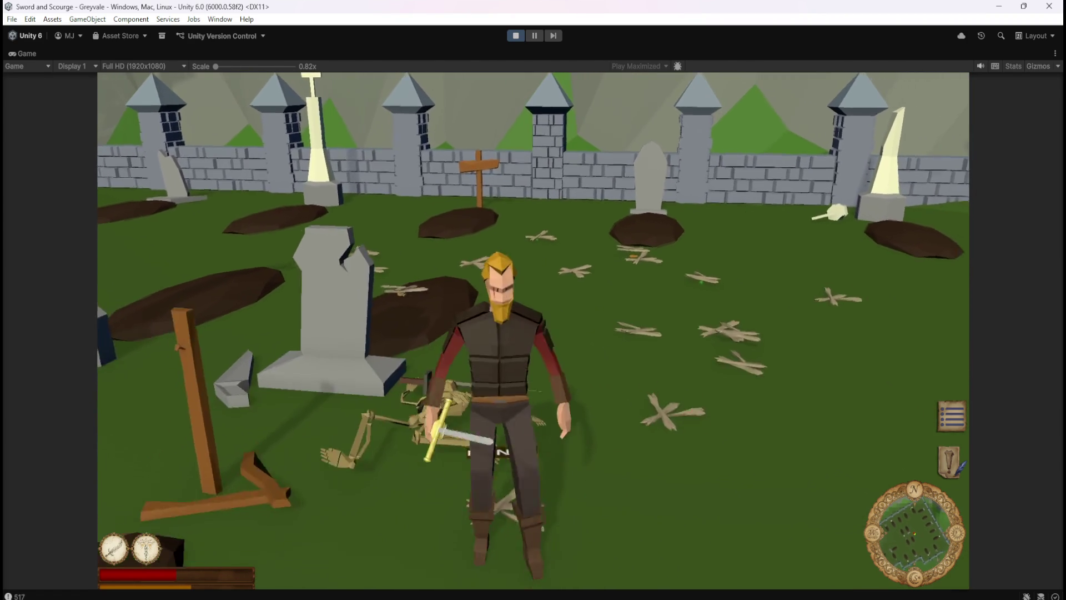
key("s")
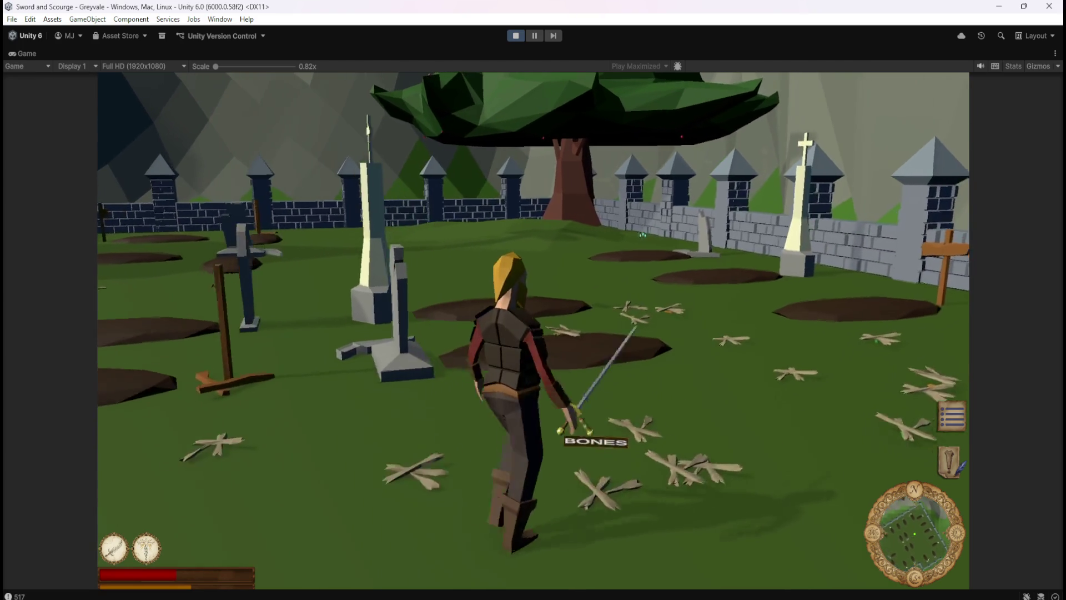
- Kill another skeleton using heal (2) and sword ability (1), then attack a second one
key("a")
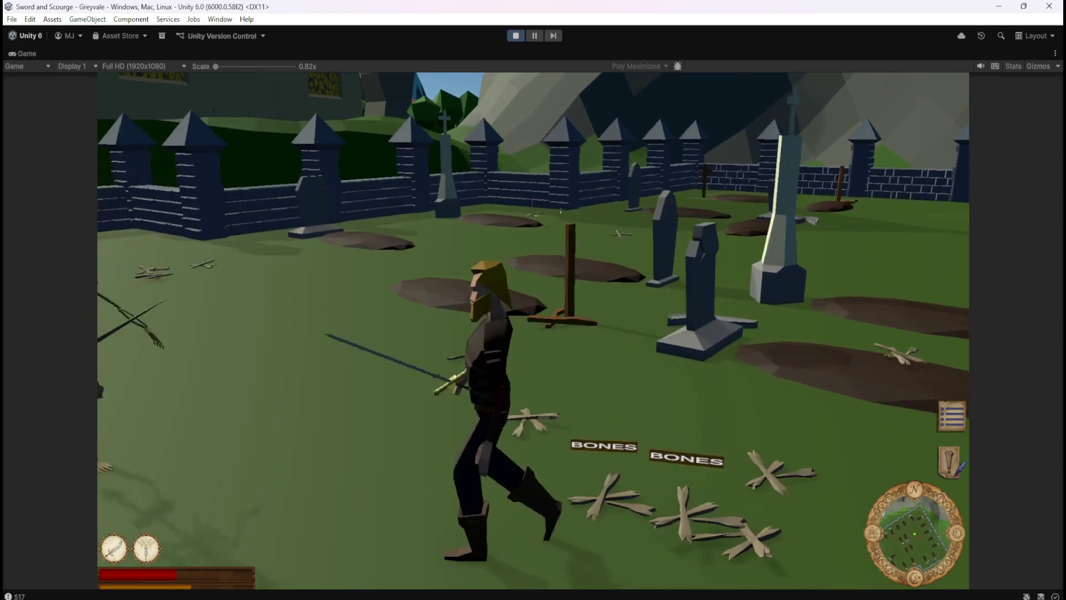
key("w")
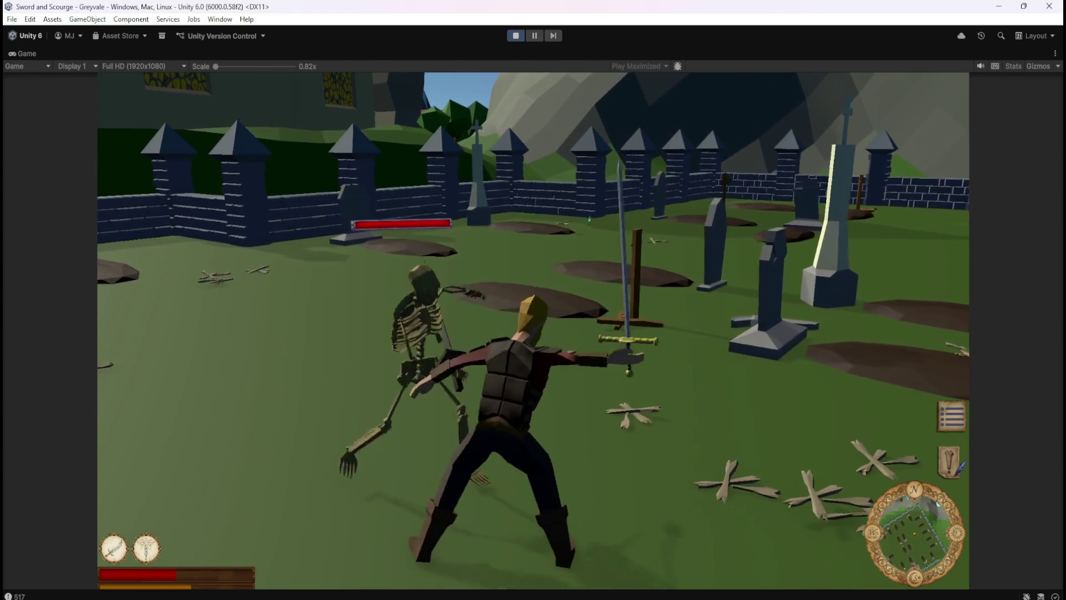
key("d")
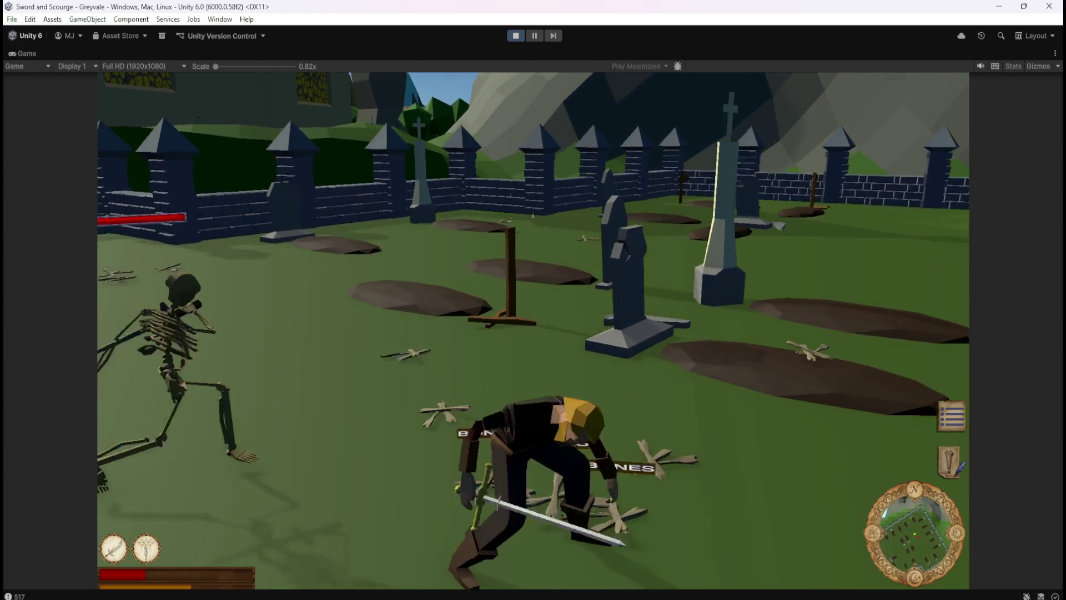
key("2")
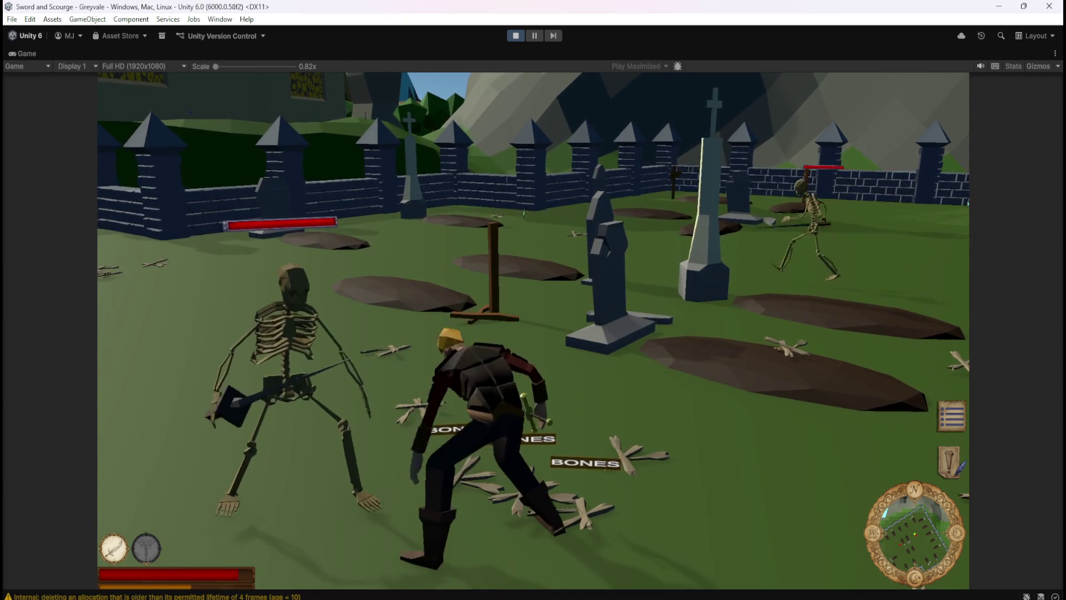
key("1")
key("w")
key("d")
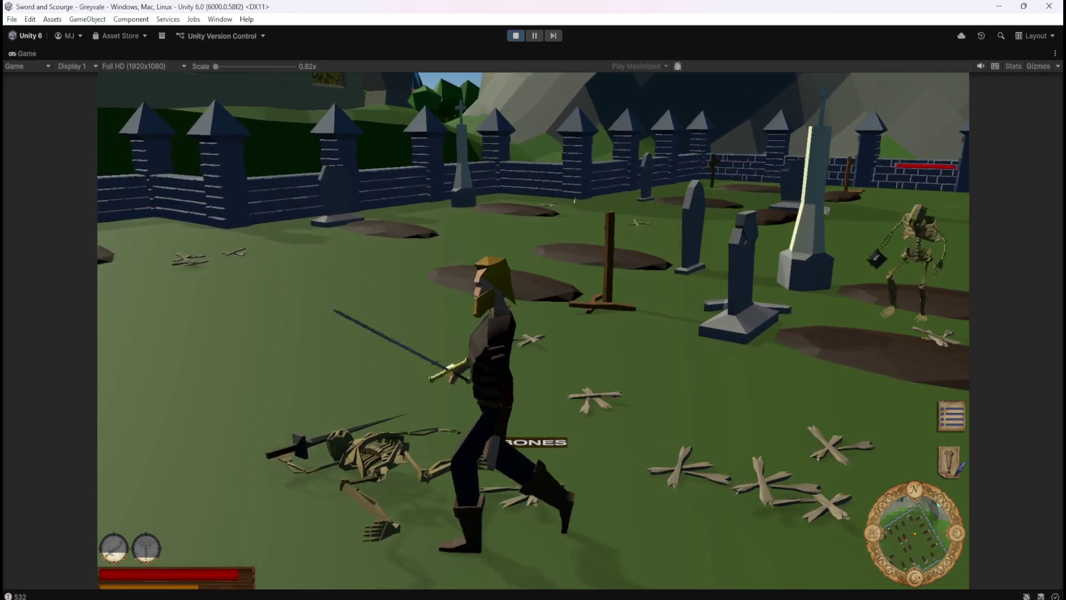
key("1")
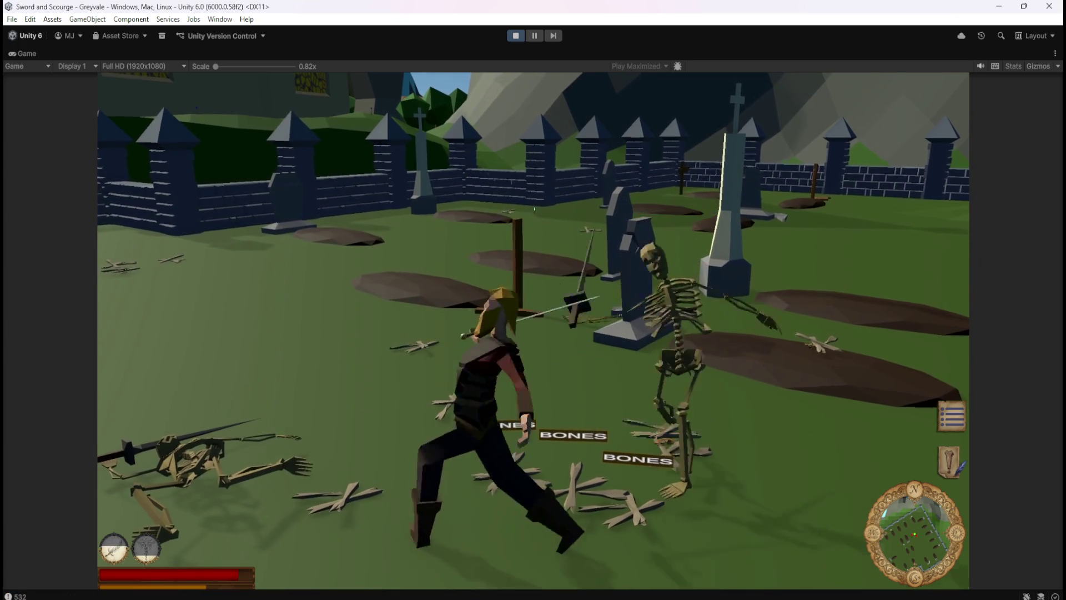
- Walk across the scattered bones and fell the next skeleton with the sword ability
key("w")
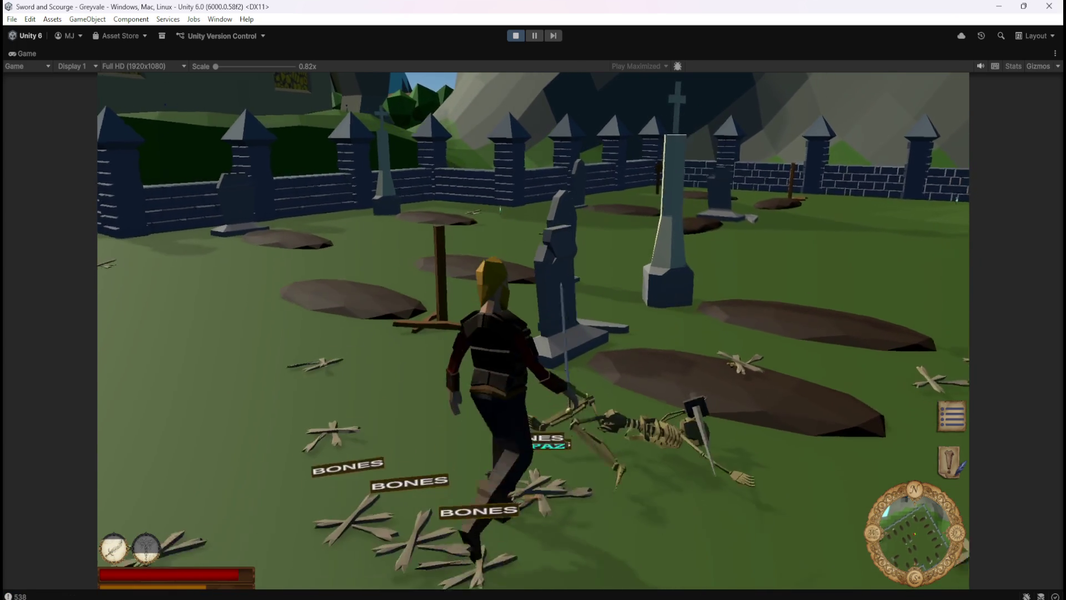
key("s")
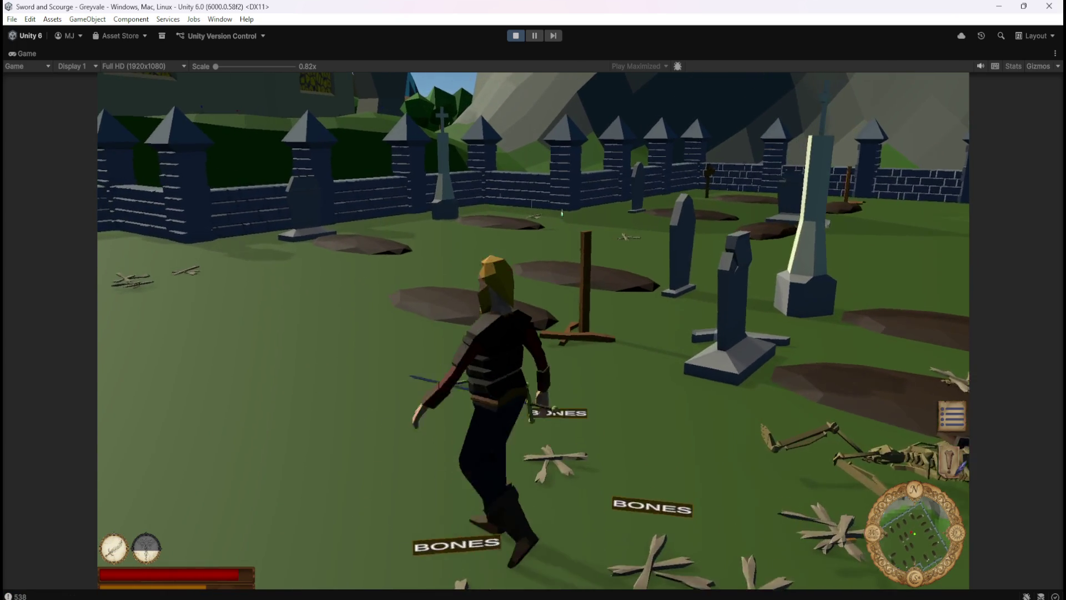
key("w")
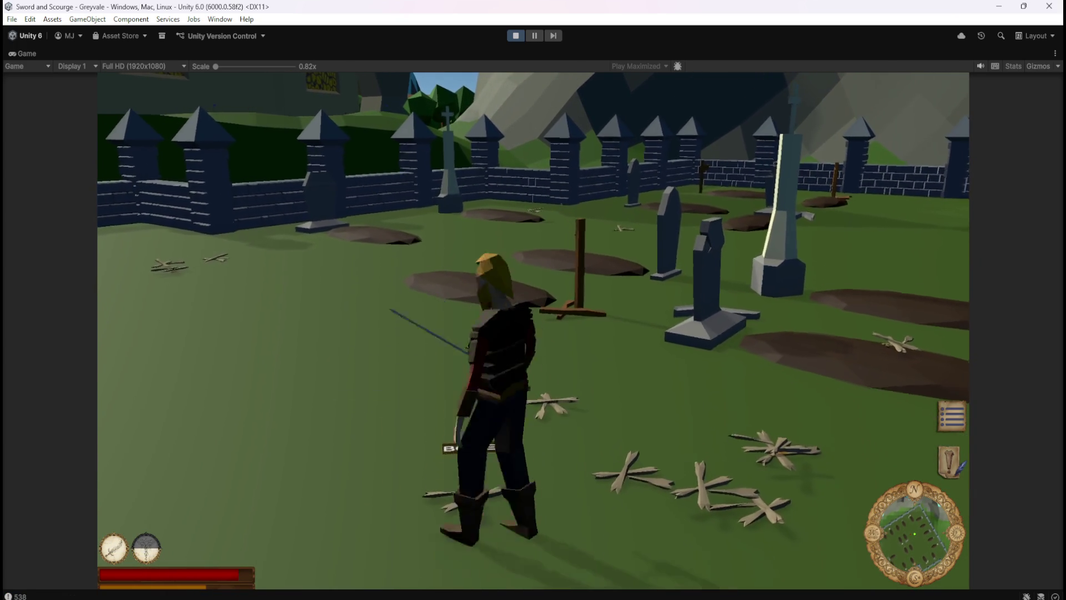
key("a")
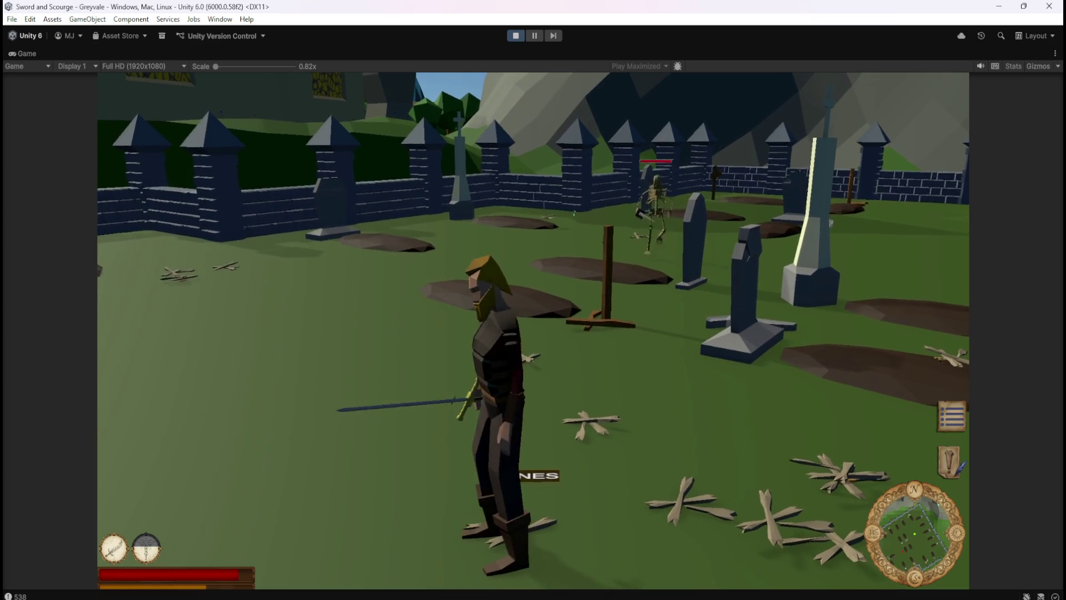
key("d")
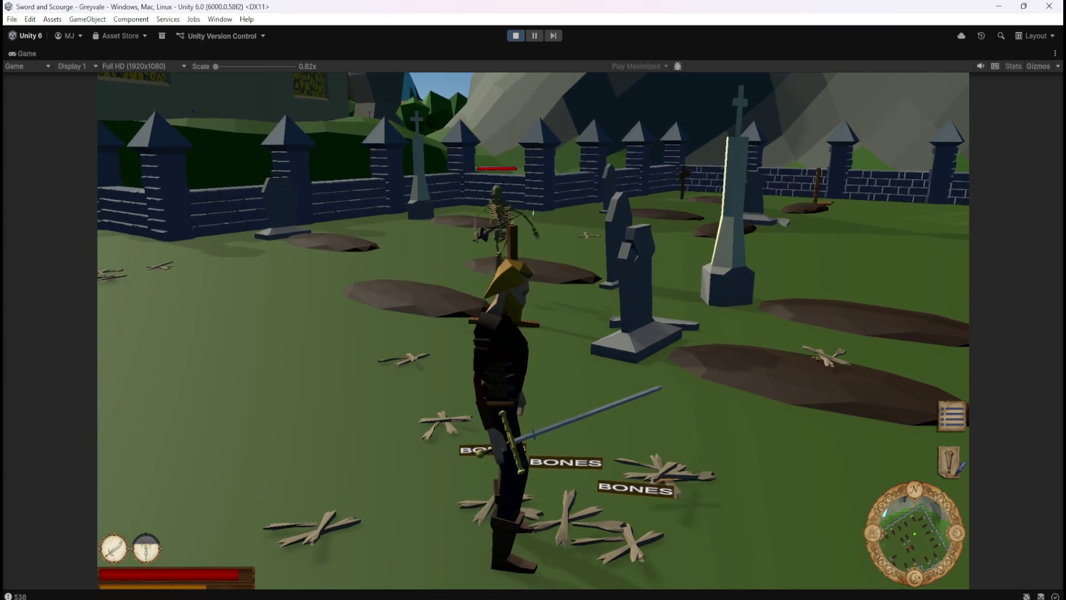
key("w")
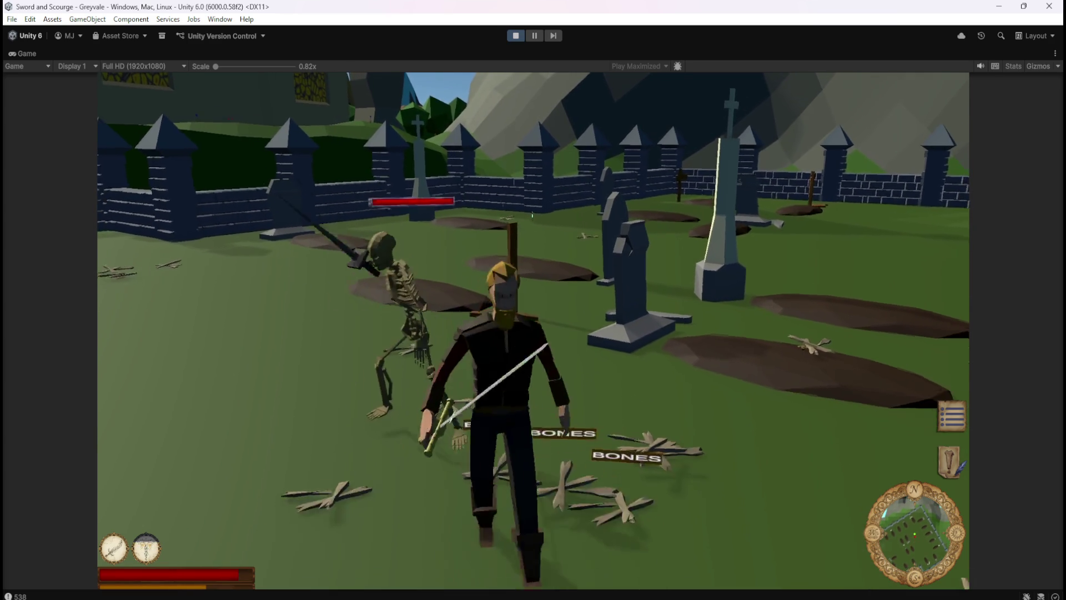
key("1")
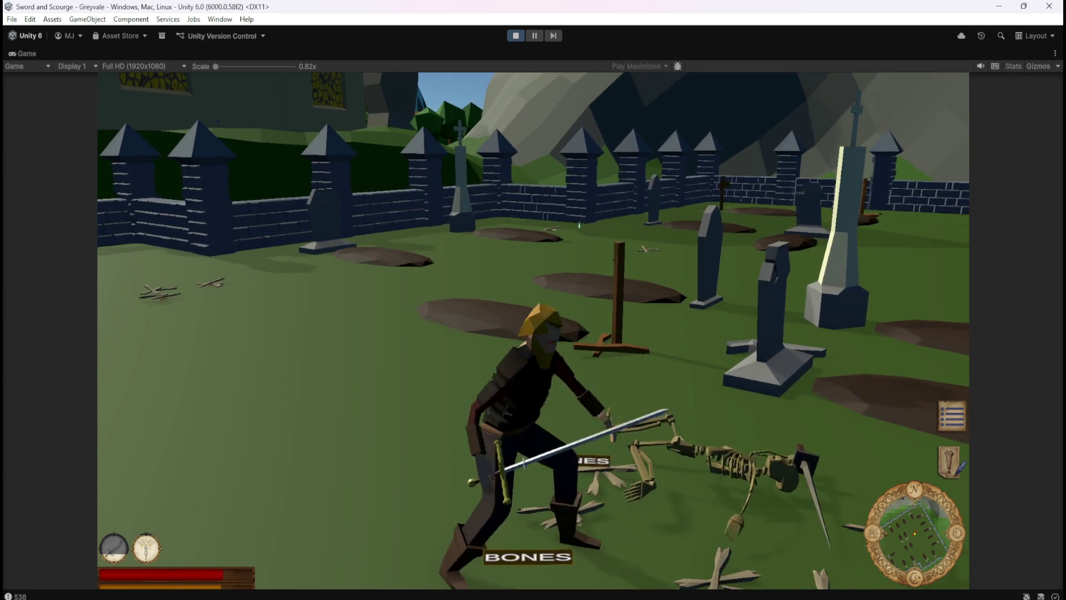
key("s")
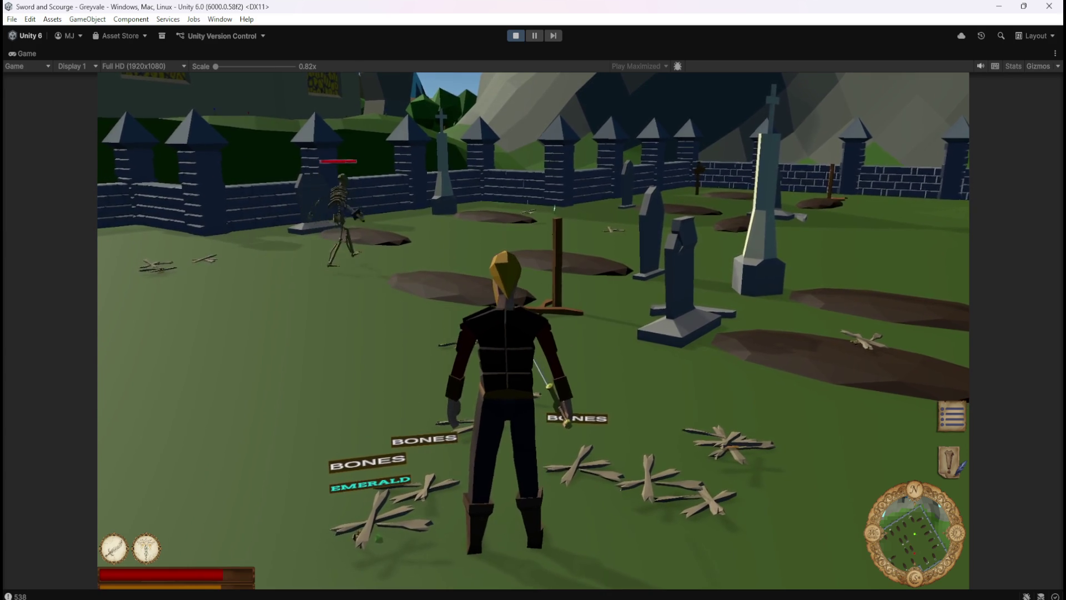
- Finish another skeleton, face the next ones, then pause the game with Esc
key("a")
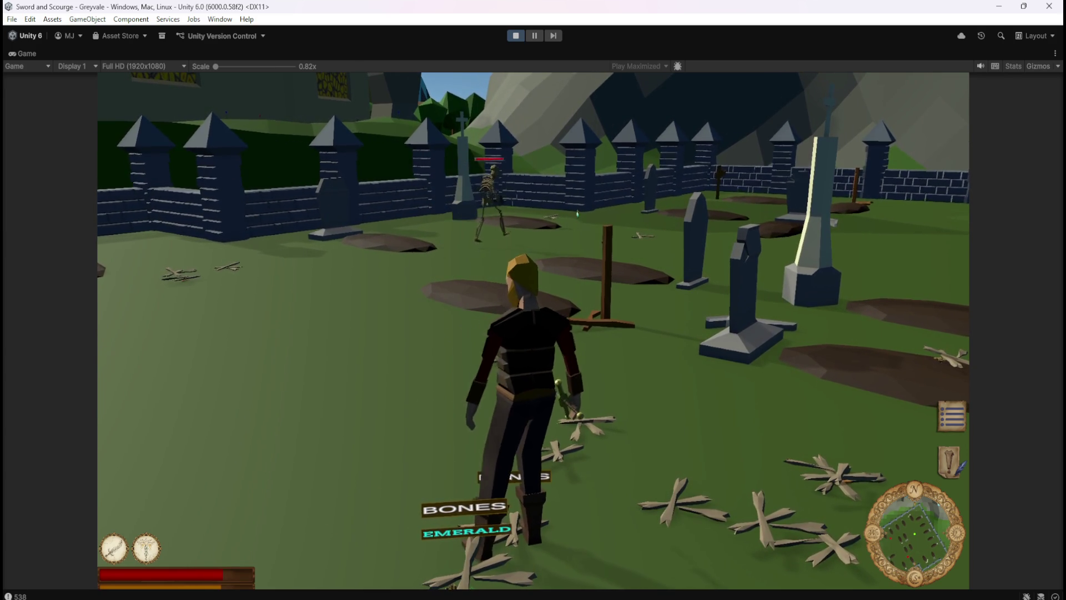
key("w")
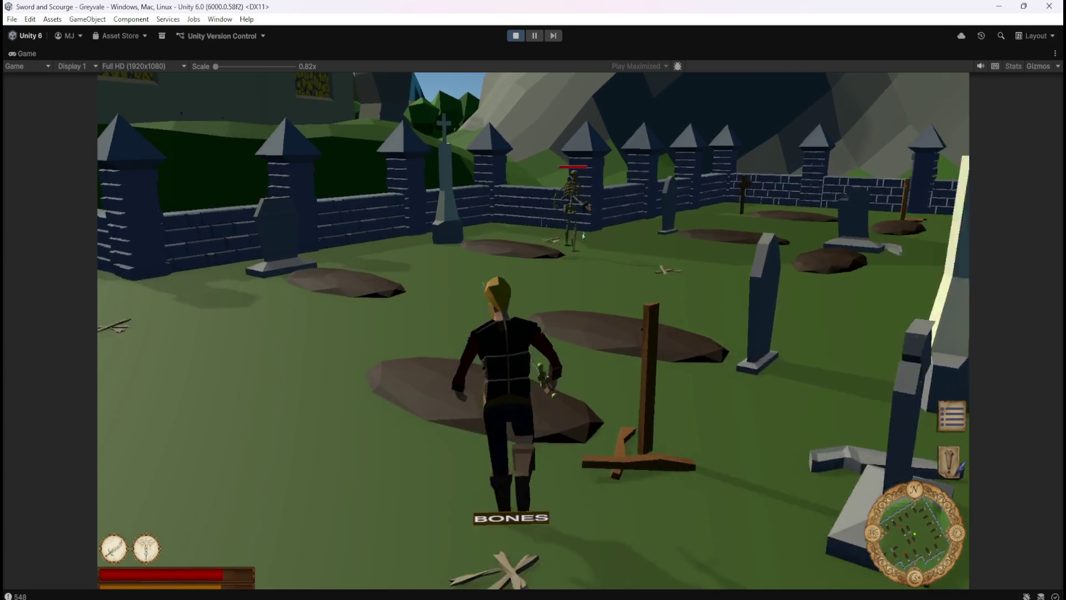
key("a")
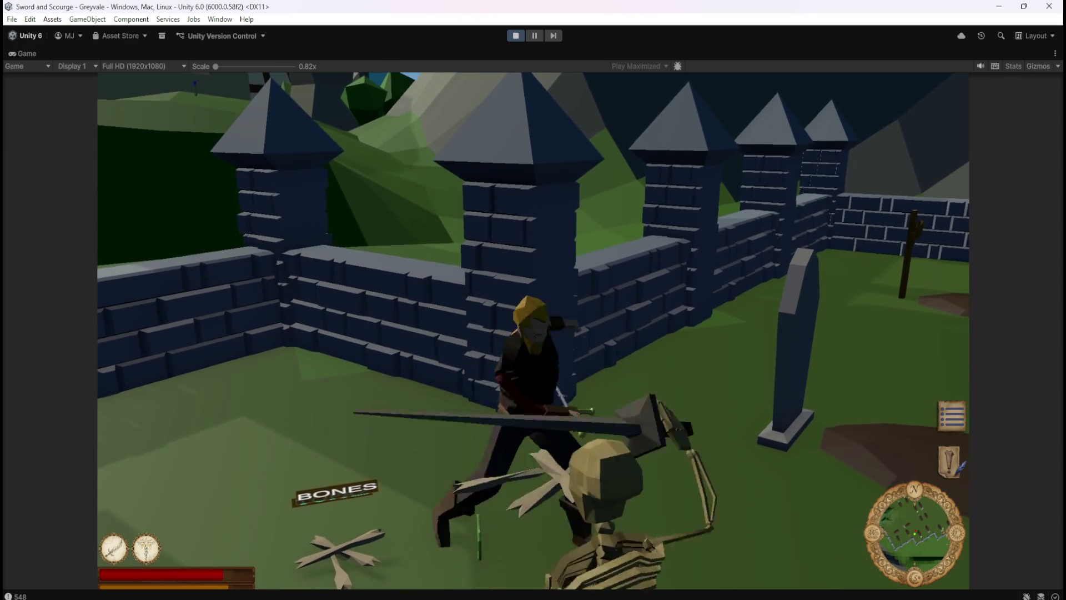
key("a")
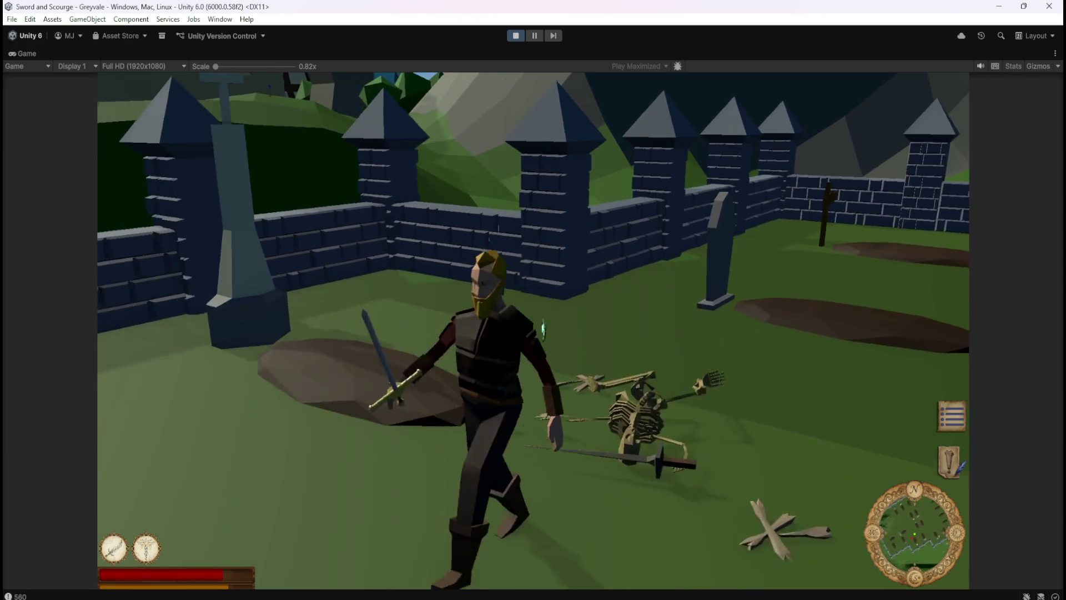
key("a")
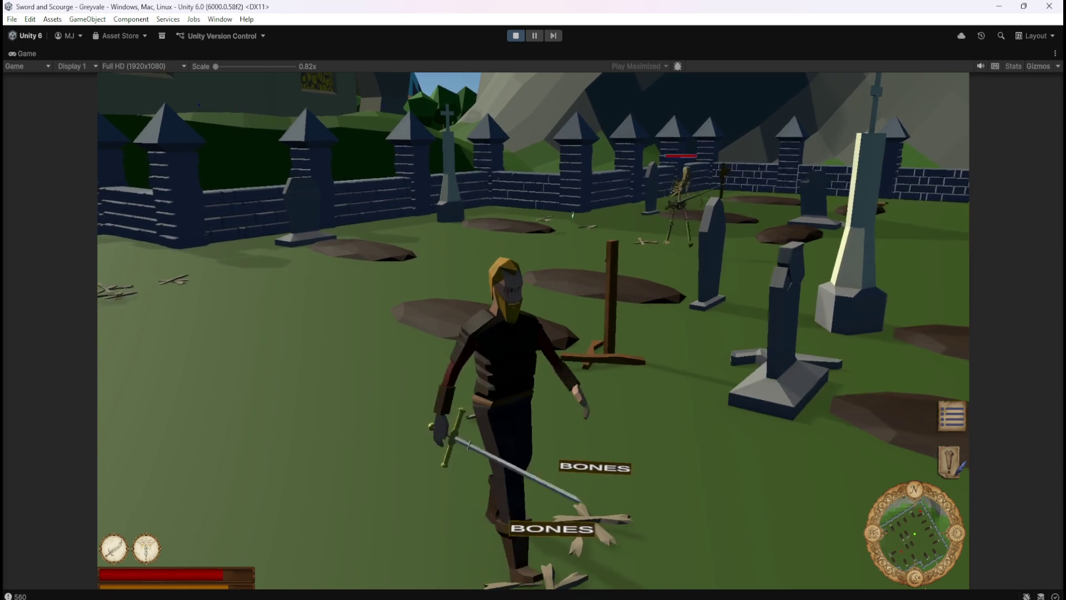
key("a")
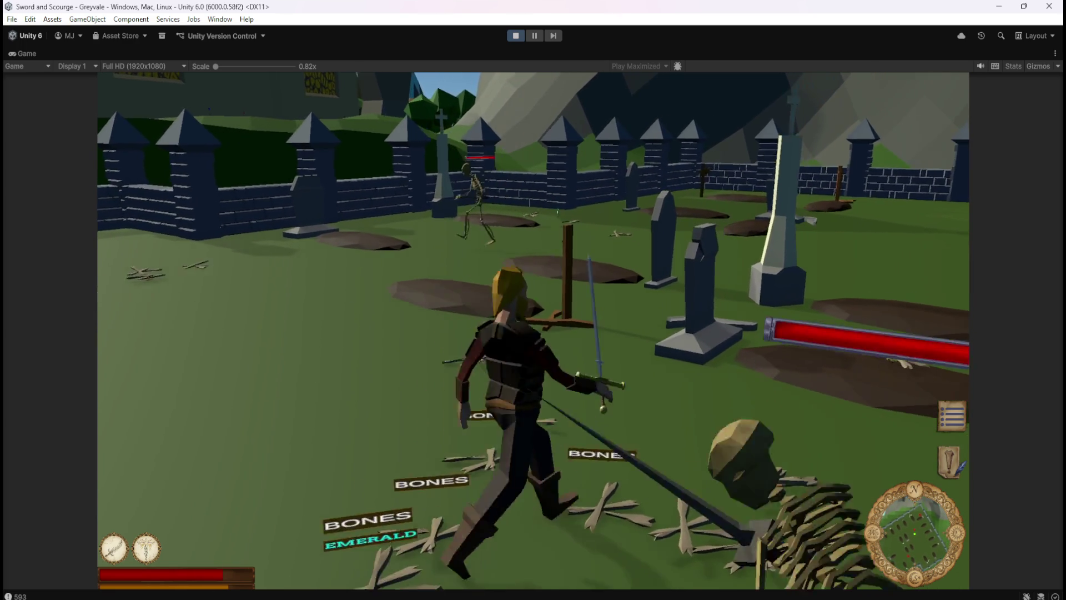
key("d")
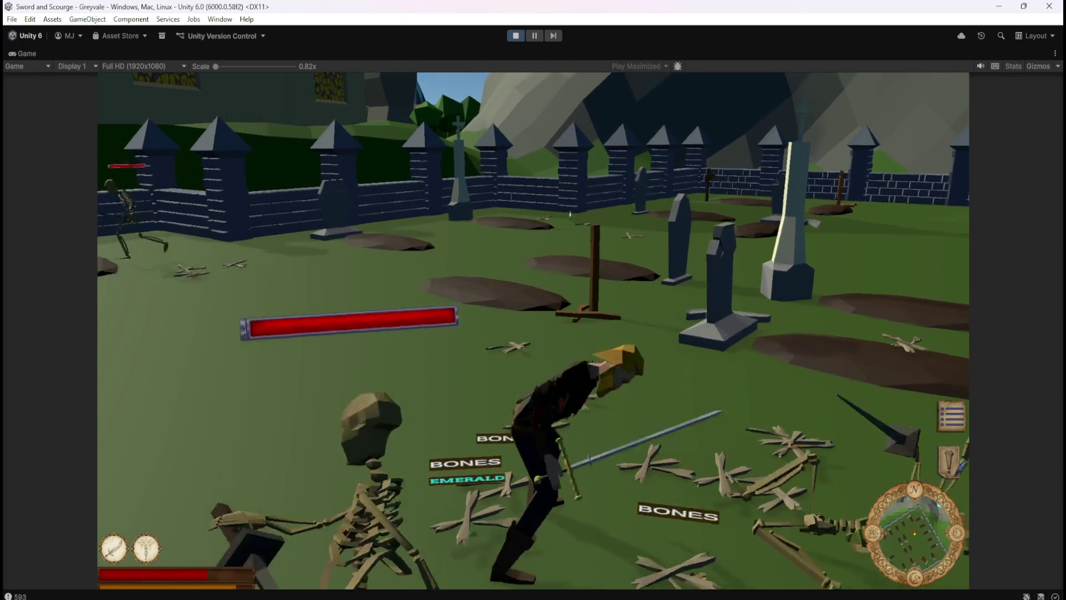
key("a")
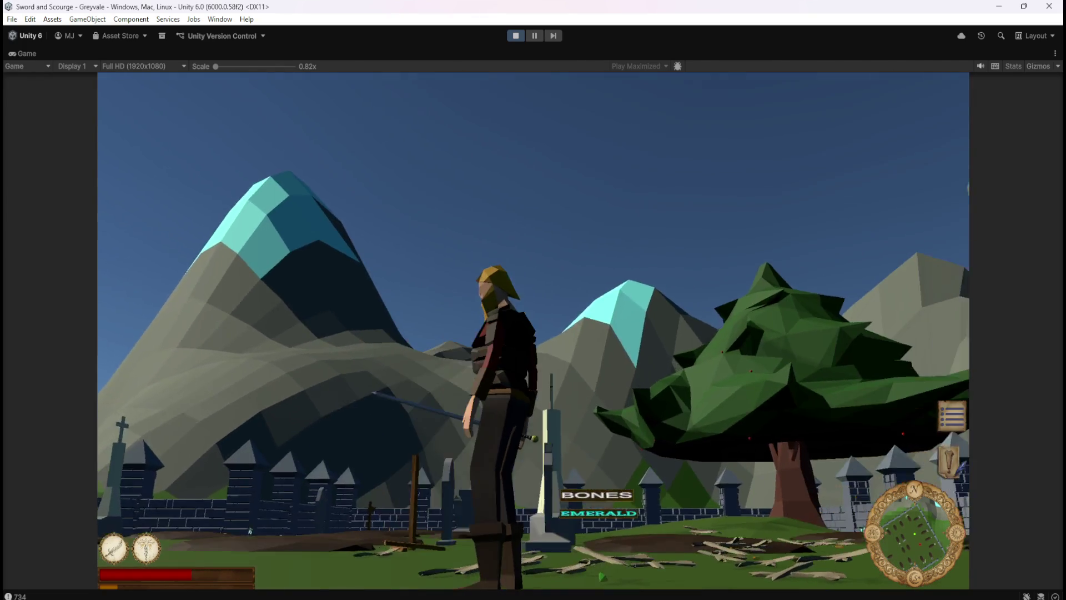
key("Escape")
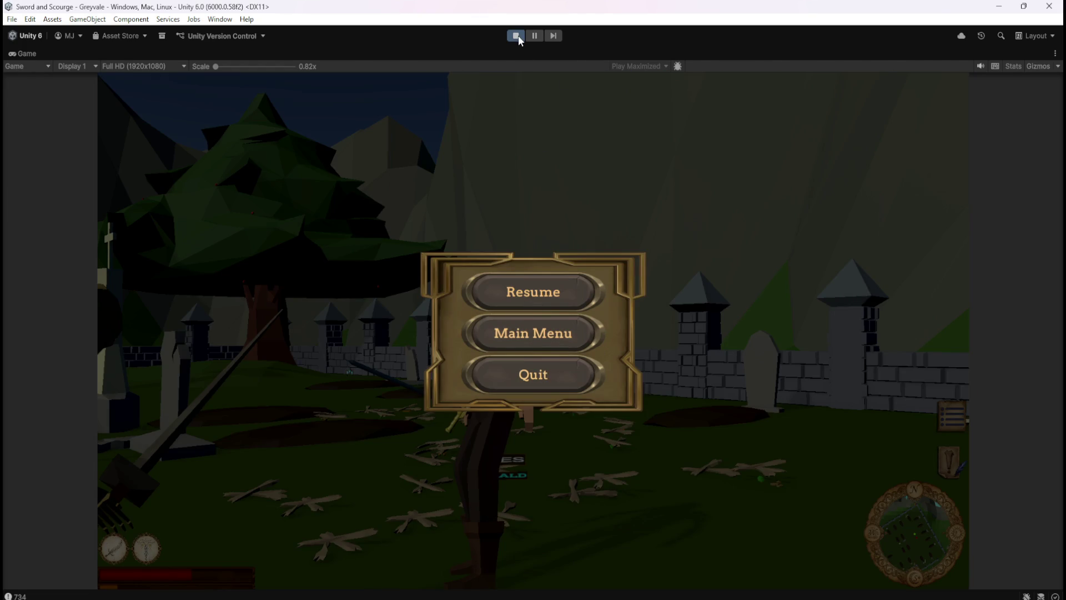
- Stop the play-test and open the Bone Stack prefab, inspecting its Canvas and root
left_click(516, 36)
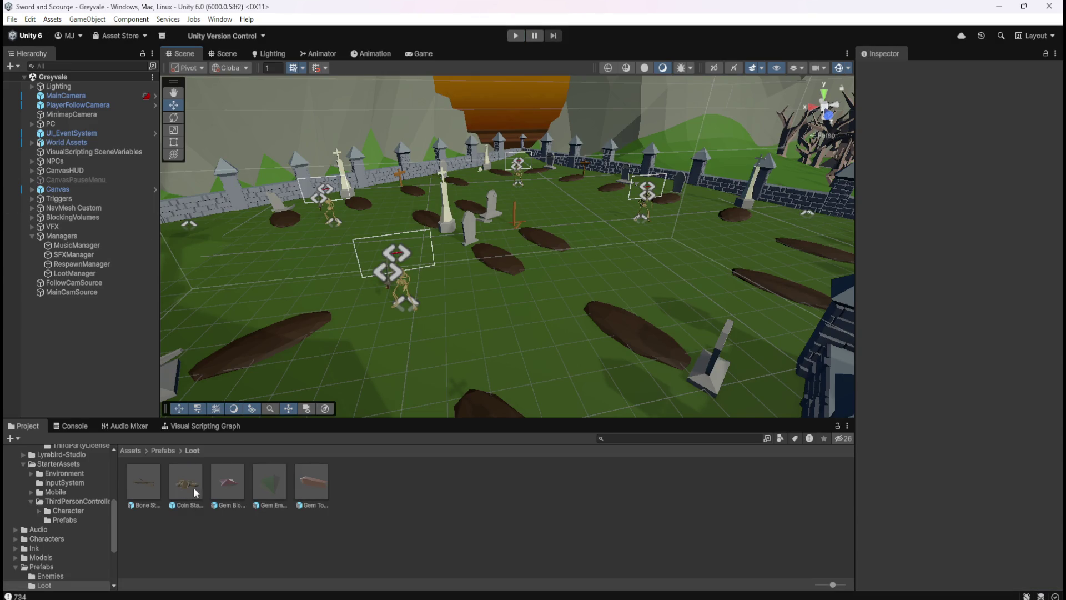
double_click(152, 485)
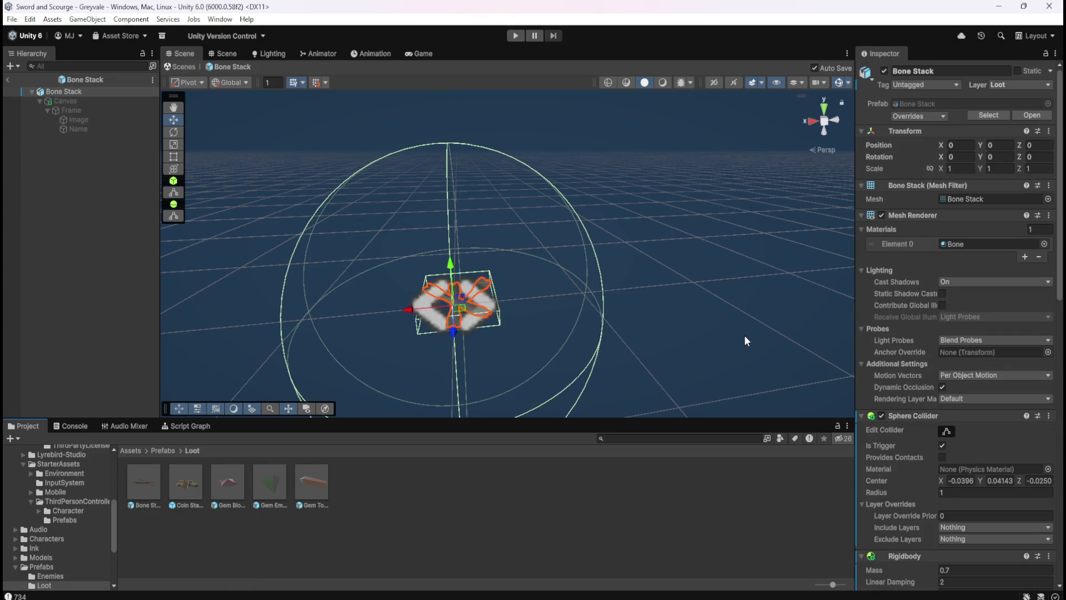
left_click(119, 100)
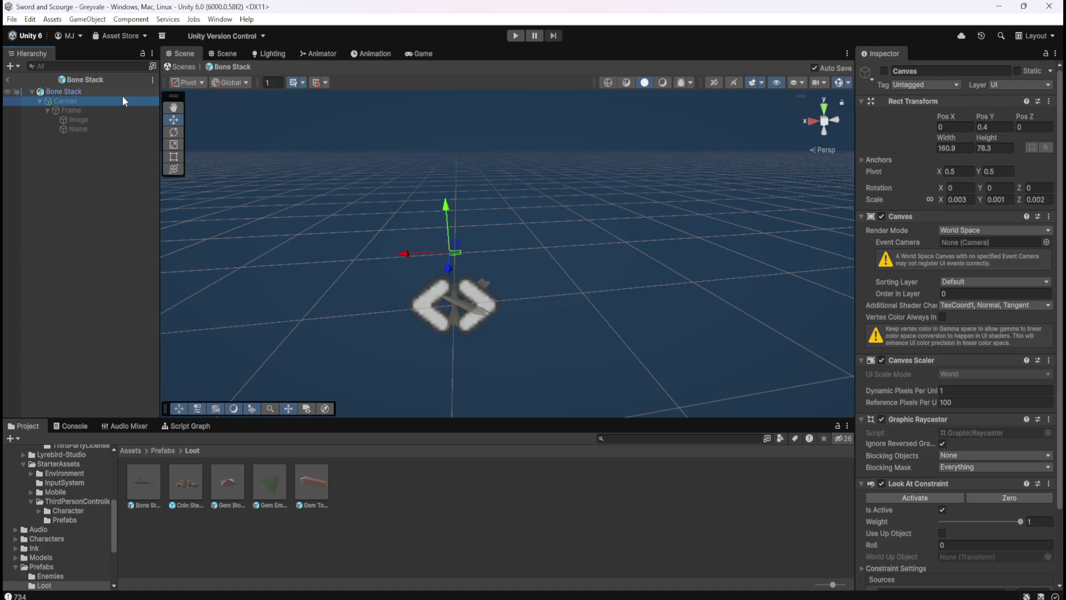
left_click(124, 93)
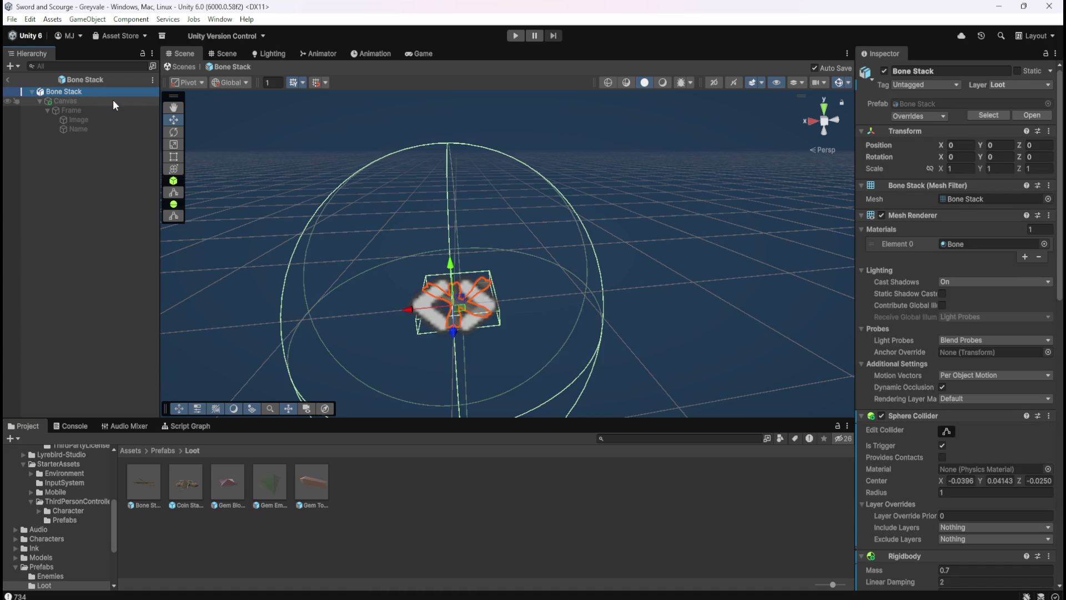
- Review the Bone Stack Canvas settings and its Frame child
left_click(113, 102)
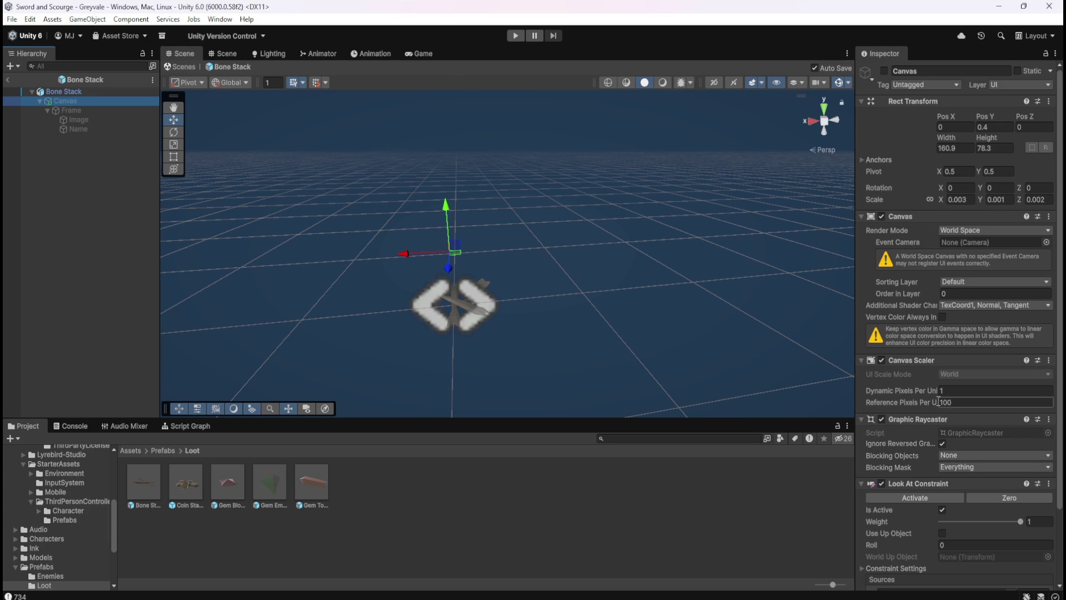
scroll(904, 398, "down", 3)
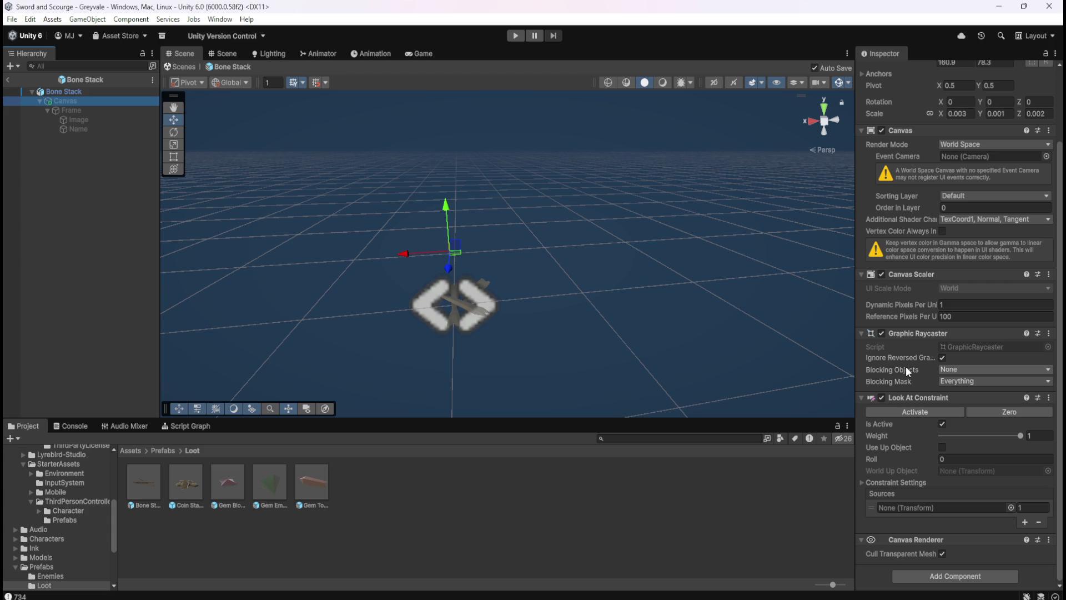
scroll(907, 369, "up", 3)
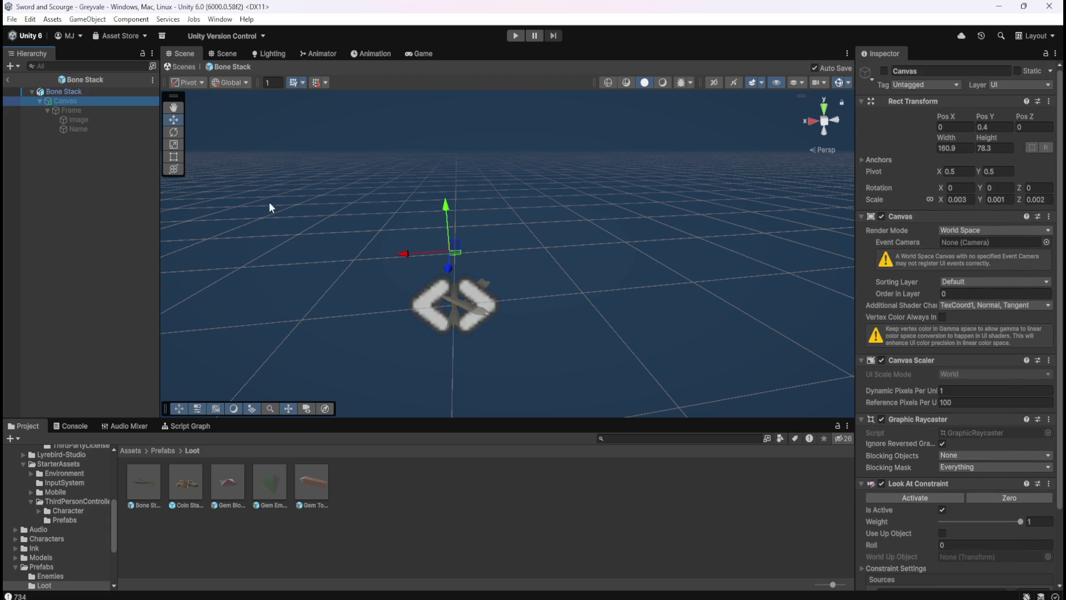
left_click(110, 110)
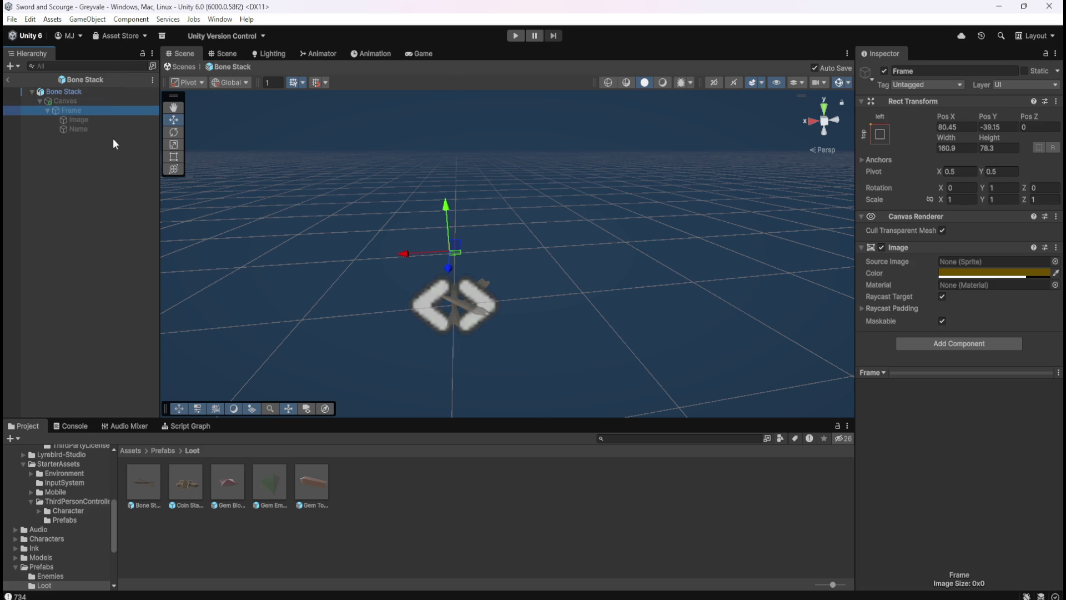
- Inspect the Bone Stack label's Image, Frame and Canvas elements
left_click(85, 121)
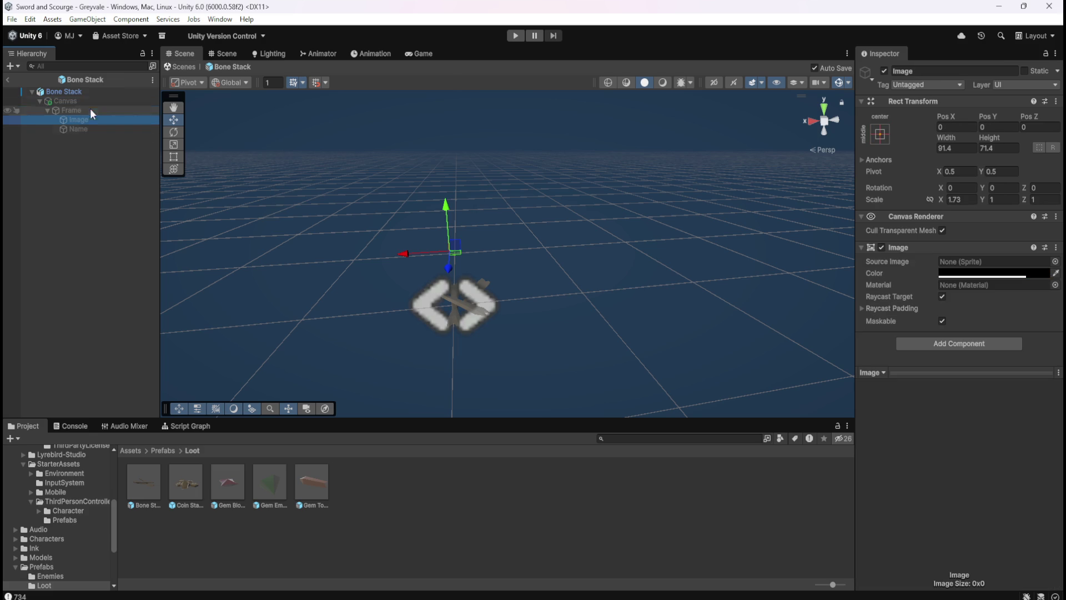
left_click(92, 109)
left_click(68, 103)
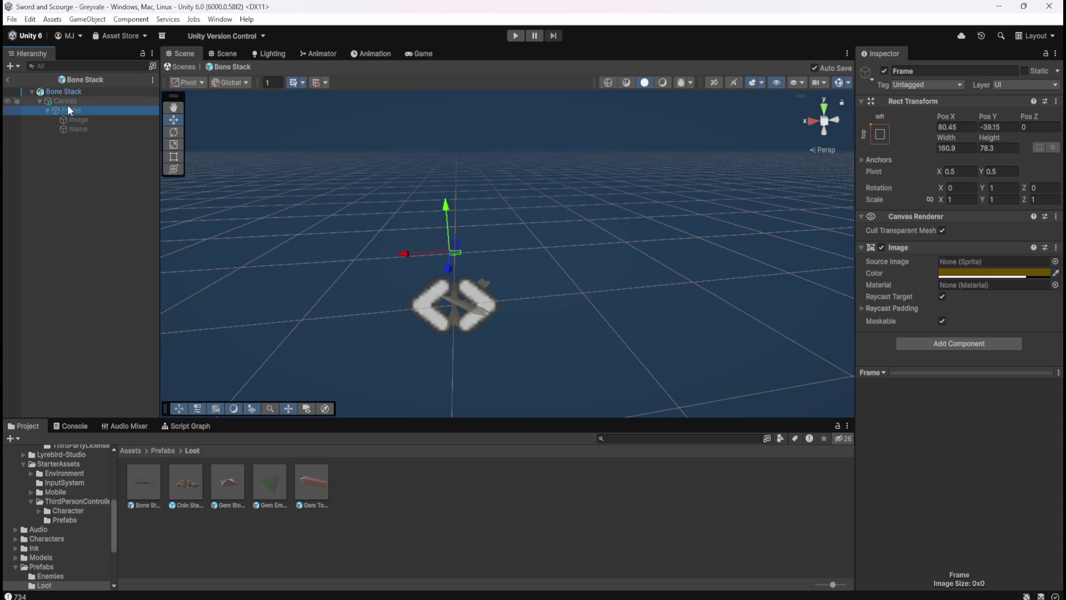
left_click(77, 107)
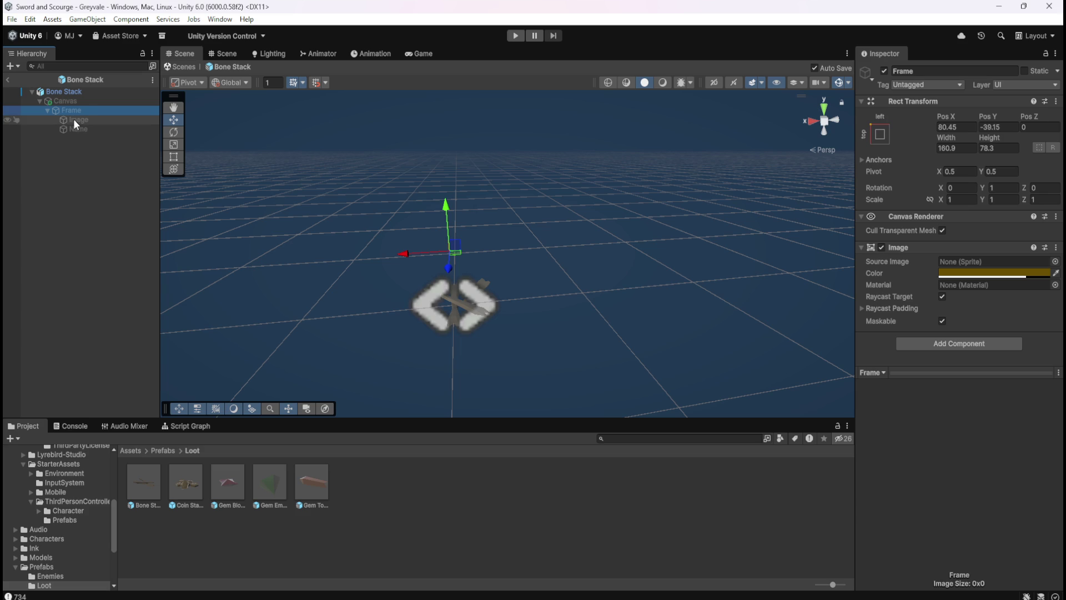
left_click(73, 119)
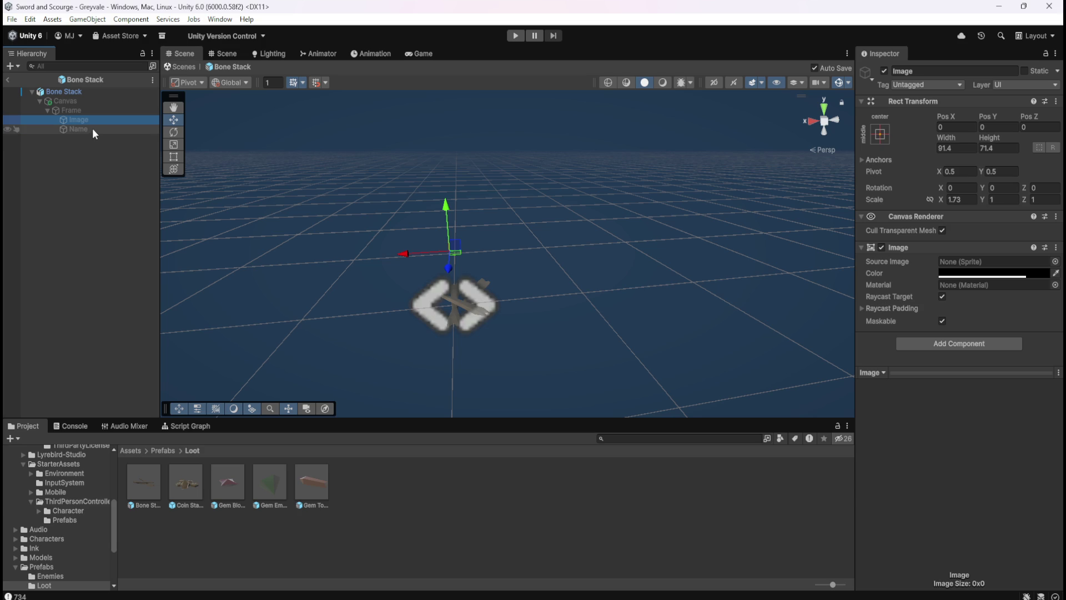
left_click(102, 100)
- Review the Bone Stack root's collider settings, then exit Prefab Mode to Greyvale
left_click(147, 481)
left_click(119, 93)
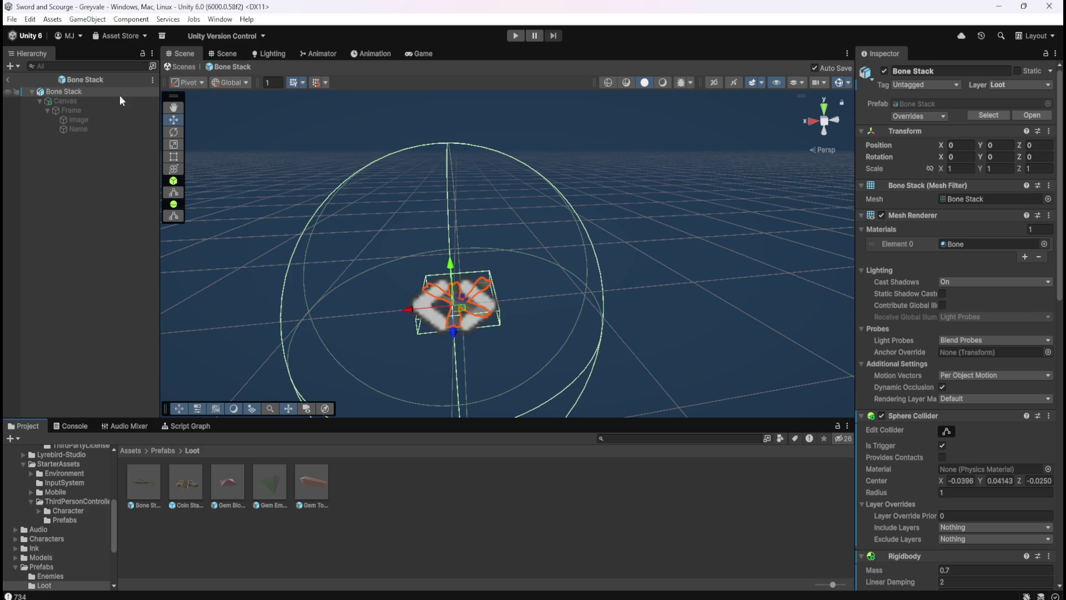
scroll(981, 378, "down", 10)
scroll(918, 416, "down", 10)
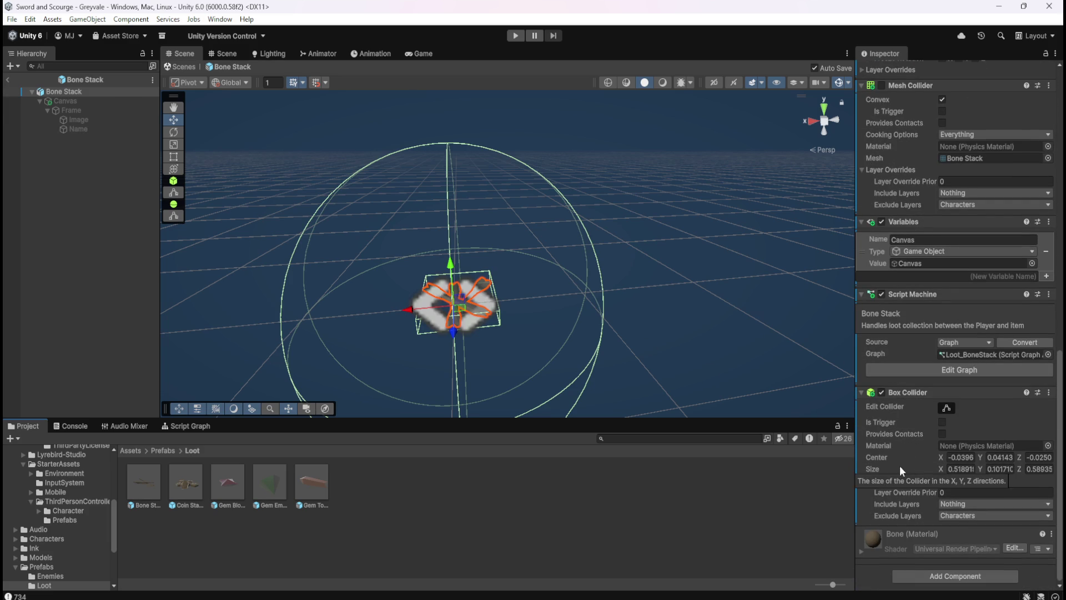
left_click(7, 81)
left_click(7, 81)
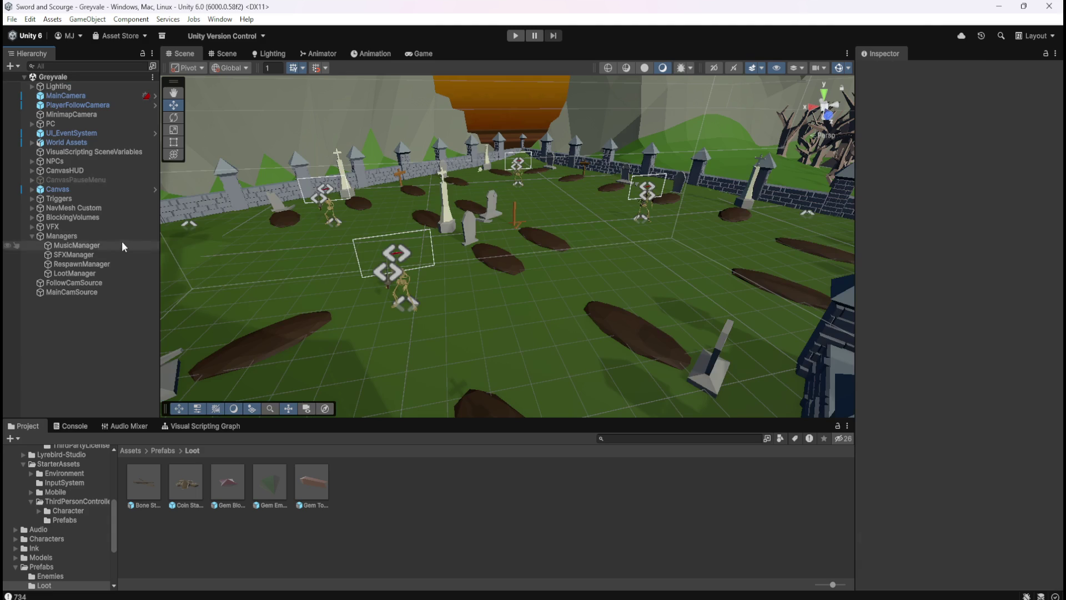
- Select LootManager and show its Script Graph maximised to fill the screen
left_click(79, 273)
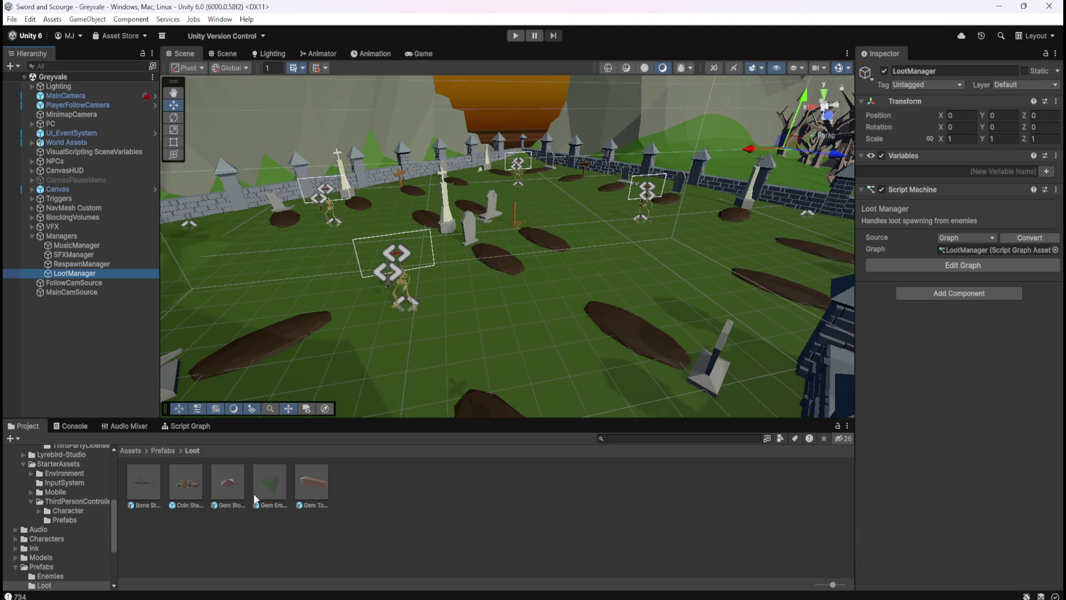
left_click(179, 425)
key("shift+space")
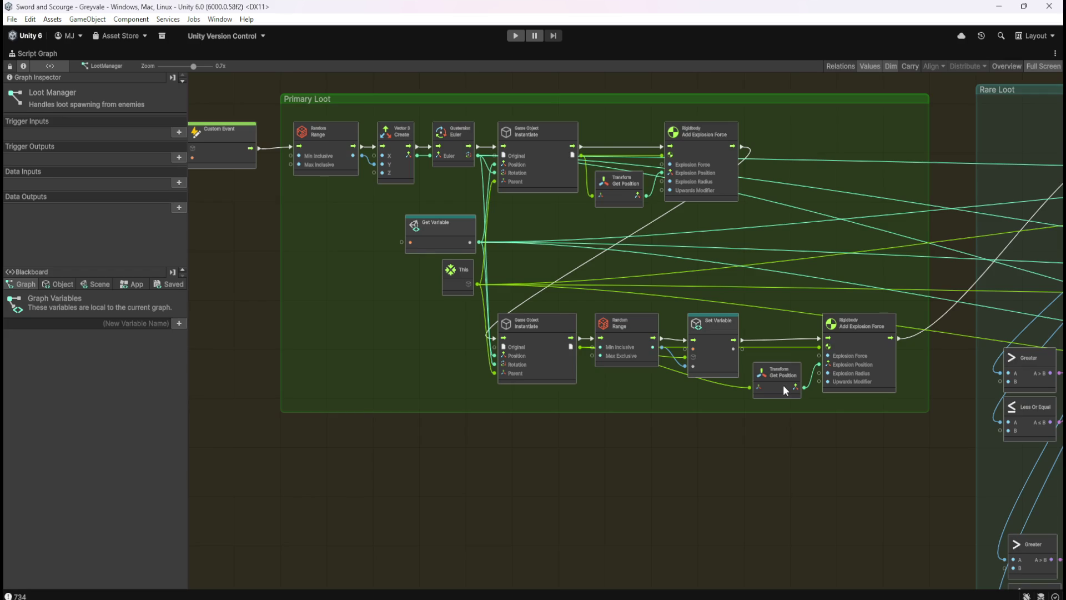
- Pan across the Rare Loot and Primary Loot groups, then restore the docked layout
scroll(403, 99, "up", 3)
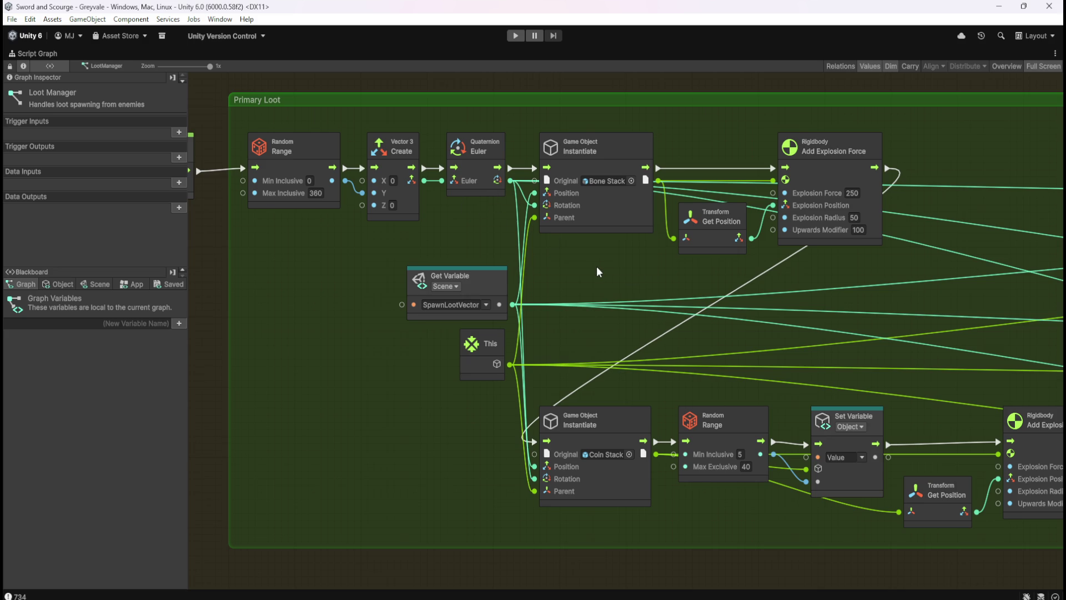
left_click_drag(893, 314, 574, 323)
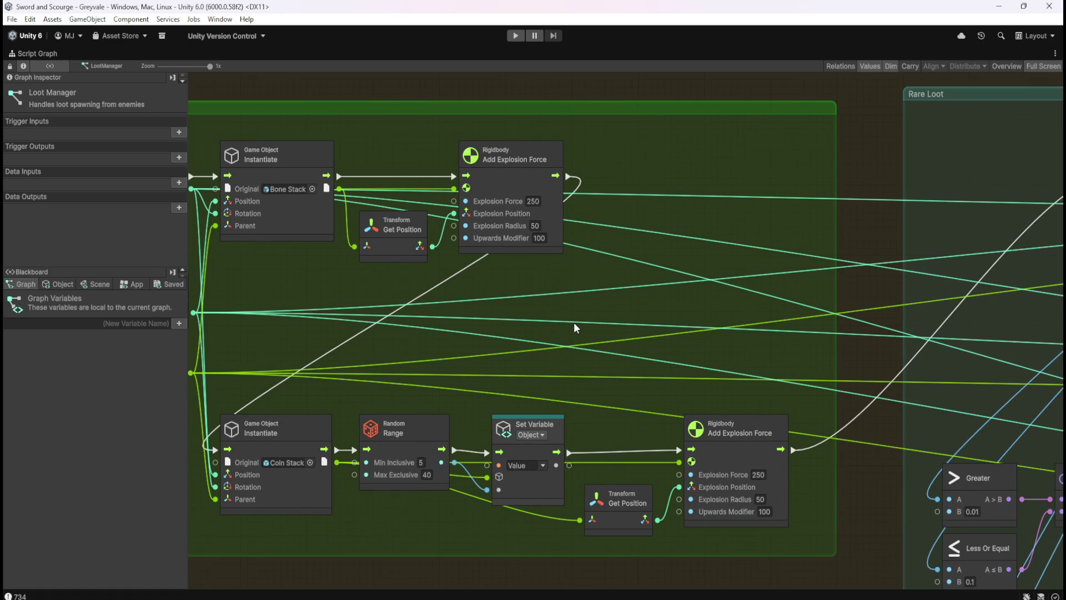
left_click_drag(575, 322, 767, 338)
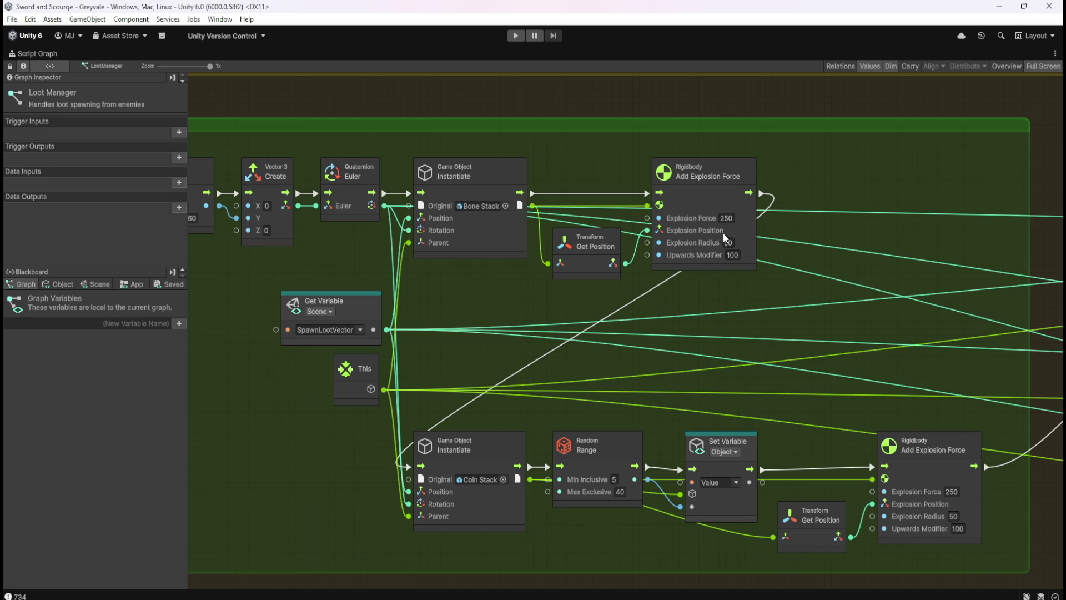
left_click_drag(553, 321, 675, 310)
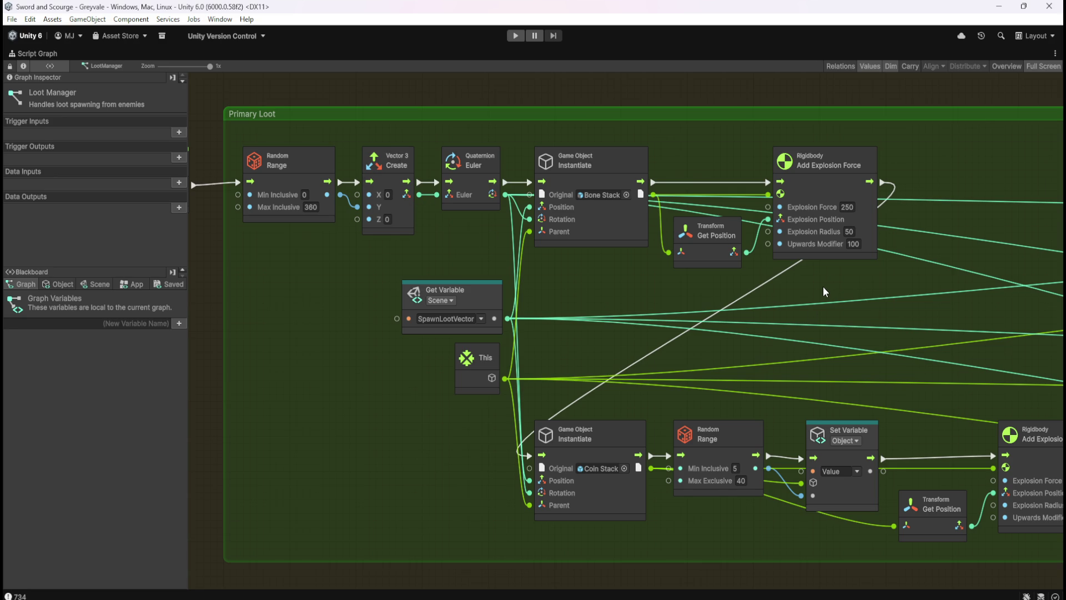
key("shift+space")
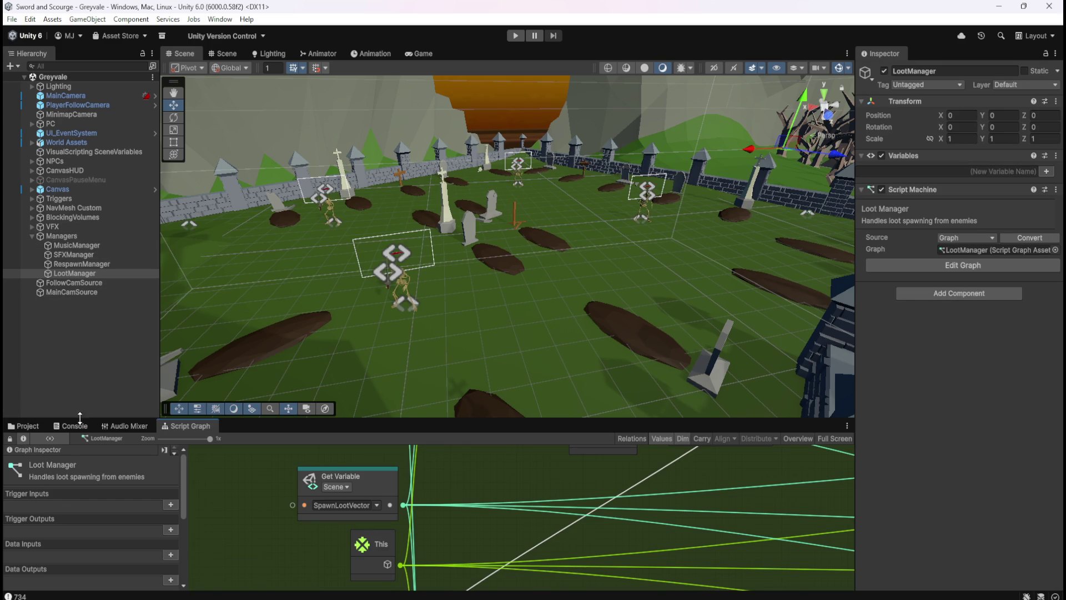
- Check which layers the Bone Stack and Gem Blood Ruby box colliders exclude
left_click(33, 426)
double_click(147, 483)
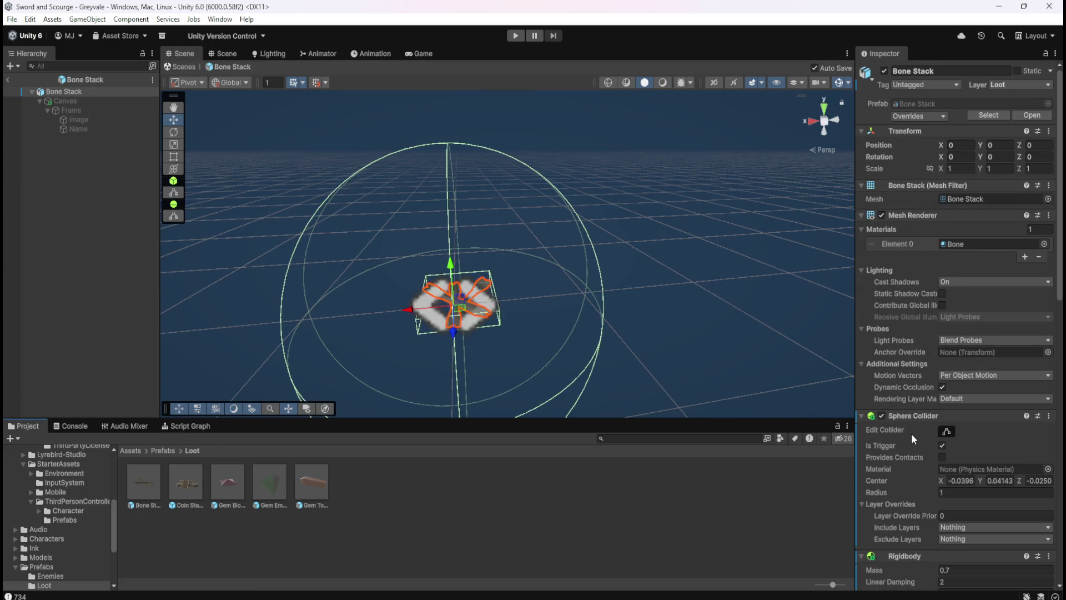
scroll(911, 433, "down", 10)
scroll(902, 452, "down", 5)
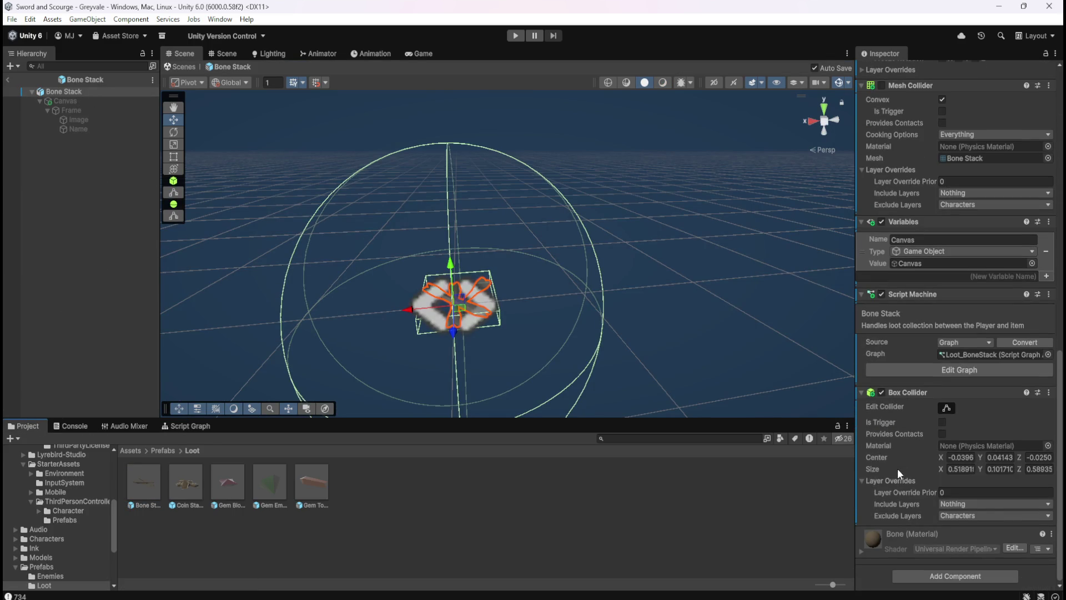
left_click(952, 516)
double_click(227, 482)
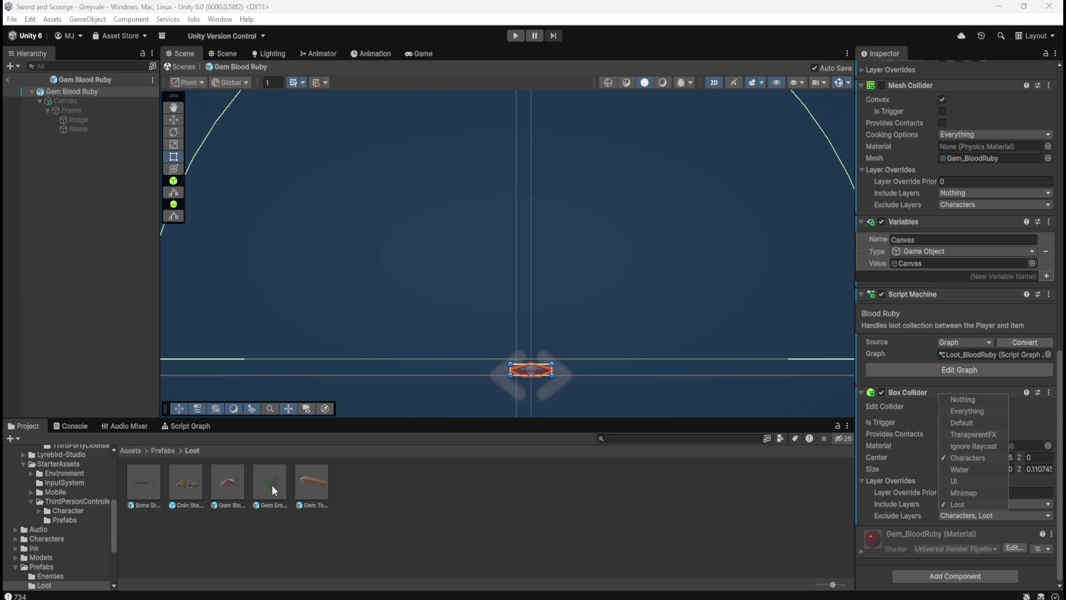
- Add Loot to the excluded layers of the Gem Emerald and Gem Topaz box colliders
double_click(272, 485)
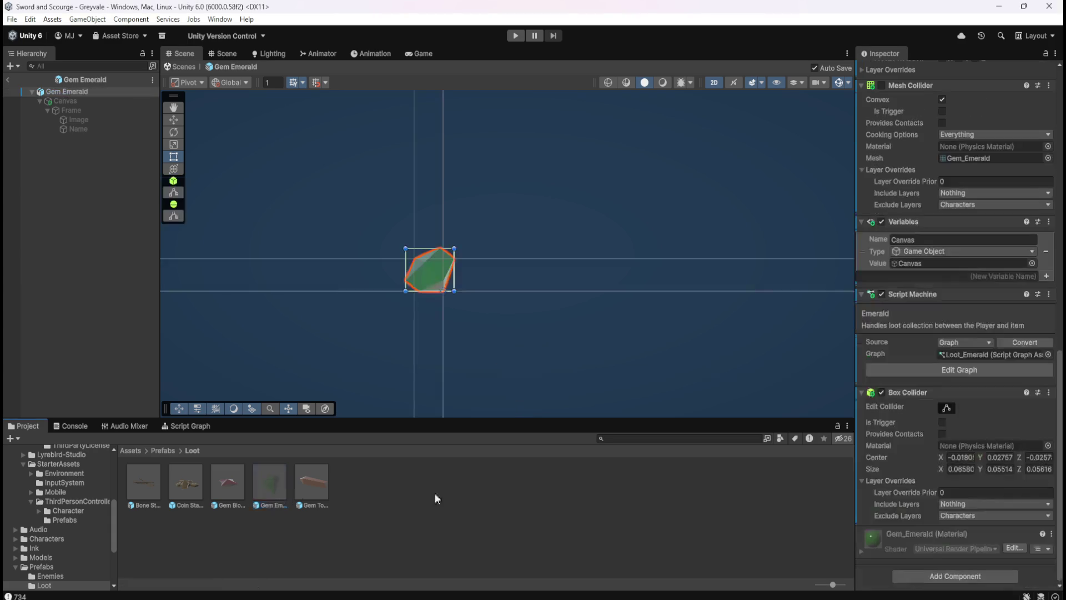
left_click(1024, 514)
left_click(979, 504)
double_click(312, 483)
left_click(961, 515)
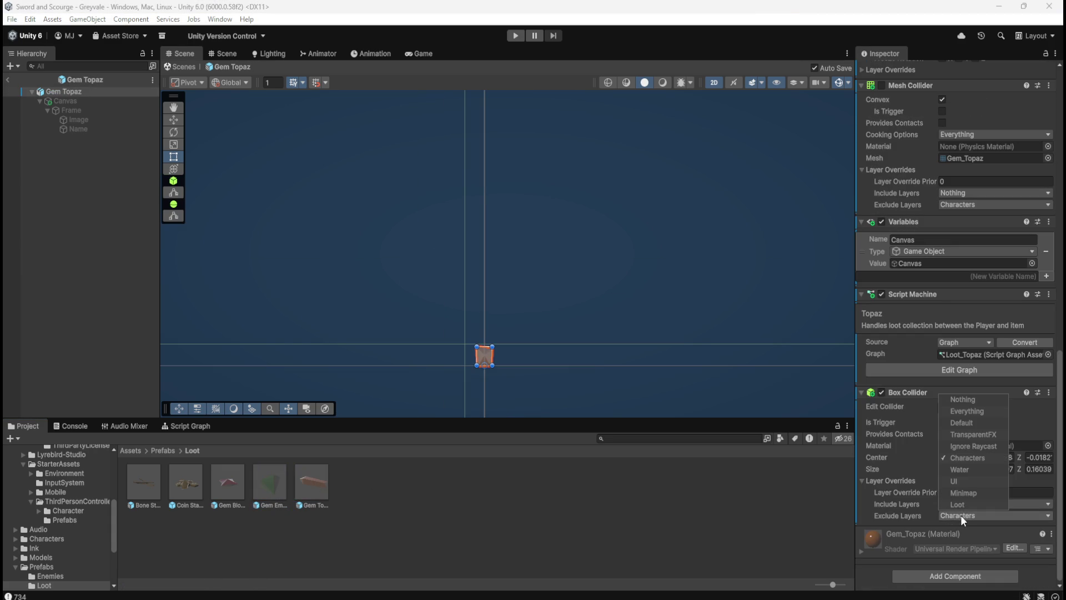
left_click(964, 503)
- Review the loot prefabs one by one, ending on Gem Topaz
left_click(364, 501)
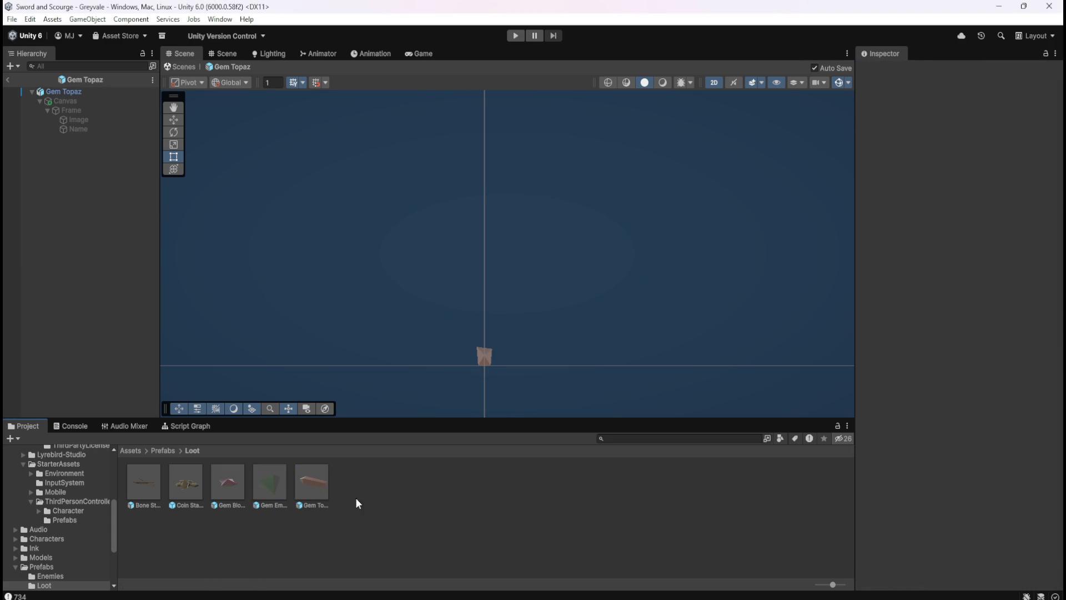
left_click(308, 486)
left_click(267, 483)
left_click(225, 480)
left_click(183, 480)
left_click(158, 481)
left_click(227, 480)
left_click(271, 480)
left_click(334, 482)
left_click(312, 484)
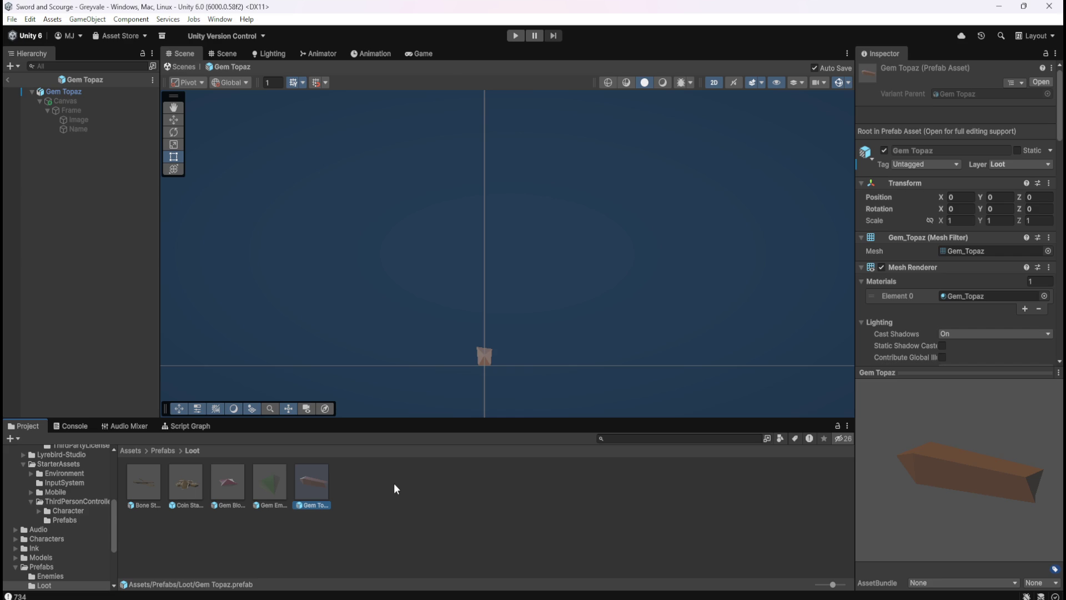
- Compare Gem Topaz's Canvas child settings with the root object's colliders
left_click(84, 102)
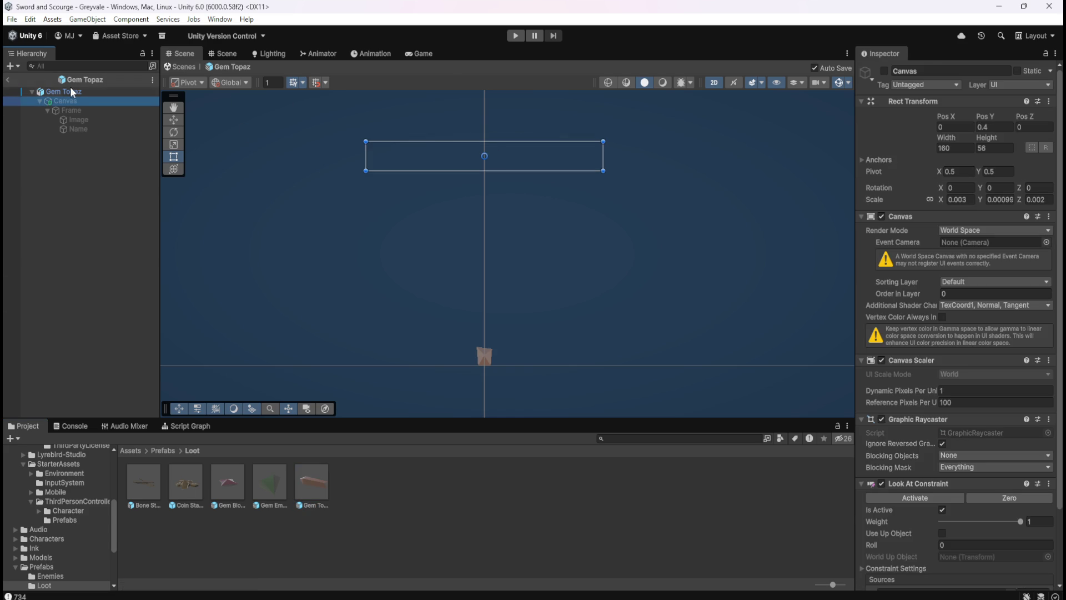
left_click(78, 91)
left_click(72, 102)
left_click(110, 93)
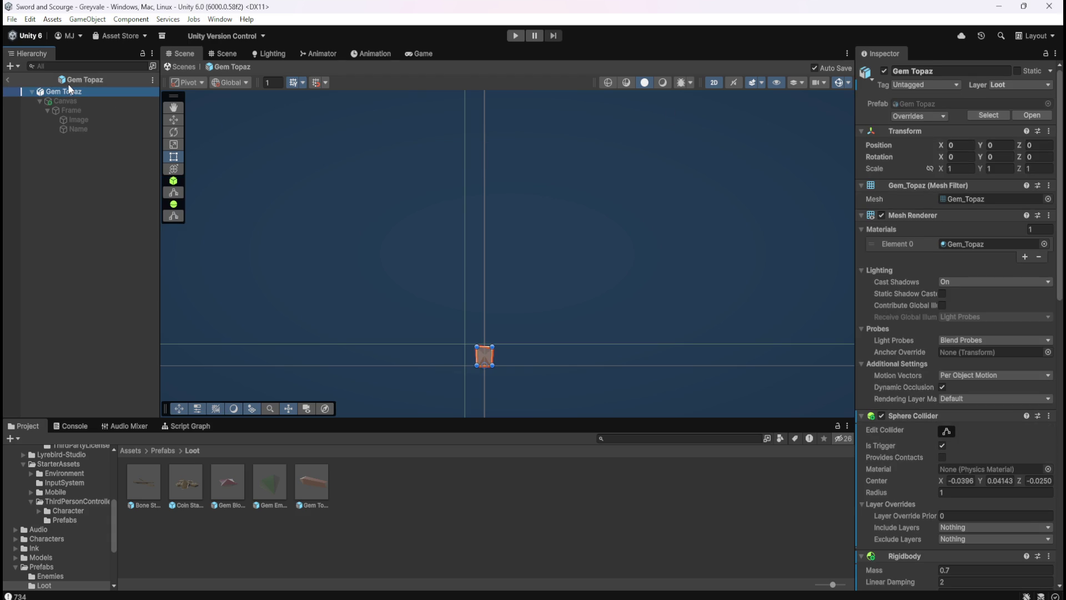
left_click(79, 100)
left_click(113, 92)
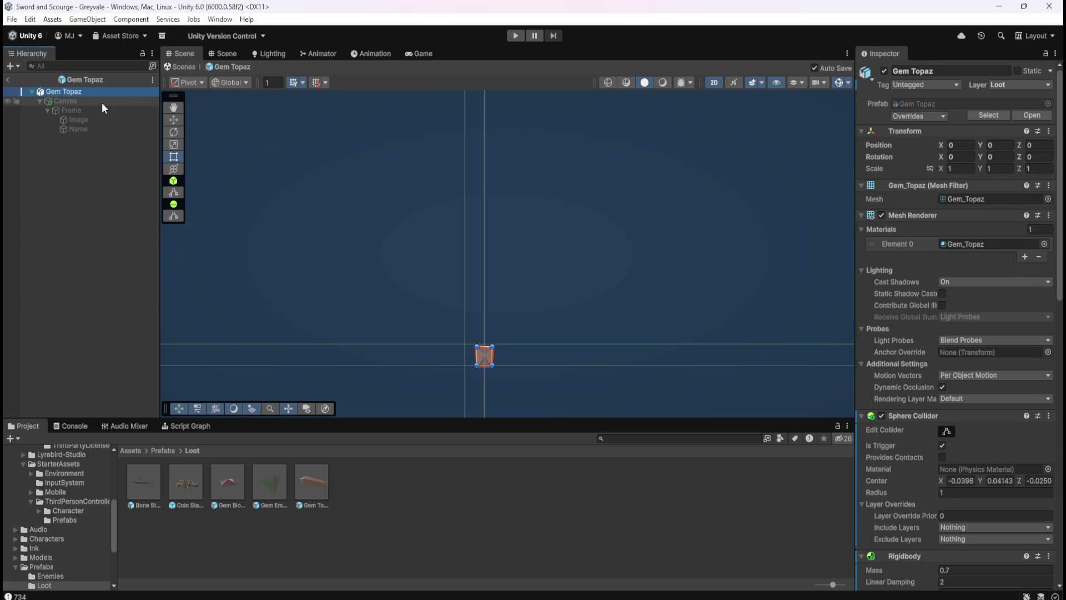
left_click(102, 102)
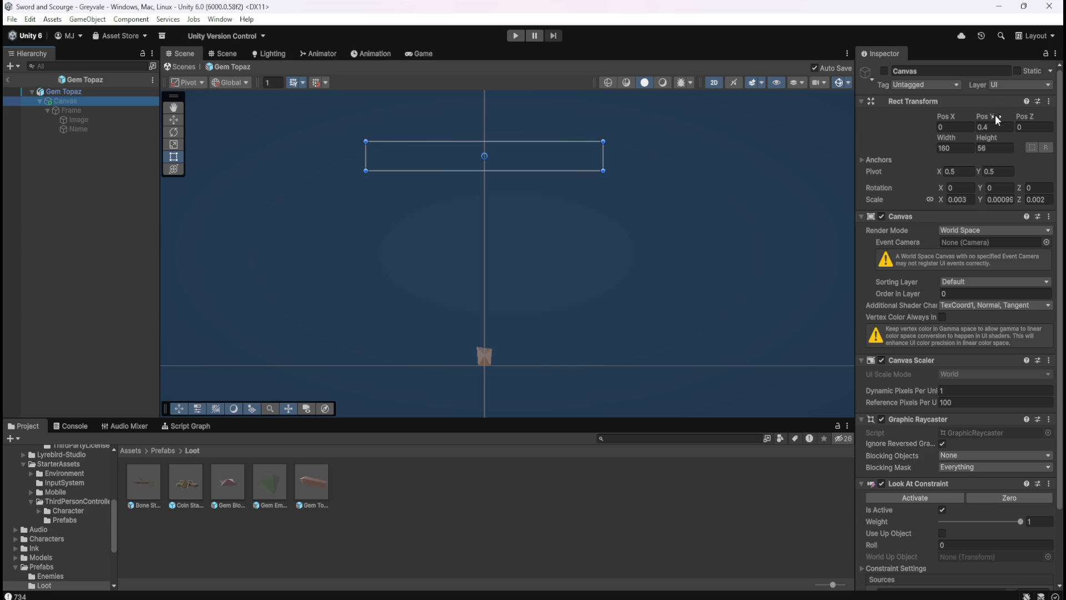
left_click(133, 92)
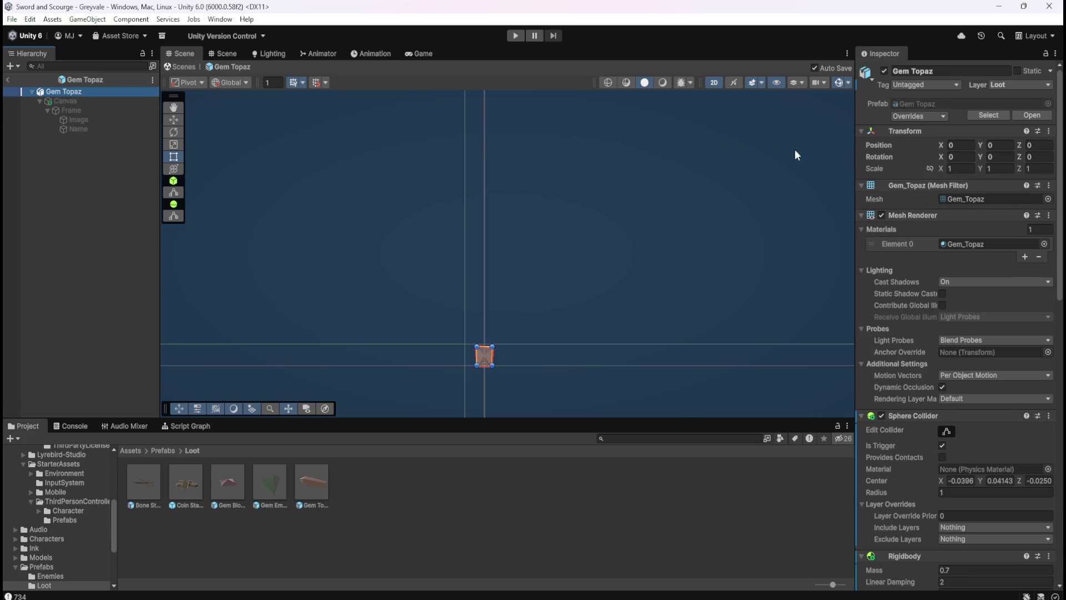
left_click(81, 101)
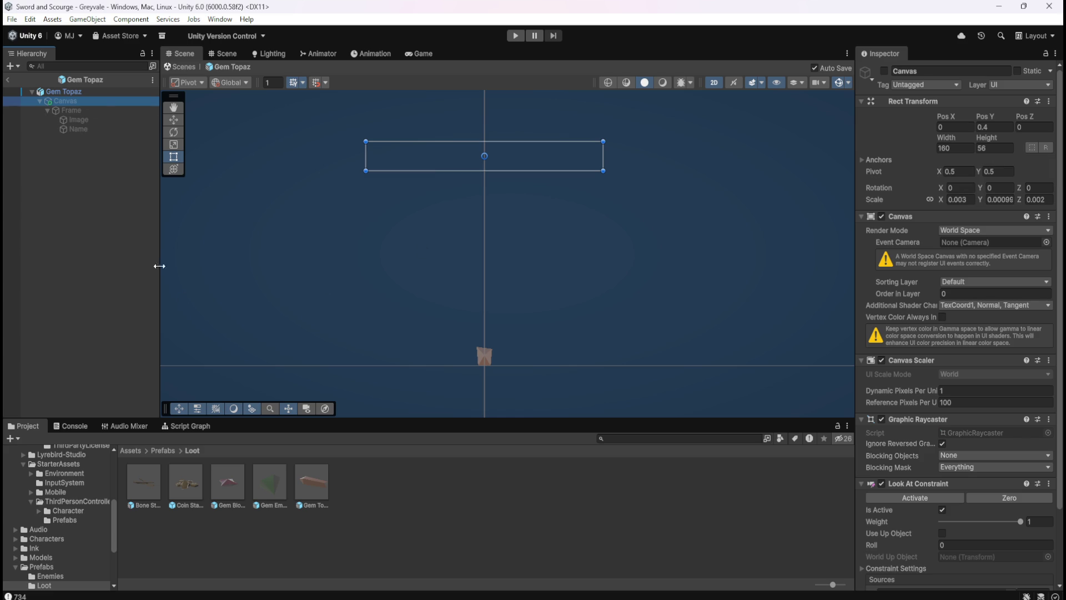
- Review Gem Topaz's colliders, then return to Greyvale and start a play-test
left_click(312, 480)
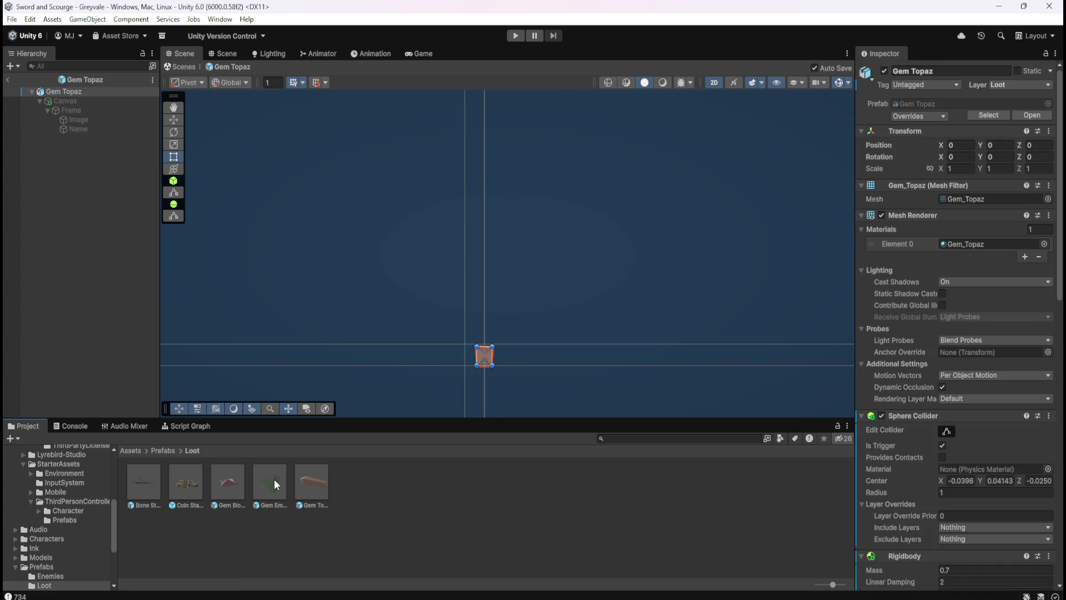
scroll(929, 499, "down", 14)
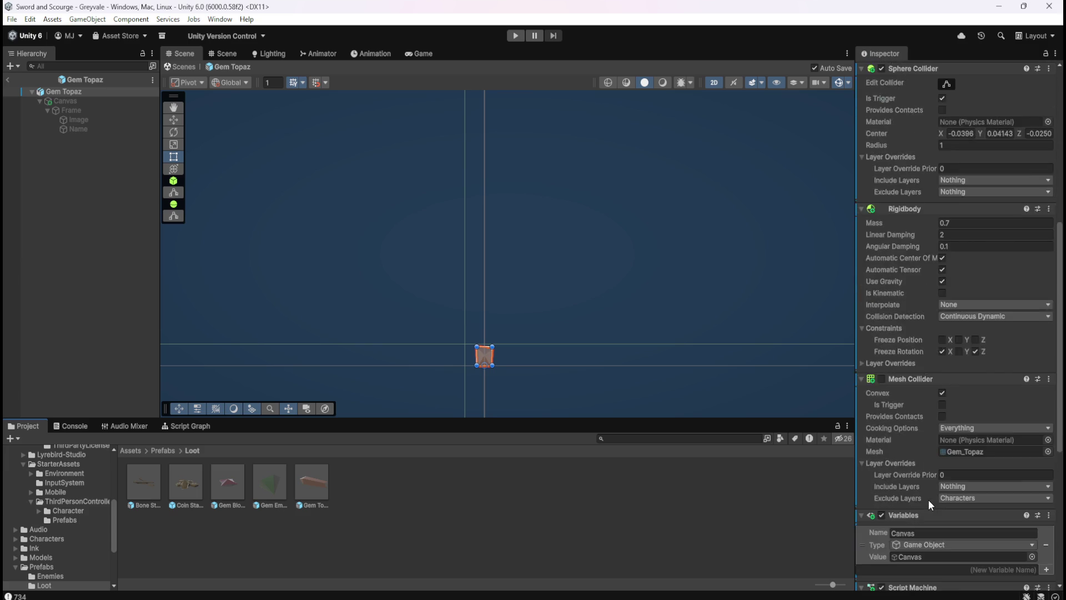
scroll(928, 498, "down", 6)
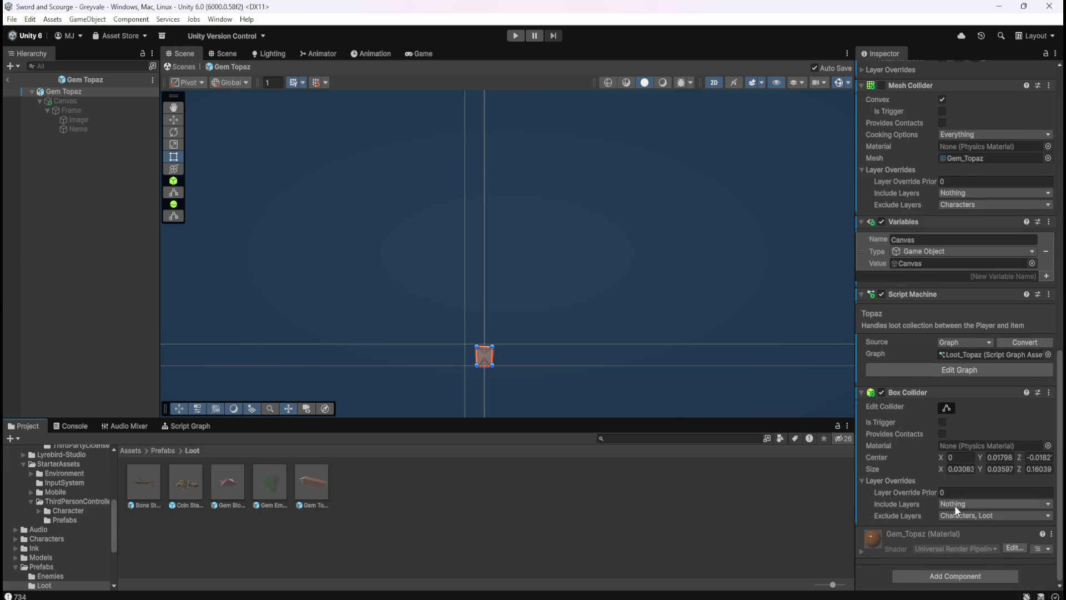
left_click(8, 80)
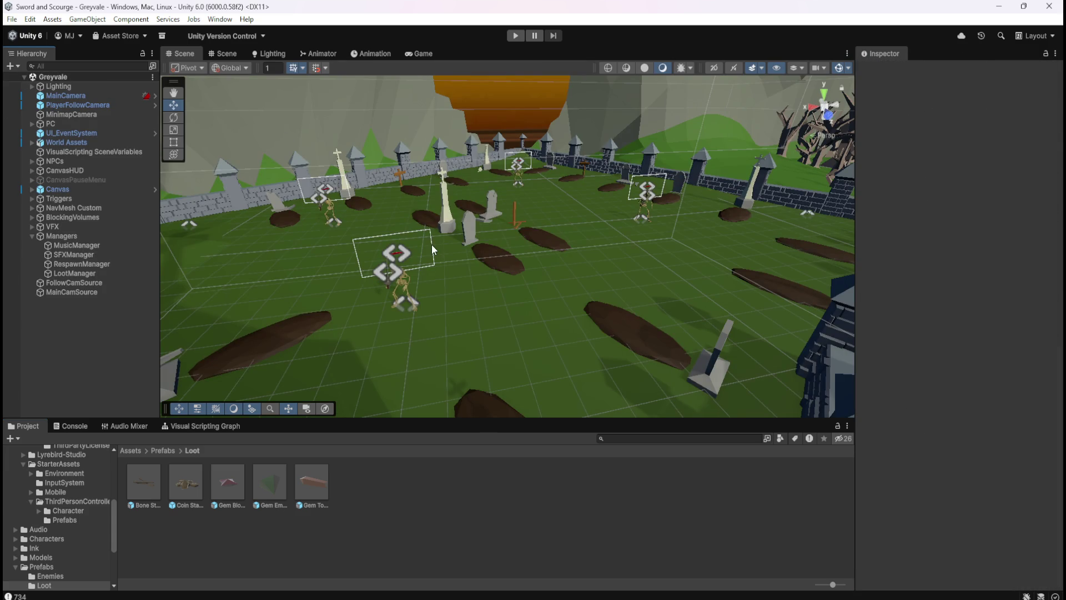
left_click(515, 36)
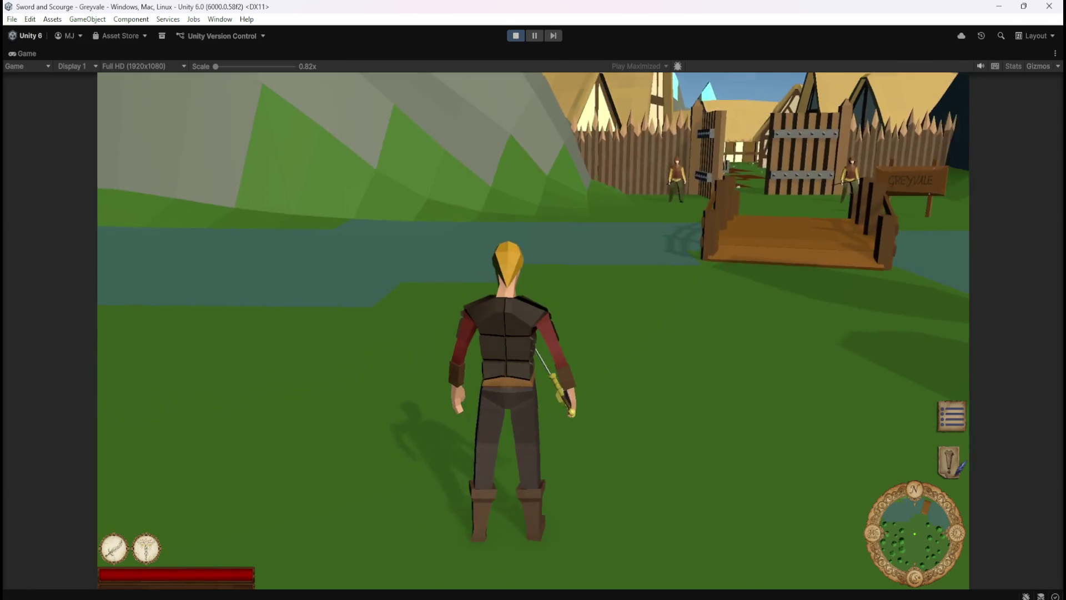
- Run the hero over the bridge, past the well and church, through the grove into the graveyard
key("w")
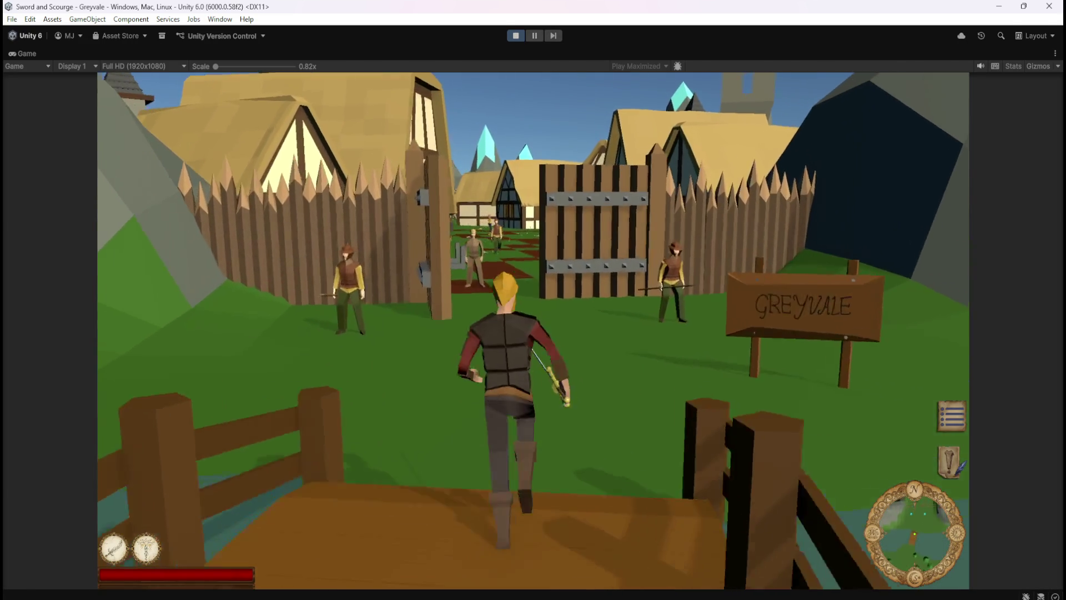
key("w")
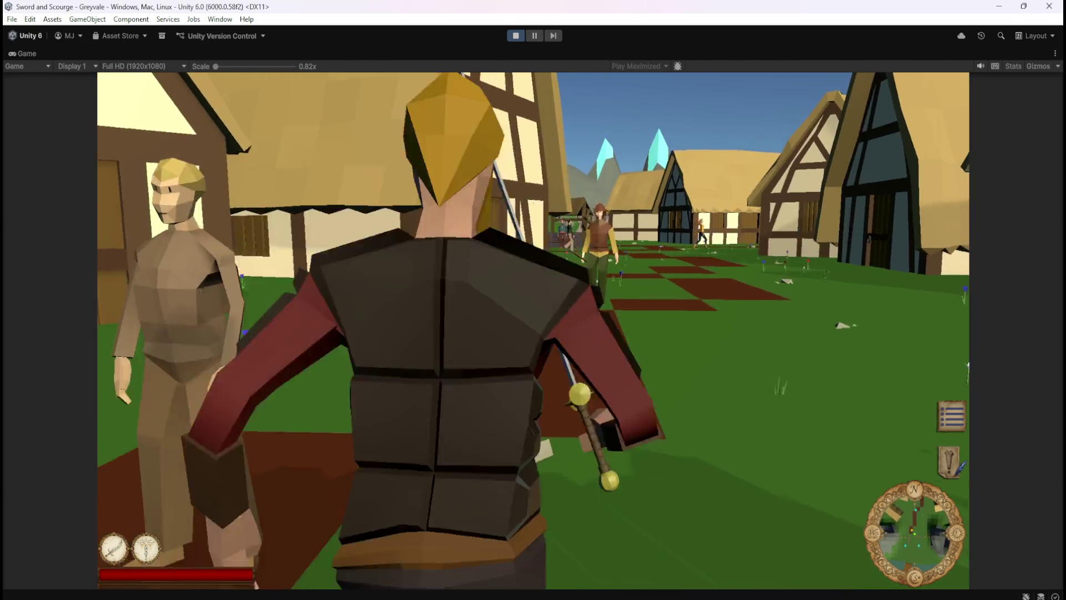
key("w")
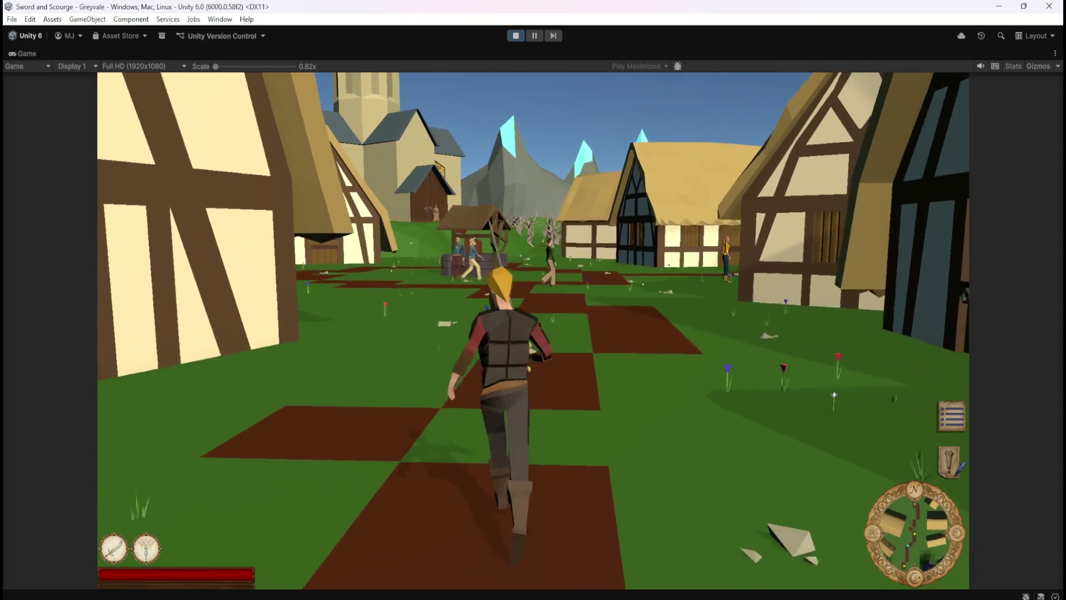
key("w")
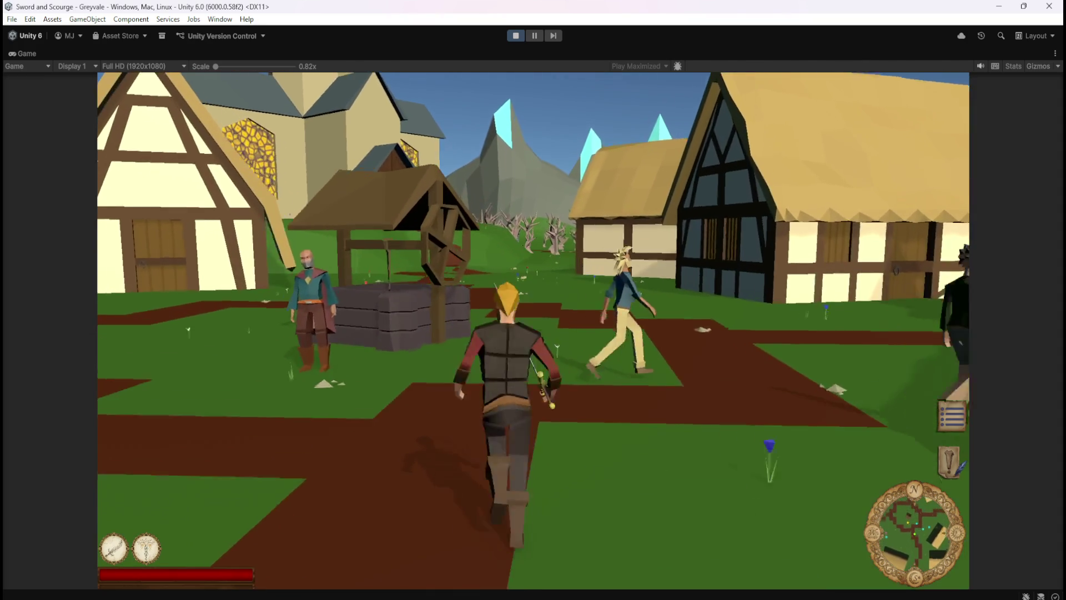
key("w")
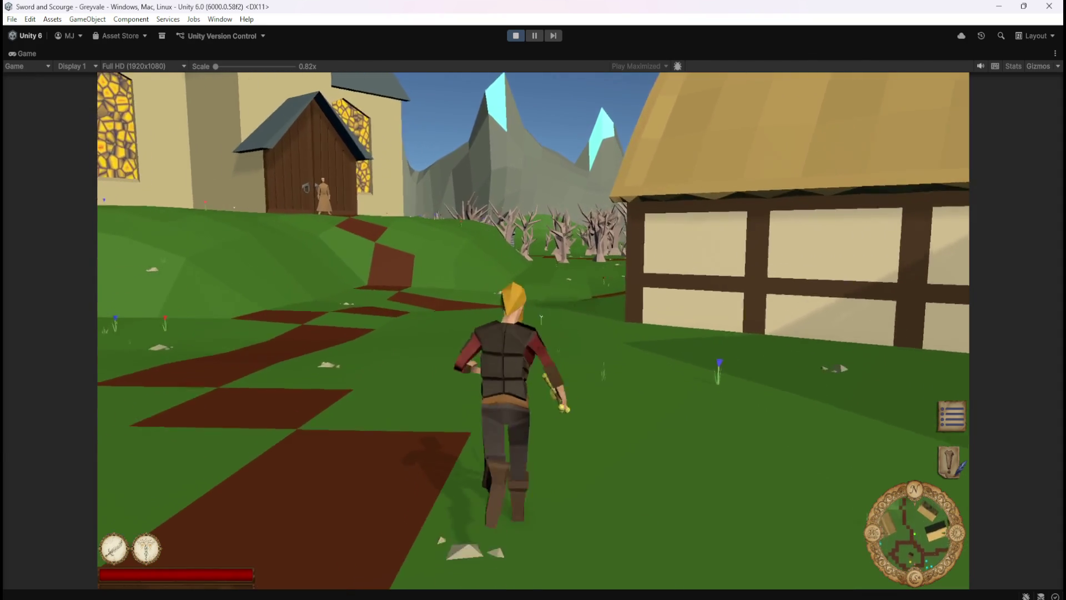
key("w")
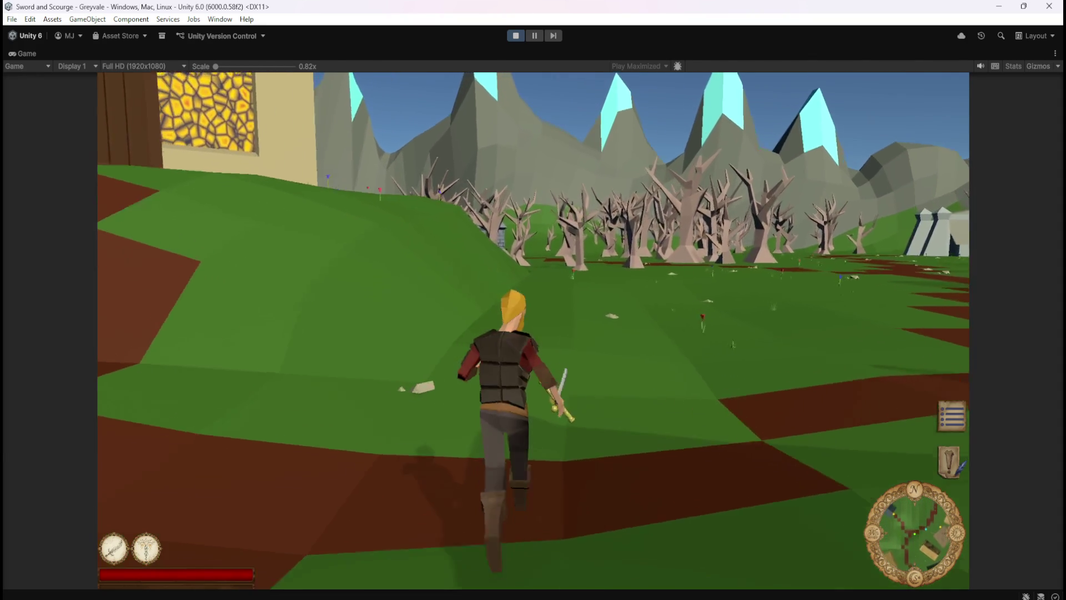
key("w")
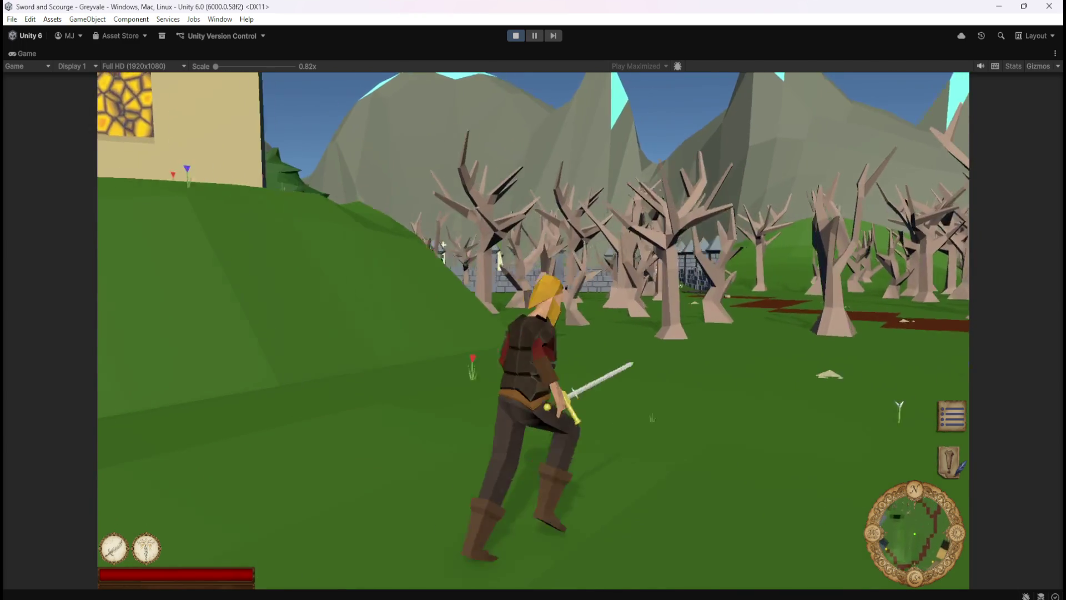
key("w")
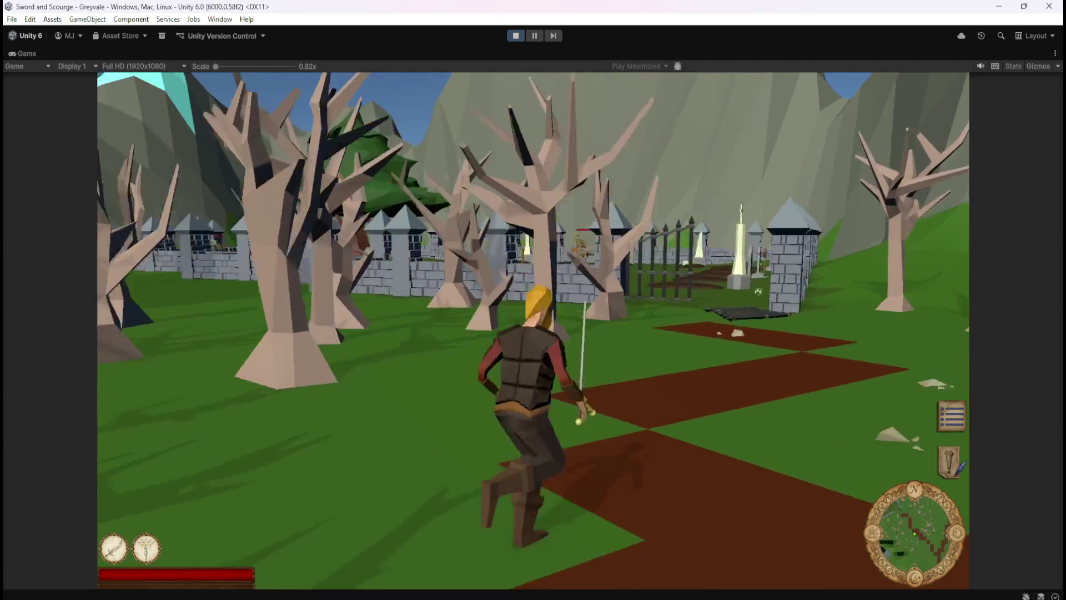
key("w")
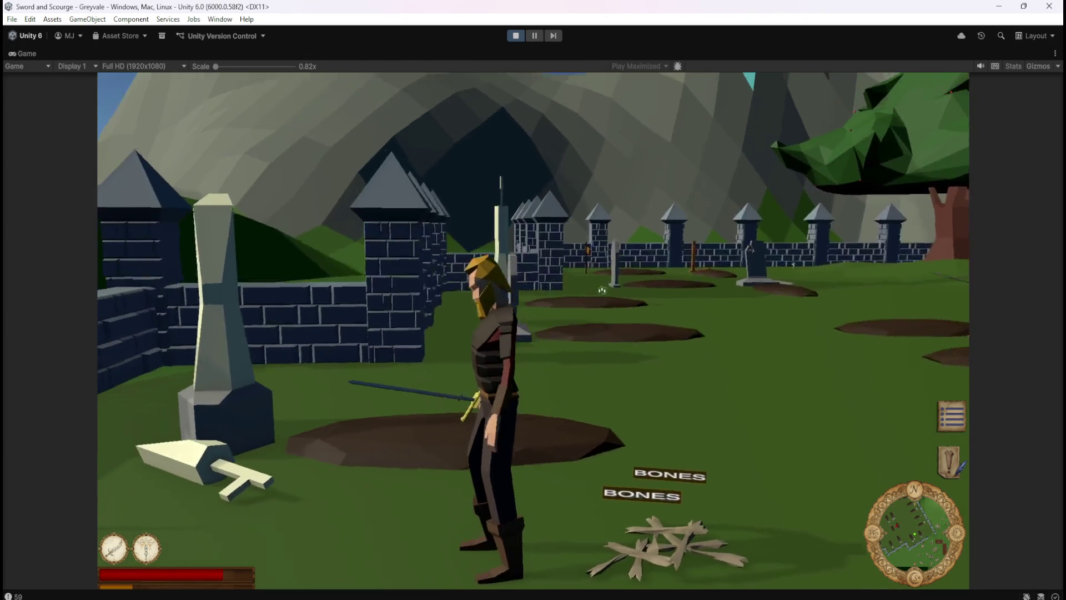
- Charge two skeletons with the sword and orbit the camera around the graves and wall
key("w")
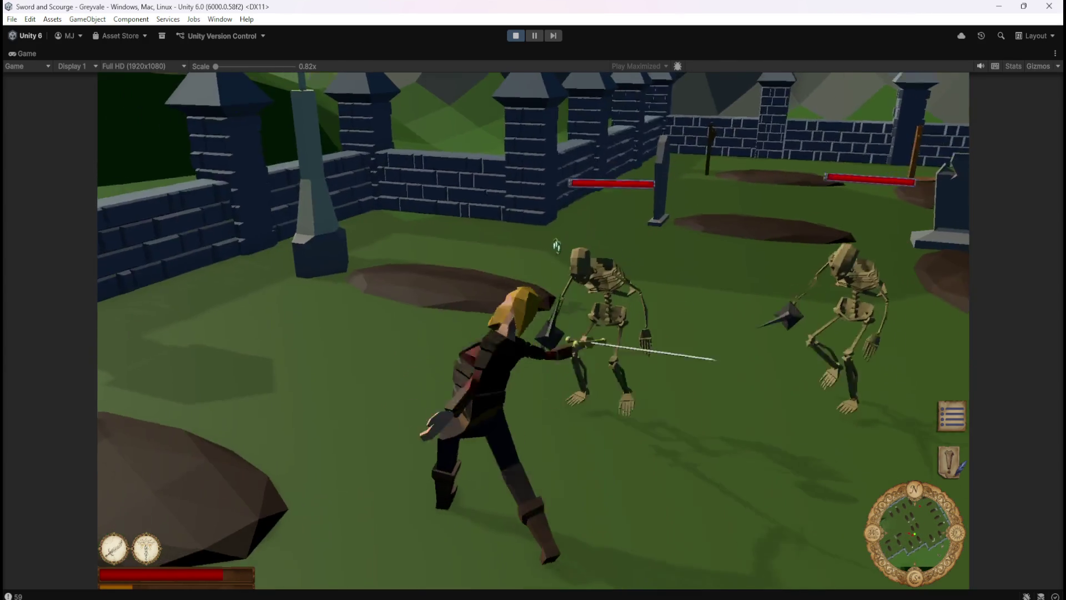
key("1")
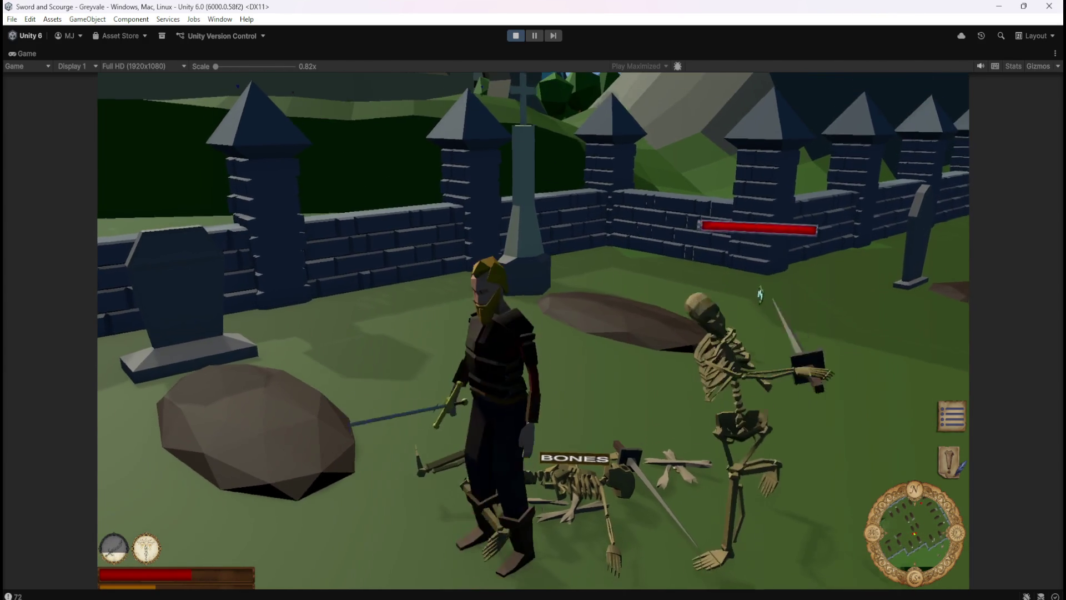
mouse_move(760, 294)
left_mouse_down()
mouse_move(616, 250)
mouse_move(224, 287)
mouse_move(211, 111)
left_mouse_up()
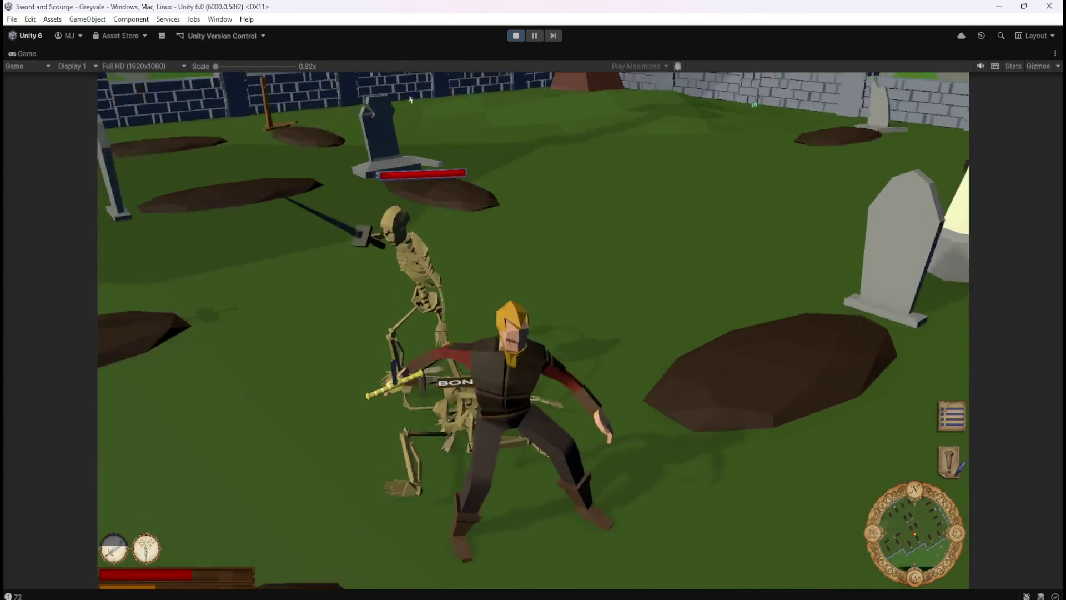
left_click_drag(360, 107, 742, 192)
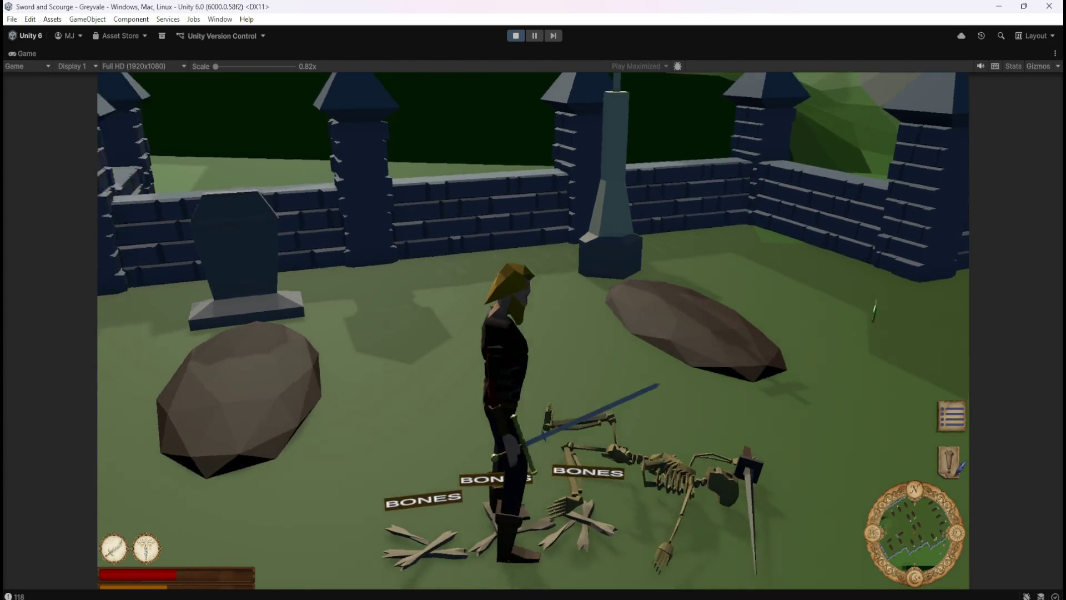
left_click_drag(870, 307, 546, 356)
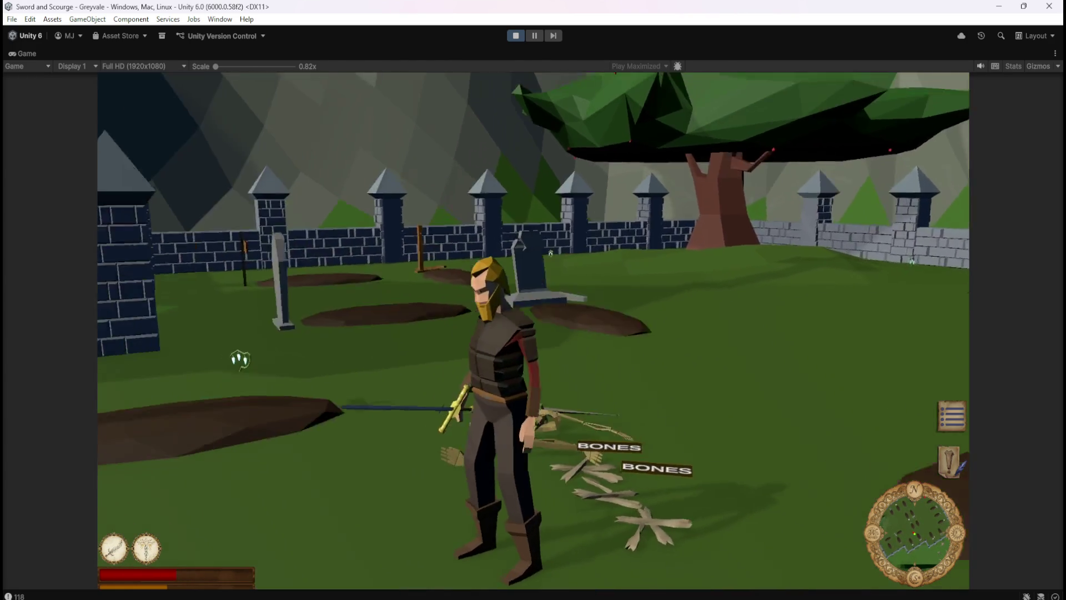
mouse_move(550, 253)
left_mouse_down()
mouse_move(687, 281)
mouse_move(279, 259)
left_mouse_up()
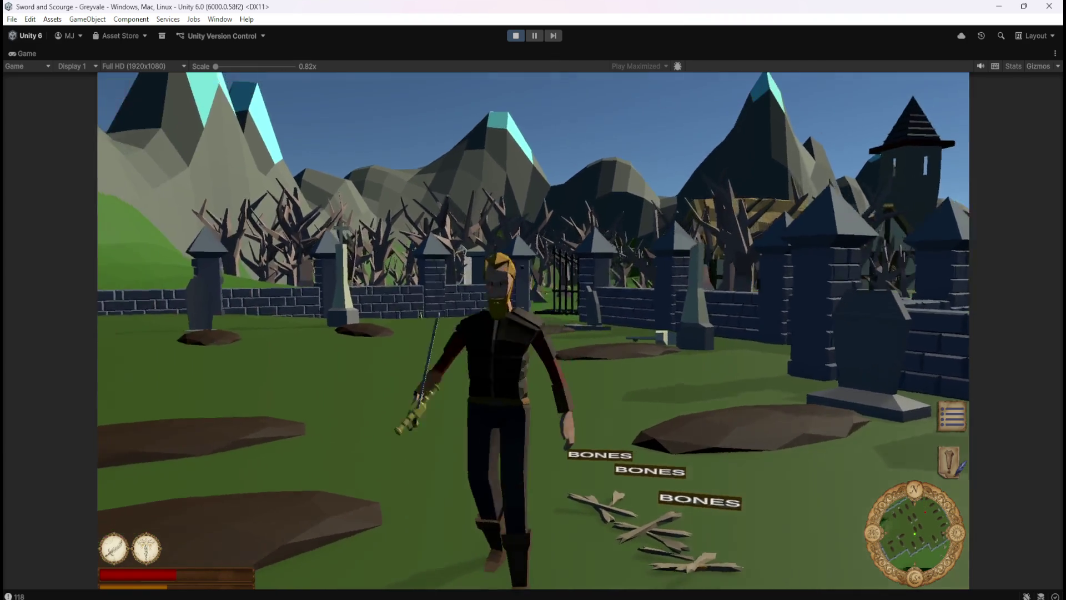
mouse_move(533, 333)
left_mouse_down()
mouse_move(638, 339)
mouse_move(666, 400)
left_mouse_up()
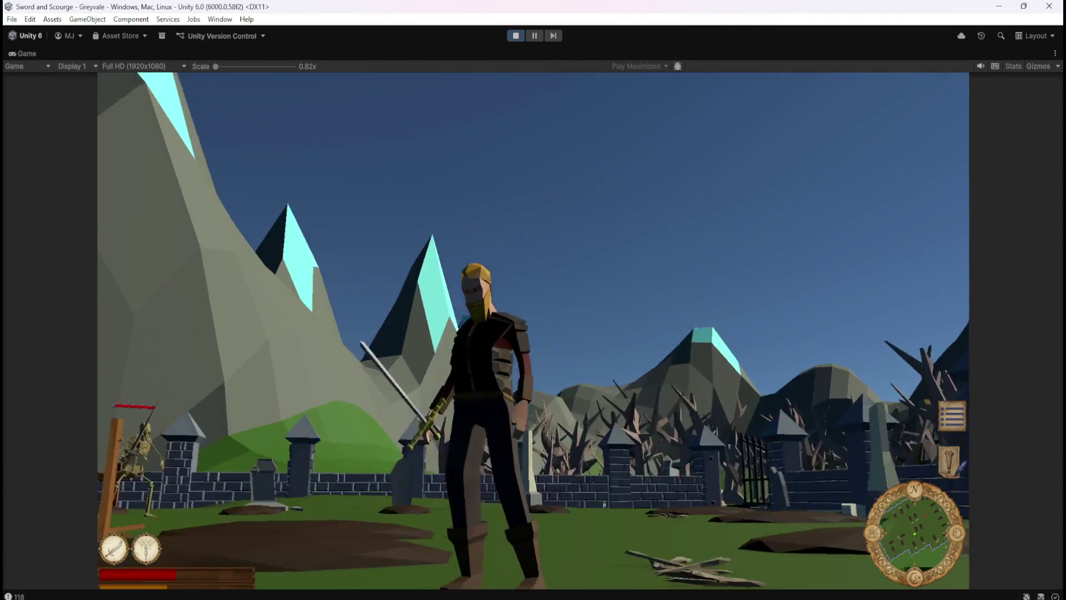
left_click_drag(533, 333, 712, 382)
- Advance on more skeletons and attack until one collapses by a grave
key("w")
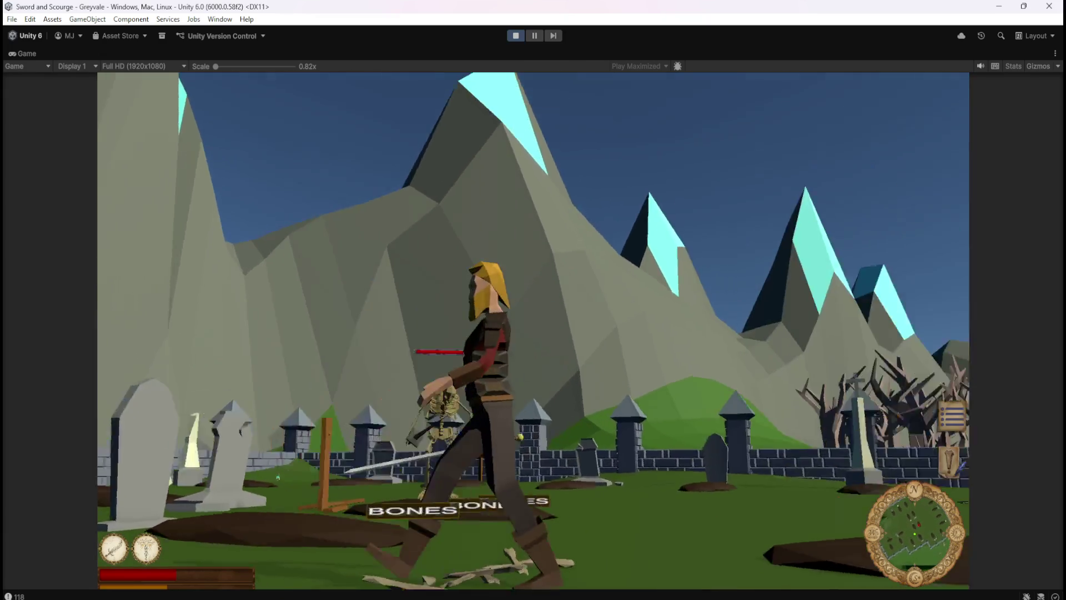
left_click_drag(533, 333, 644, 339)
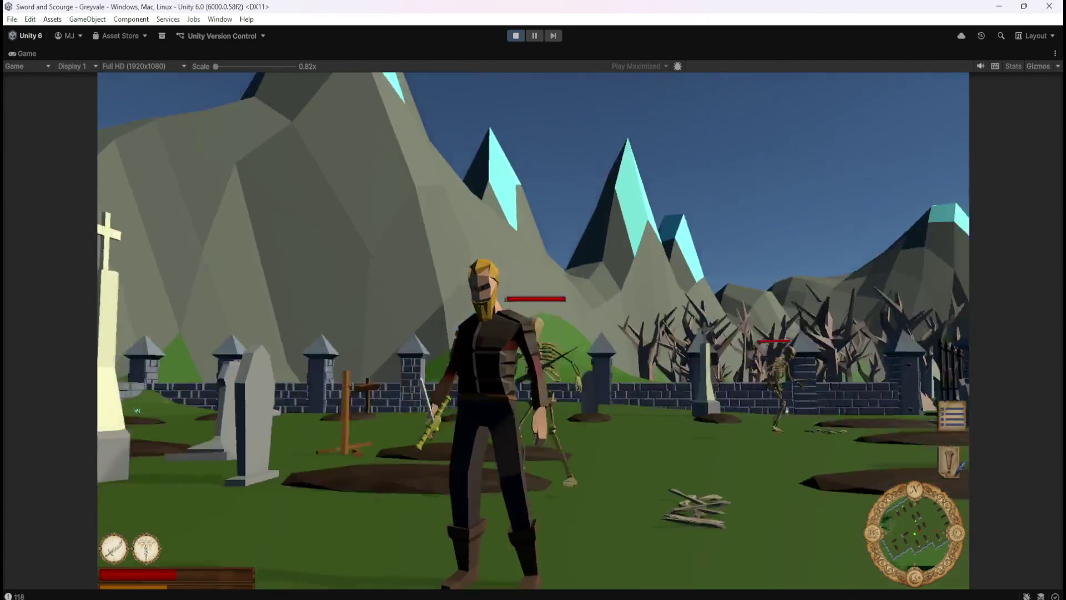
key("w")
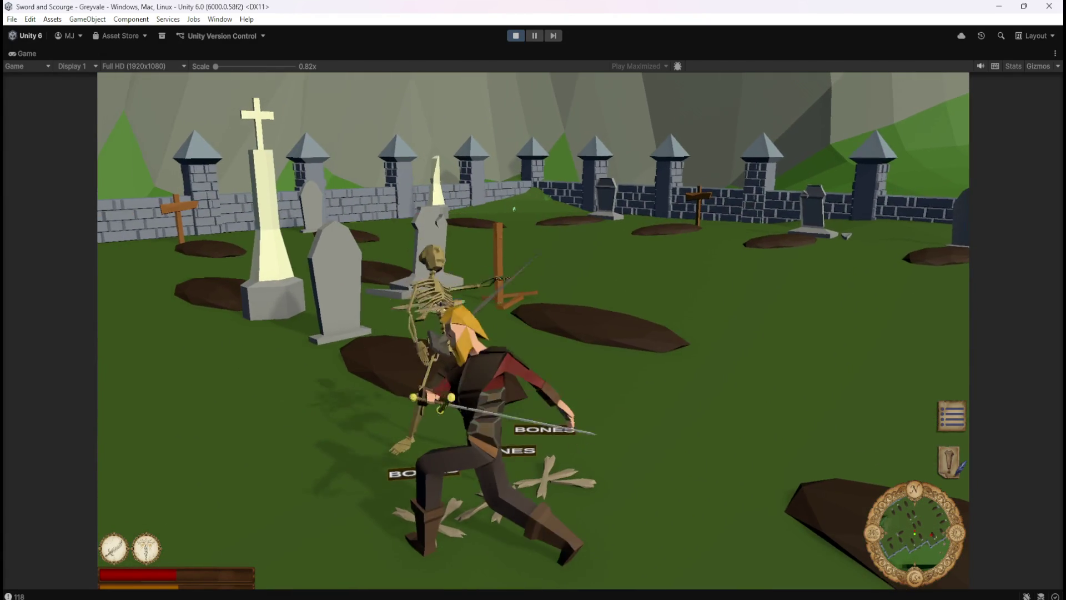
key("w")
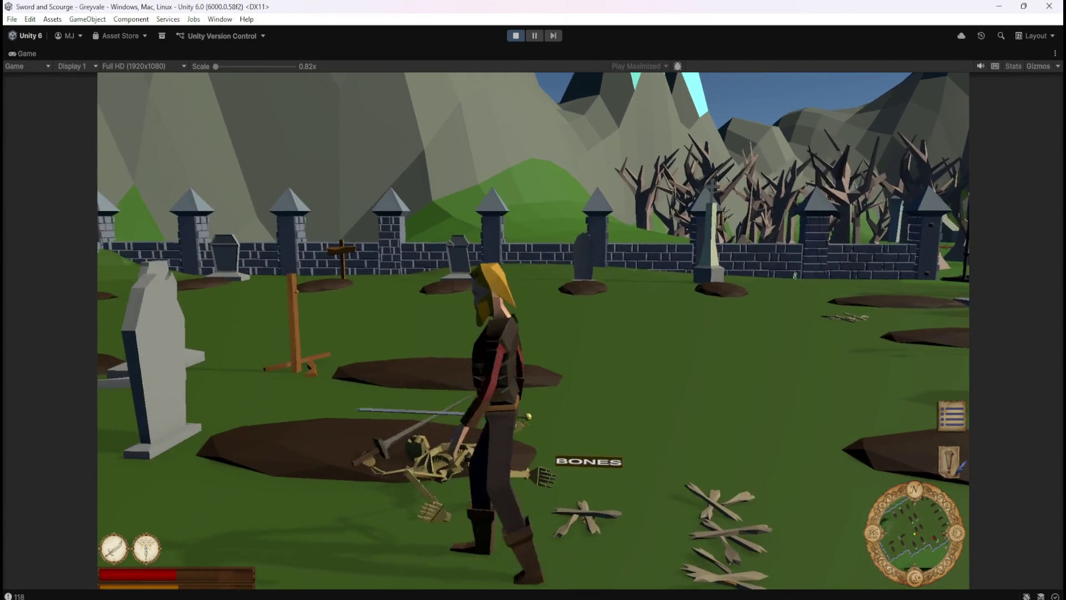
key("w")
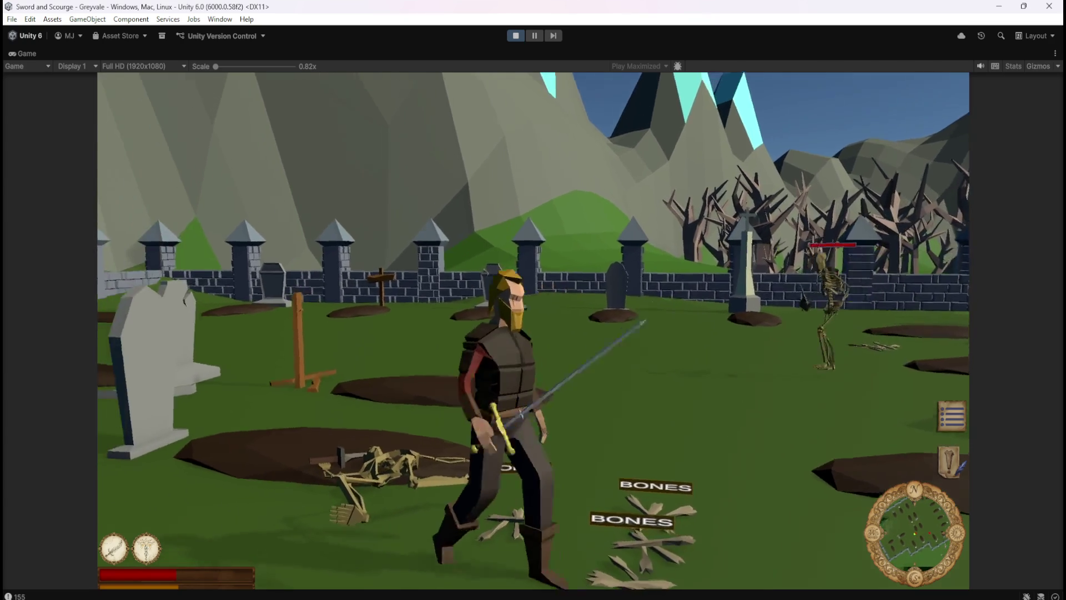
key("s")
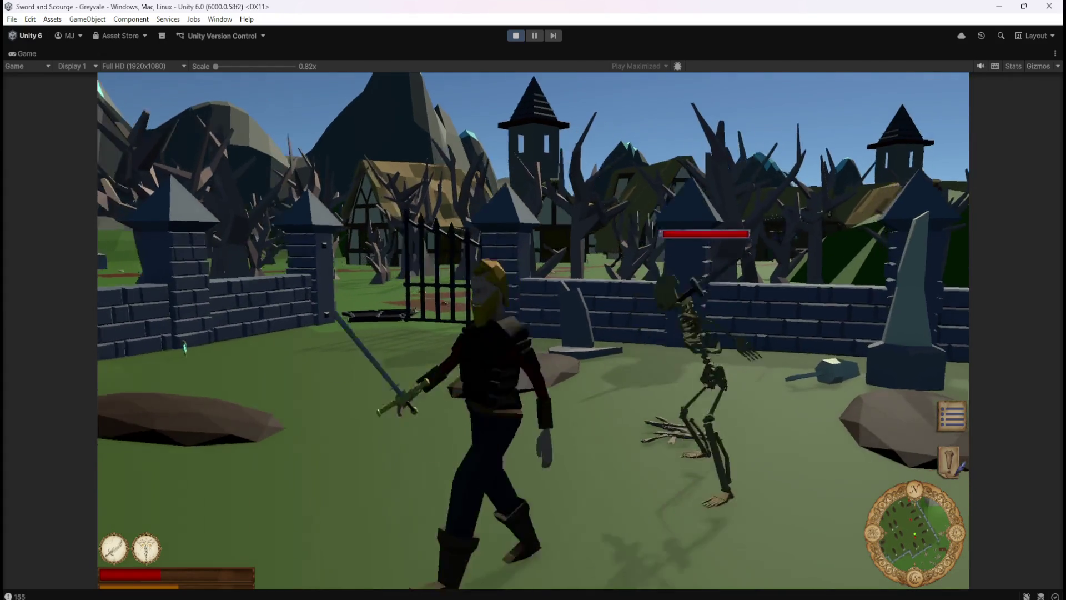
- Use the second ability, swing the camera behind the hero, and walk past the gravestones
key("2")
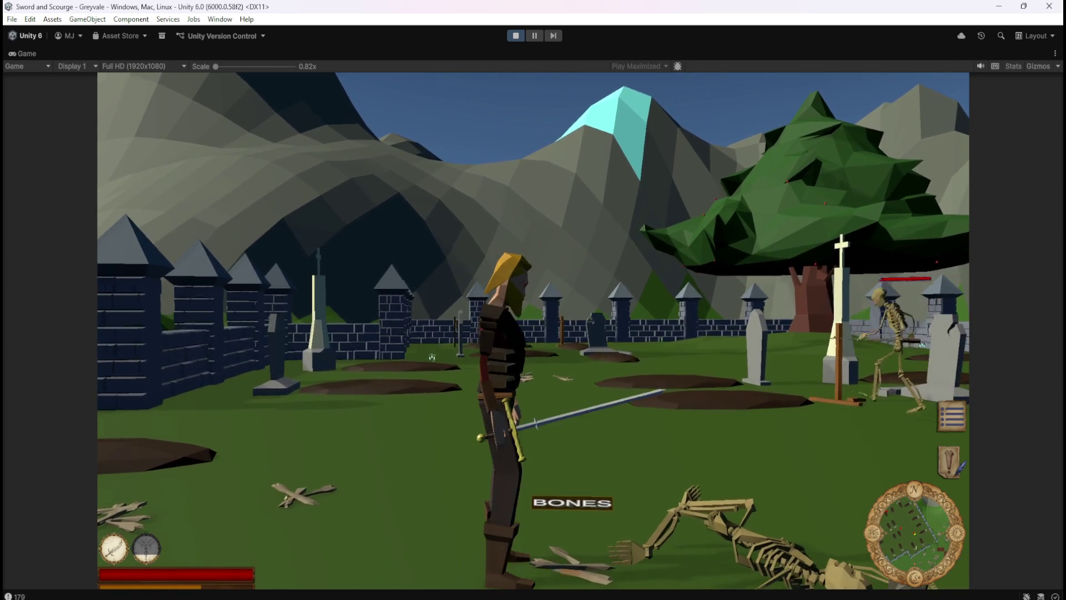
left_click_drag(432, 357, 316, 508)
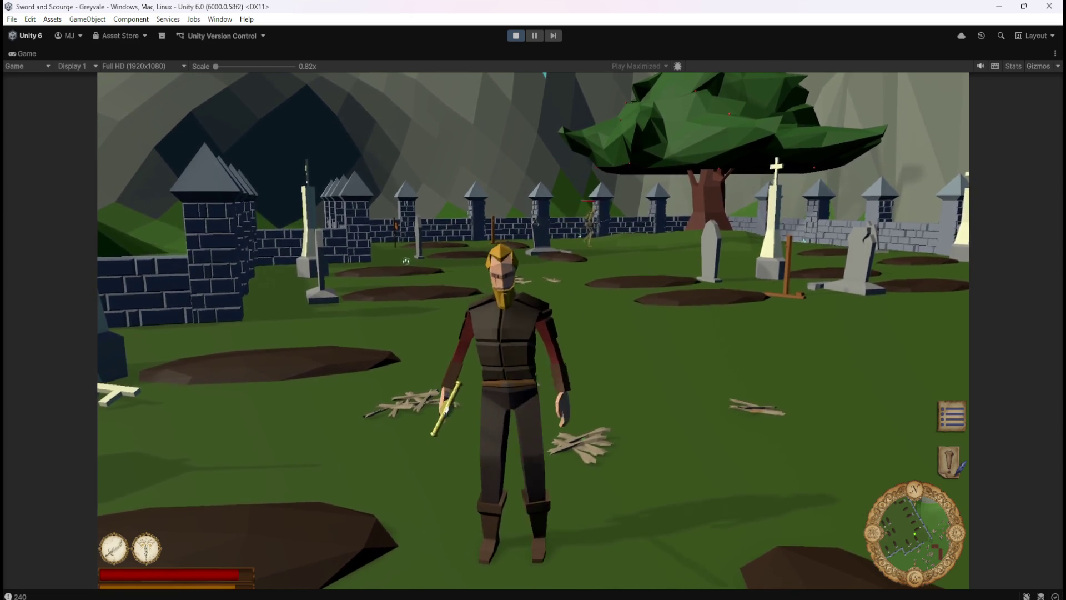
key("w")
key("w")
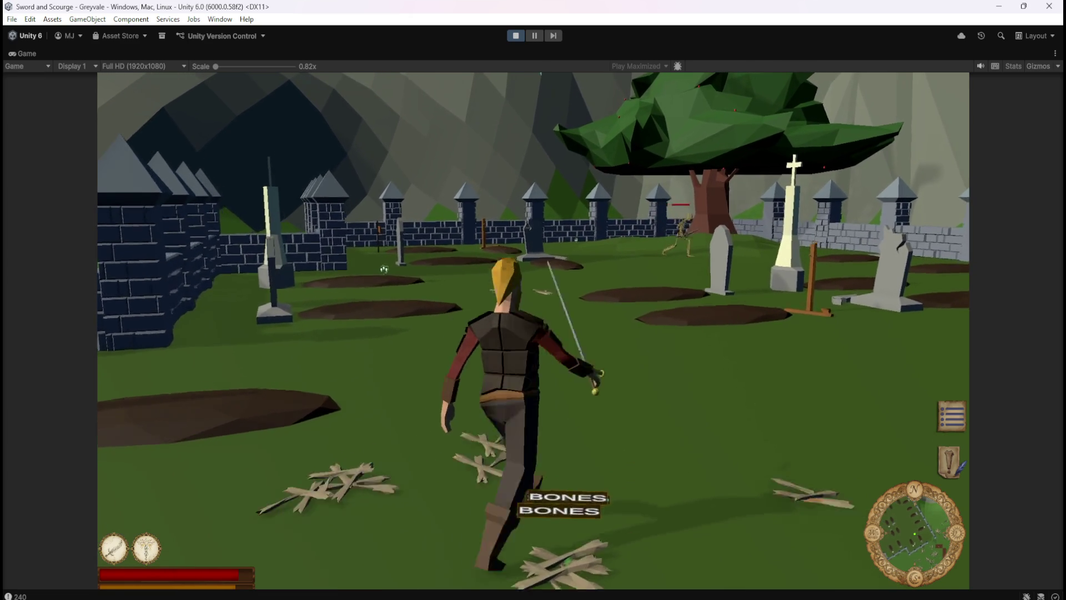
key("w")
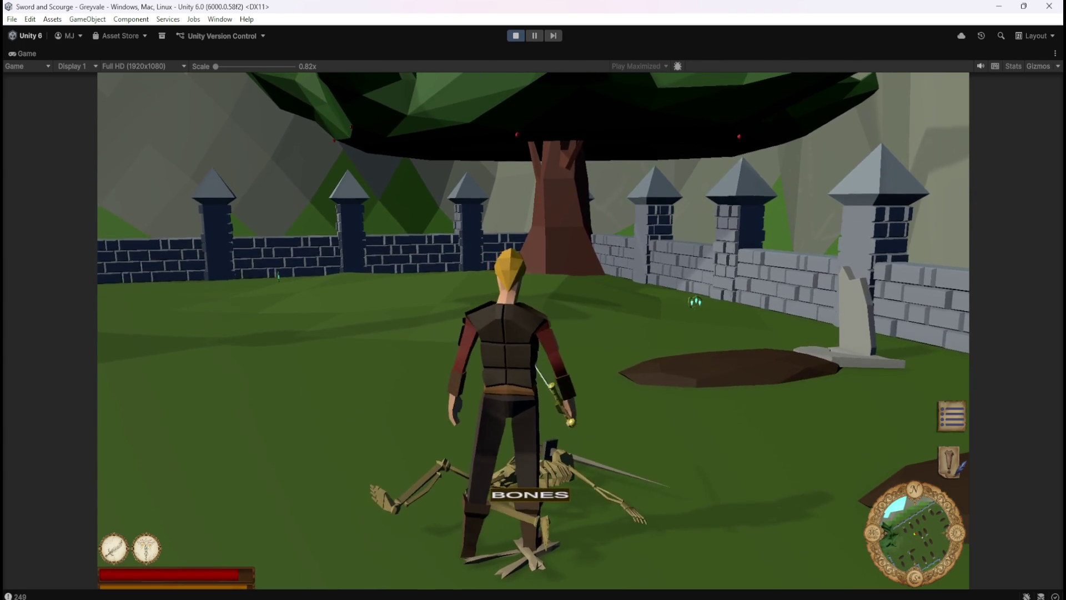
key("a")
key("s")
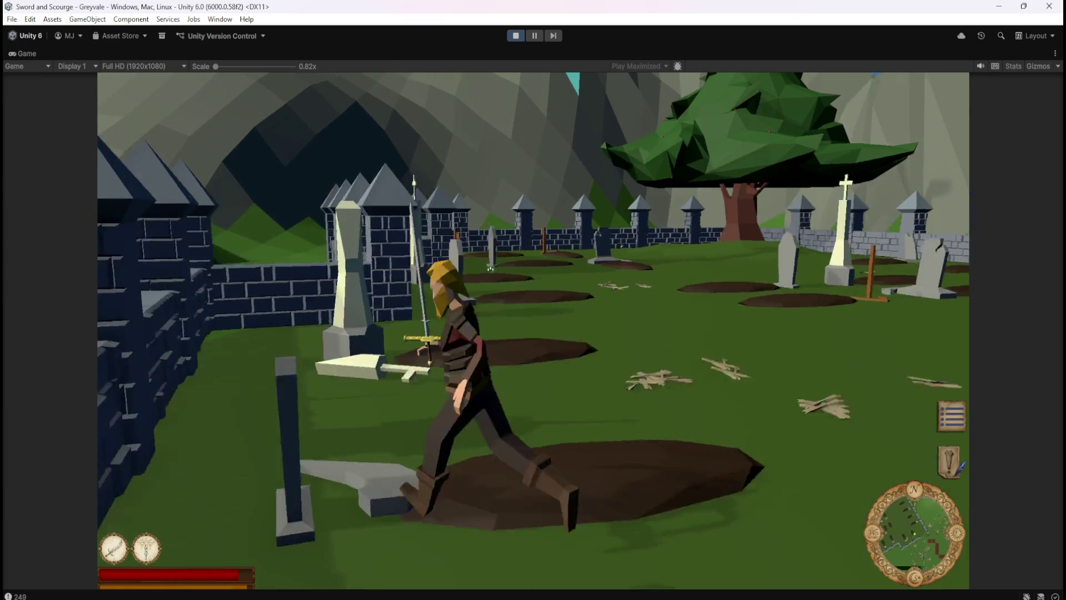
- Toggle the Character Stats panel with C, then run up and strike a skeleton
key("w")
key("c")
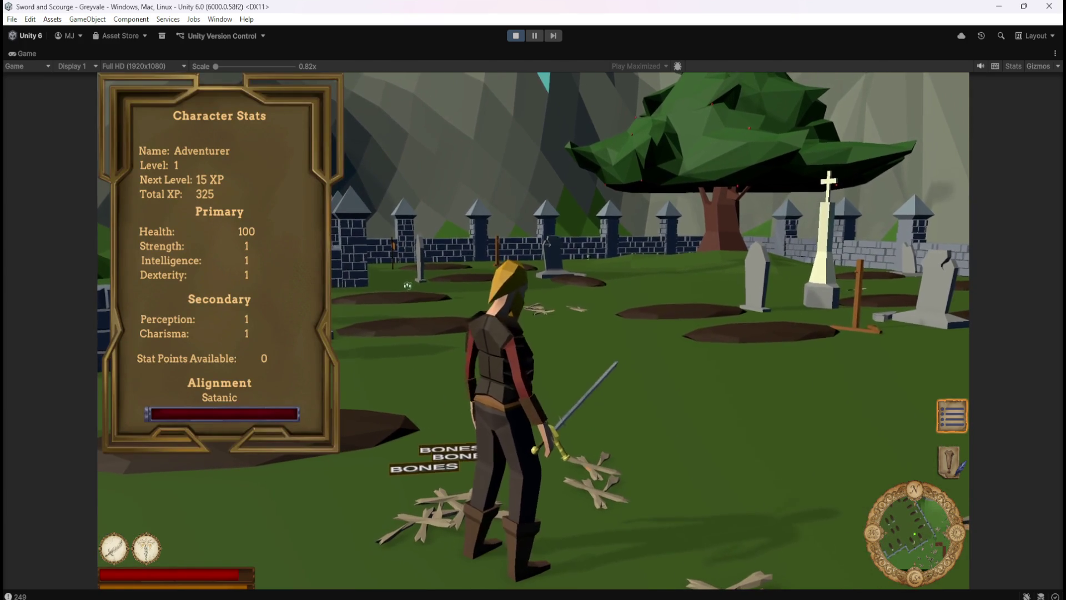
key("c")
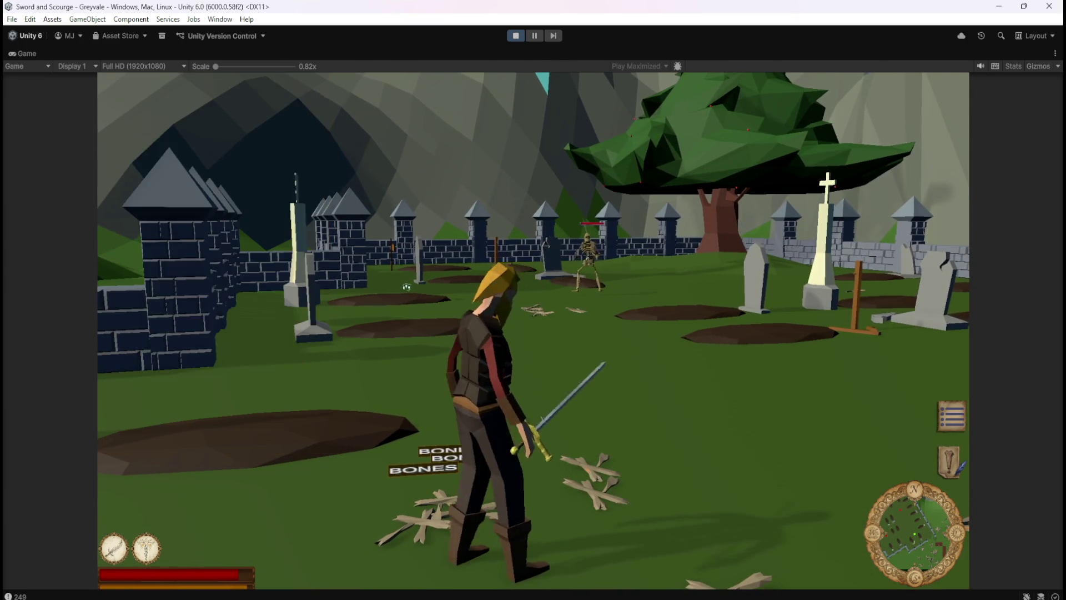
key("w")
left_click(235, 352)
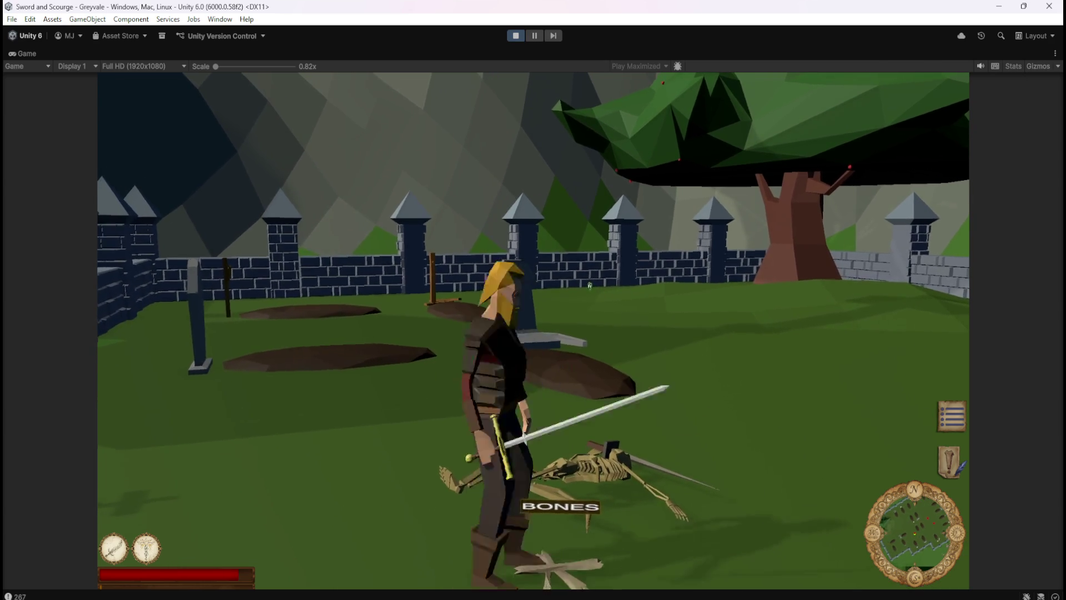
- Finish off the skeleton, walk back over the Bones piles, and attack the next skeleton
left_click(150, 382)
left_click(589, 282)
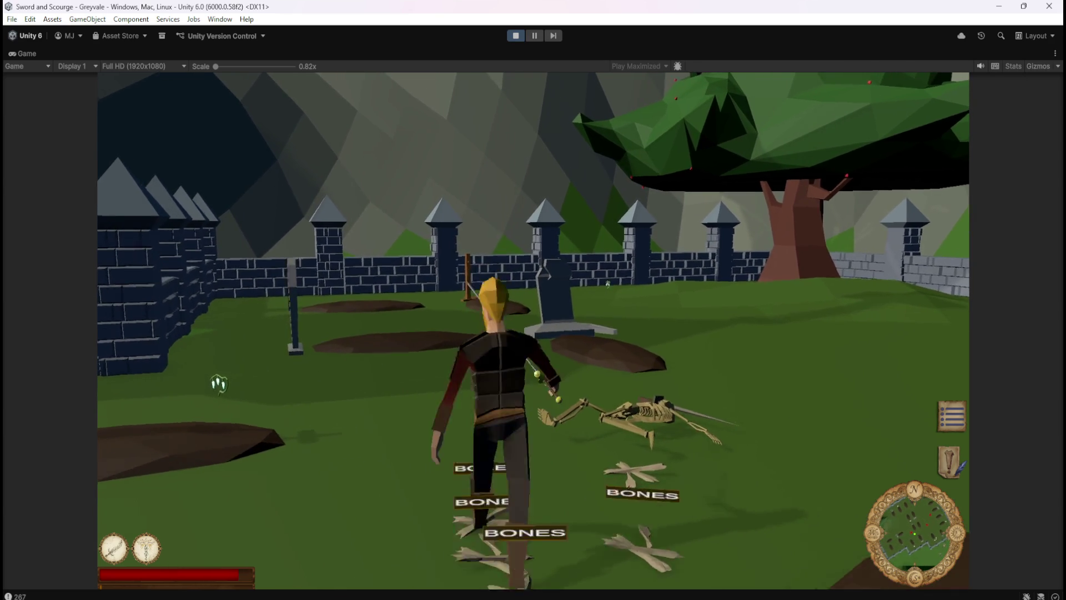
key("s")
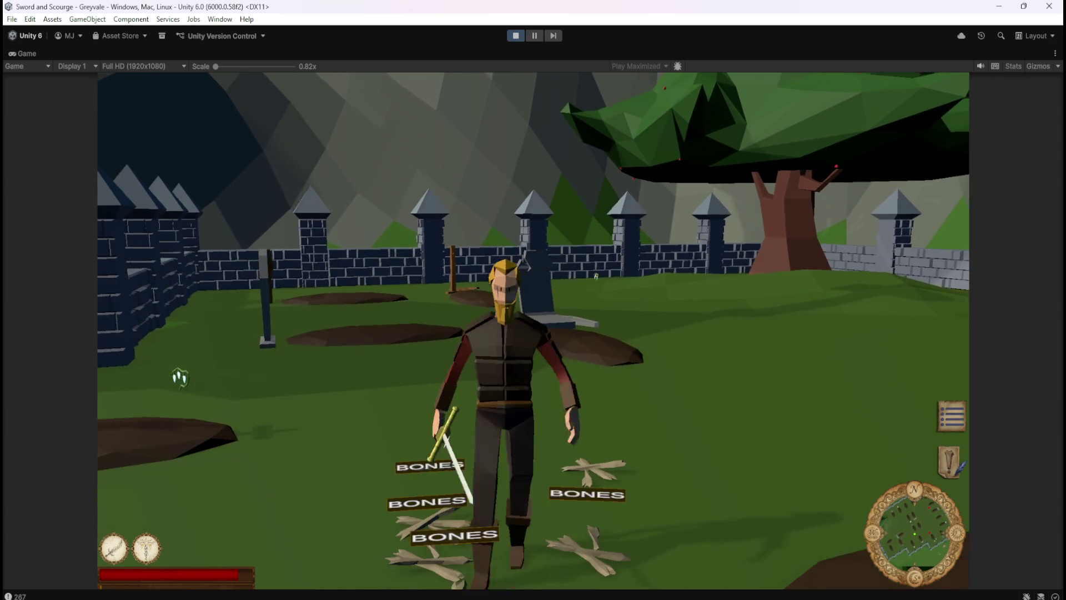
key("d")
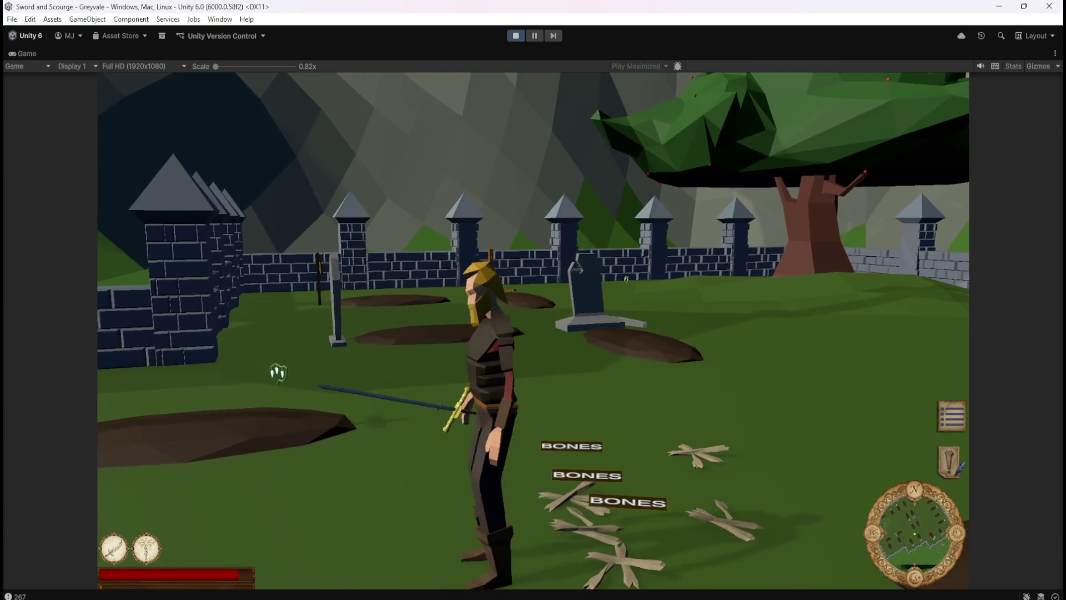
key("w")
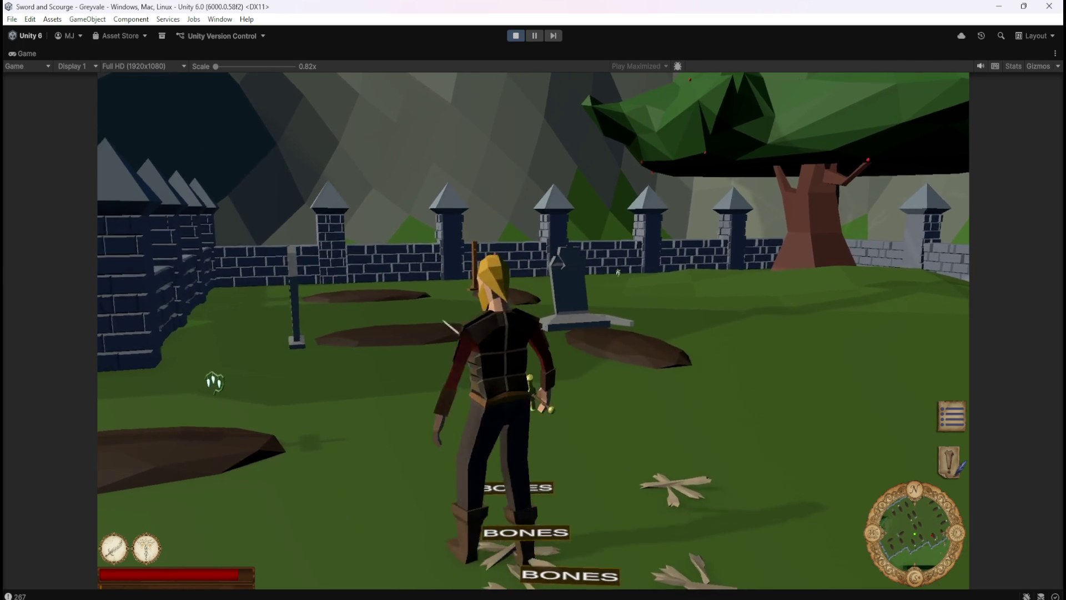
key("a")
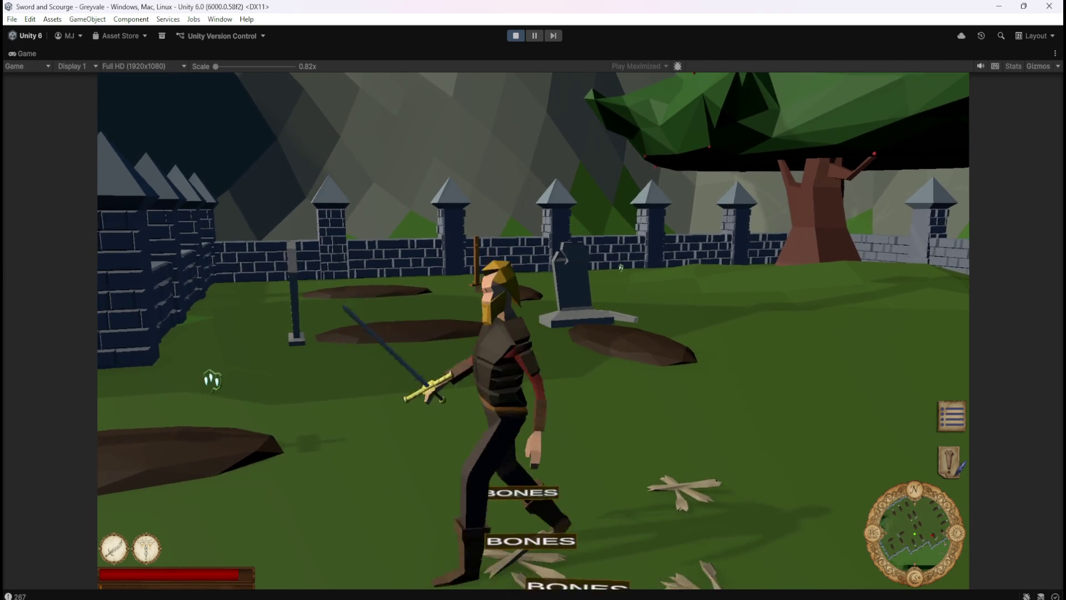
key("w")
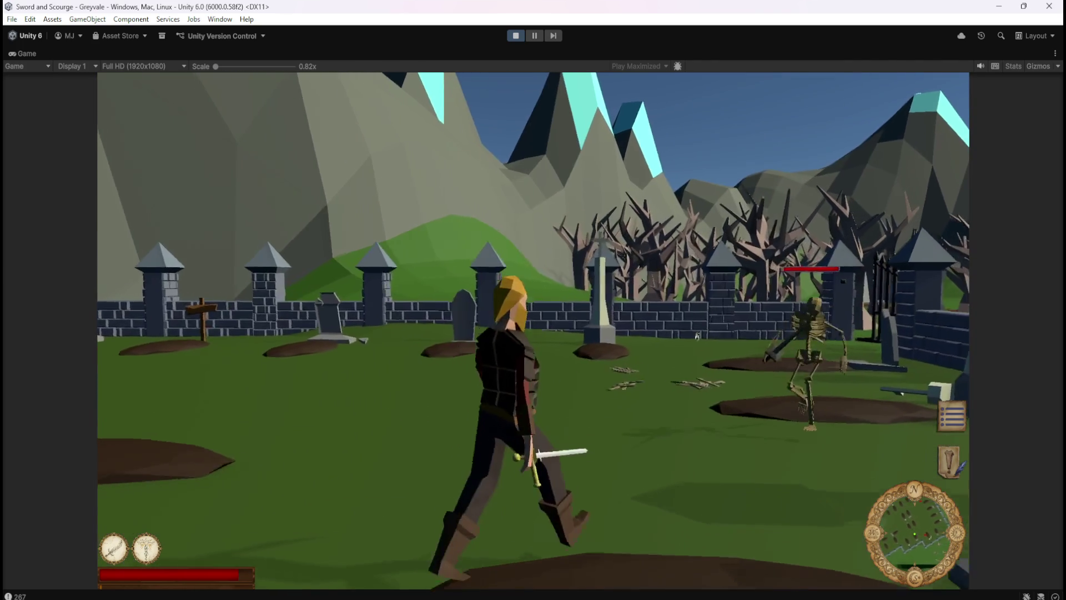
left_click(697, 336)
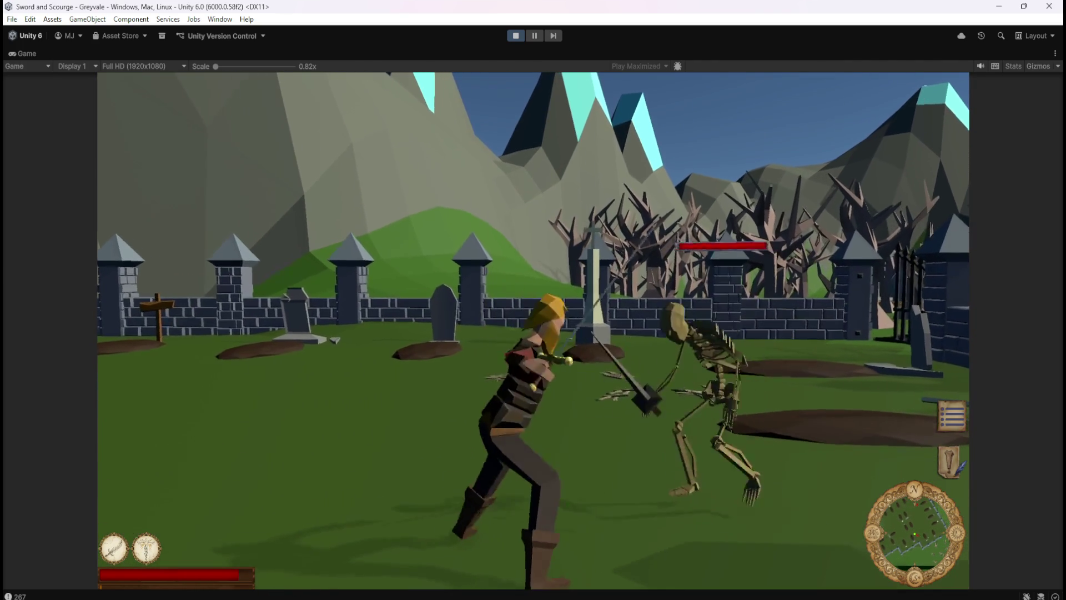
- Cross the new Bones piles, attack a second skeleton, and walk among the tombstones
key("w")
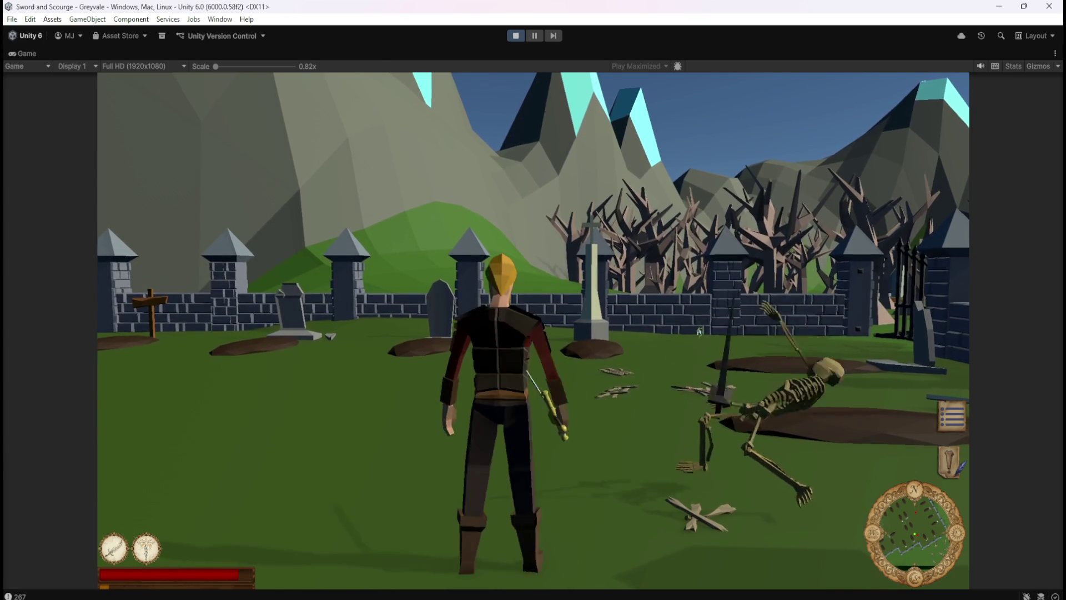
key("w")
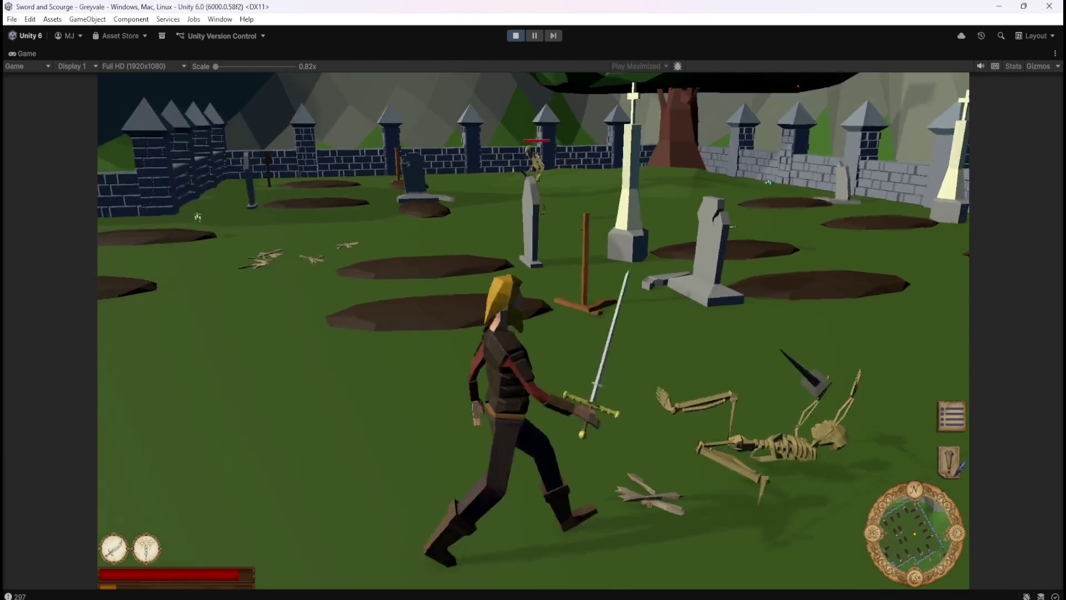
key("w")
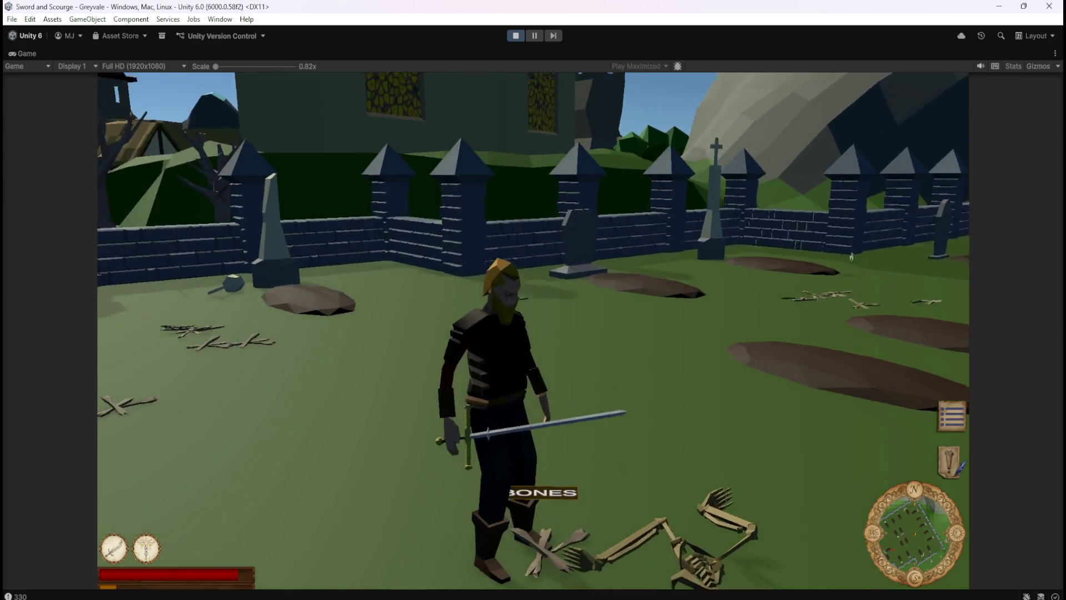
key("w")
key("w")
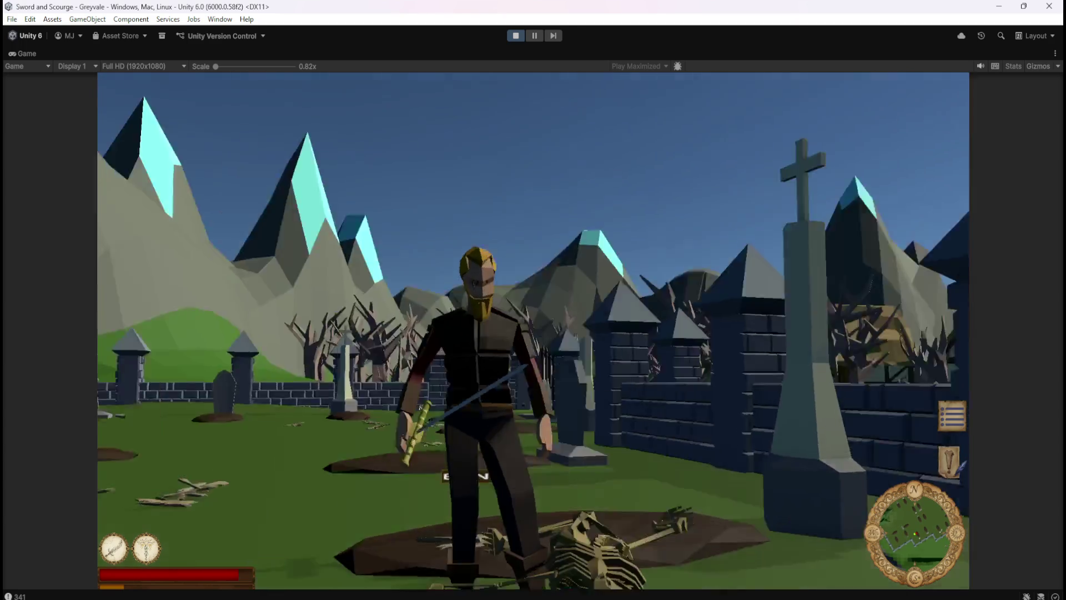
key("w")
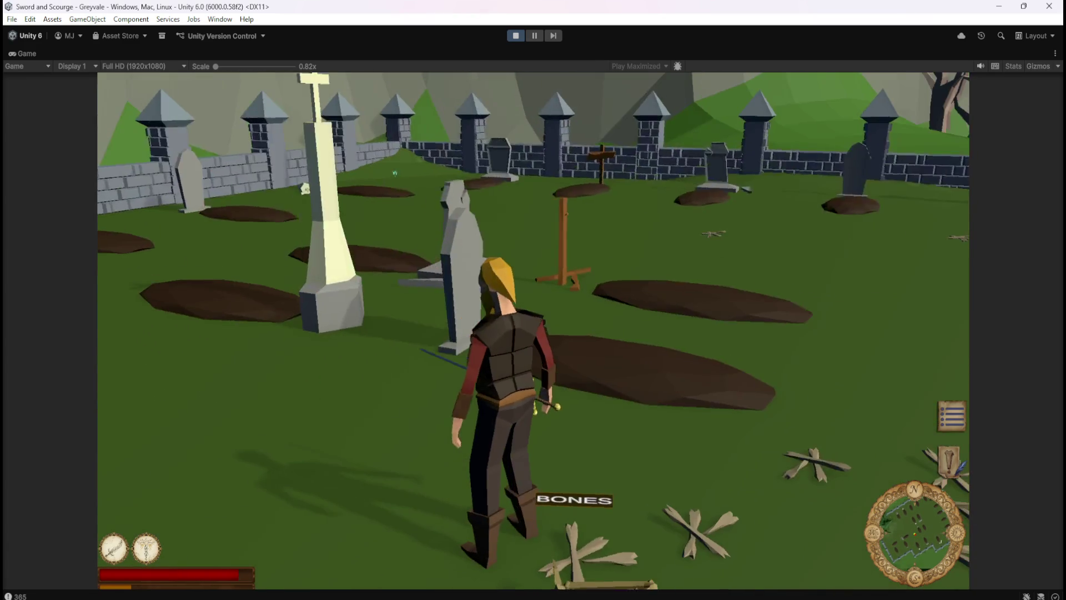
key("w")
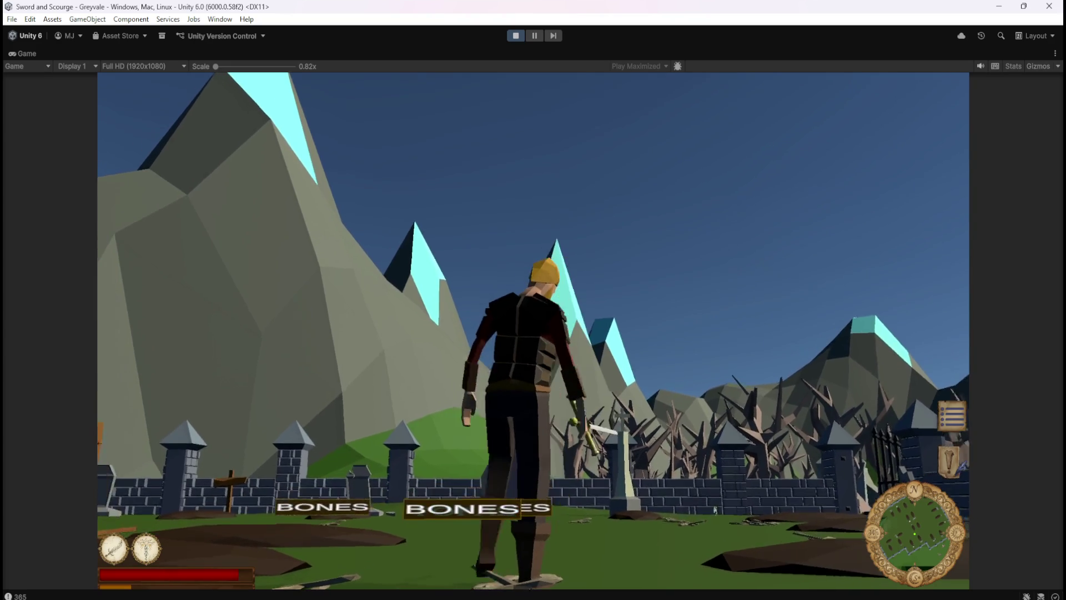
key("s")
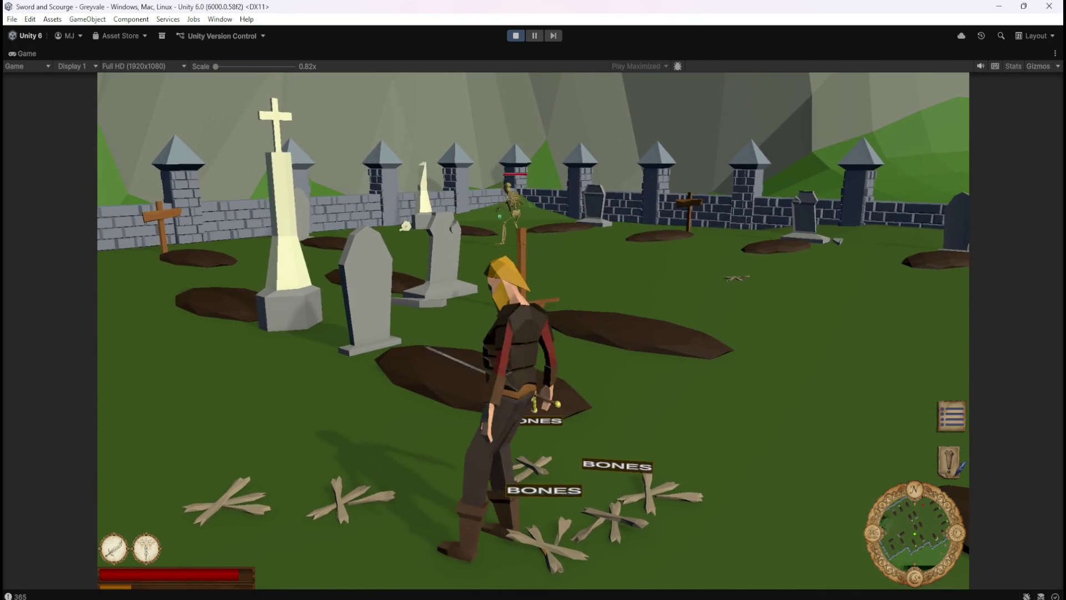
key("w")
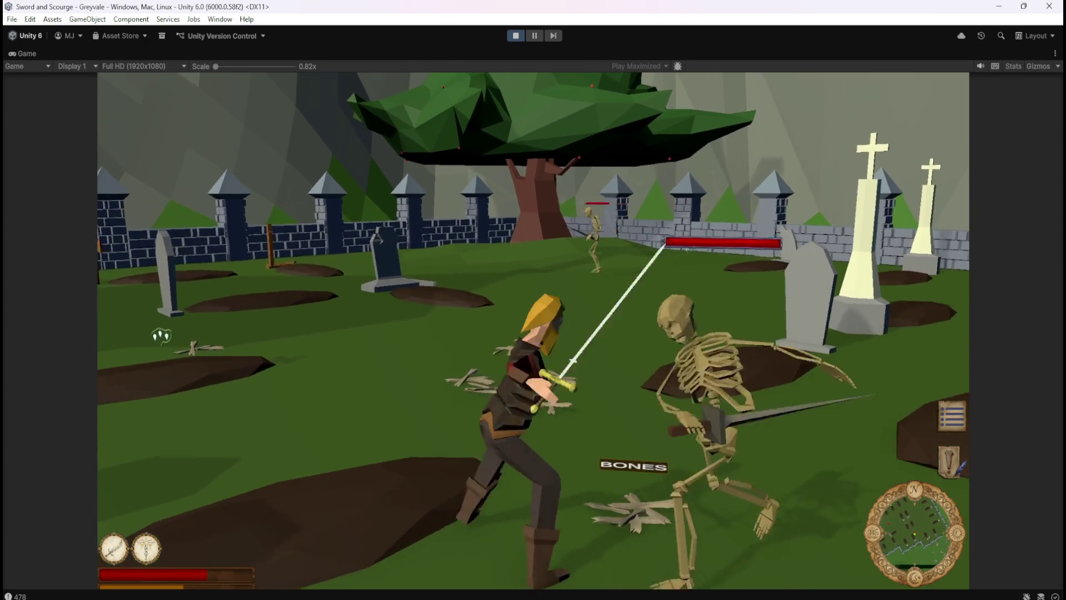
- Pause the graveyard play-test with Escape to show the Resume/Main Menu/Quit menu
key("Escape")
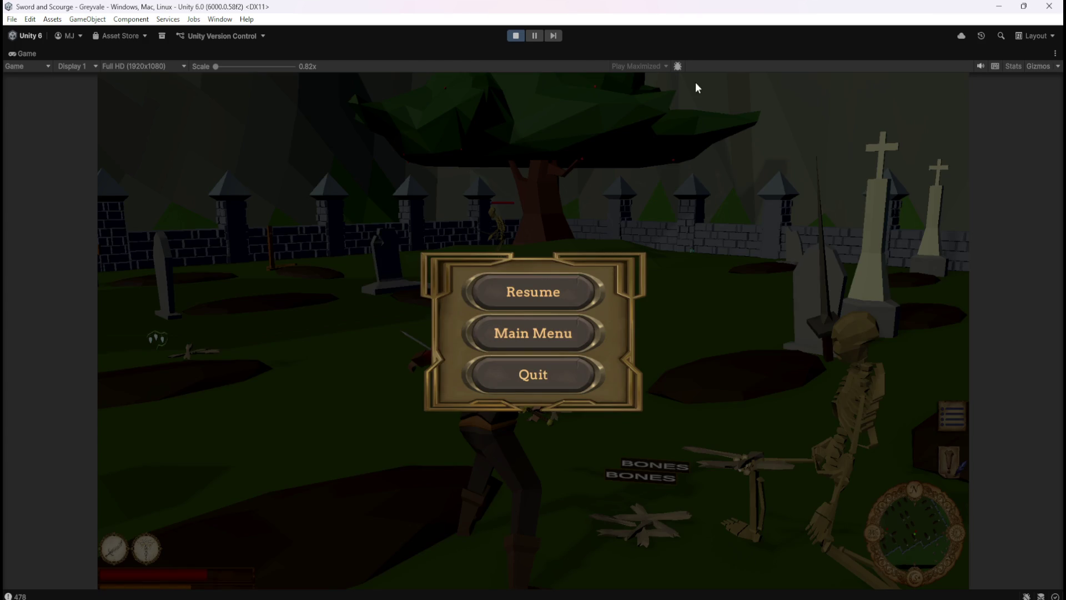
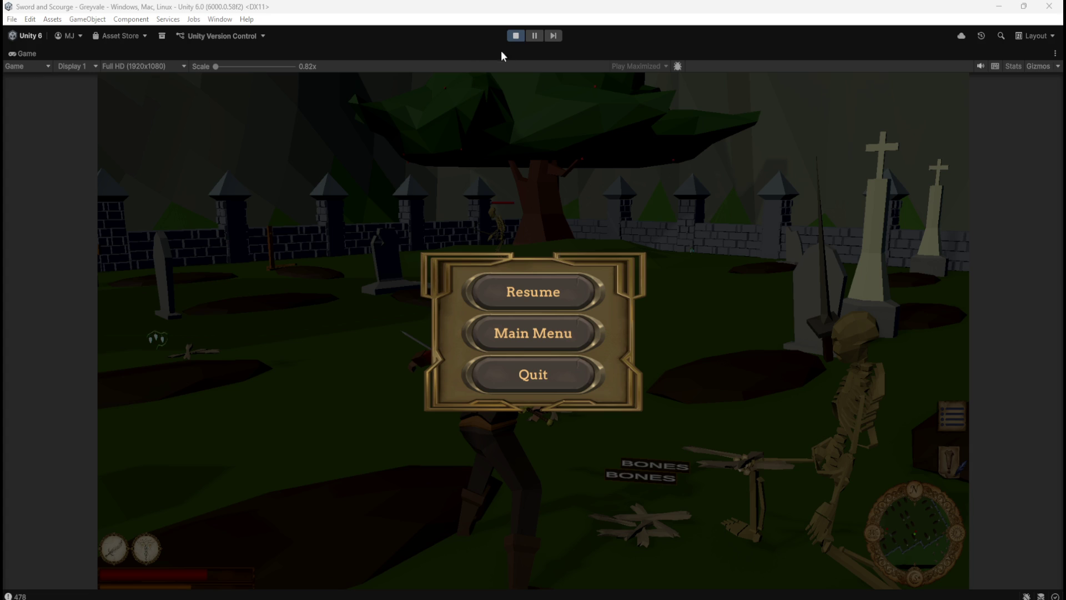
- Exit Play mode and open the Gem Emerald prefab from the Loot folder
left_click(516, 37)
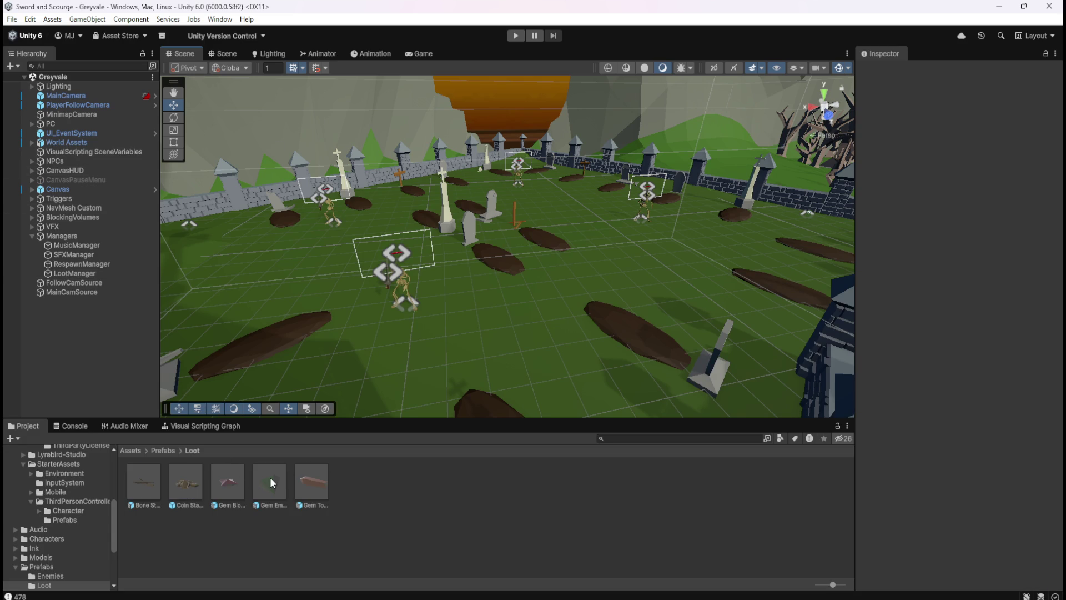
double_click(270, 477)
scroll(932, 441, "down", 5)
scroll(909, 428, "down", 5)
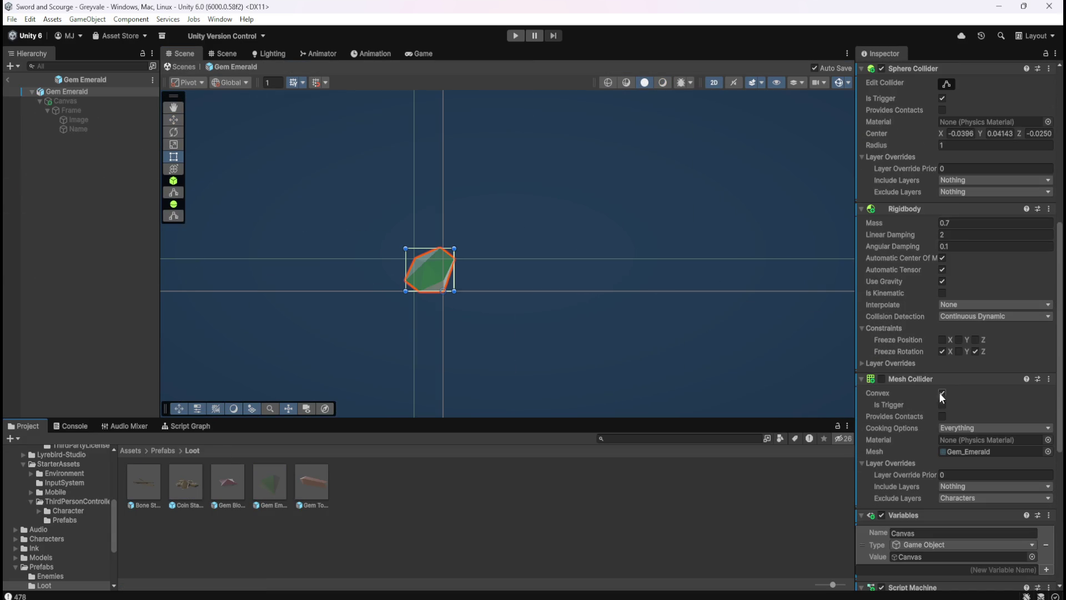
- Enable the Gem Emerald's Mesh Collider, ending with Convex unchecked
left_click(881, 378)
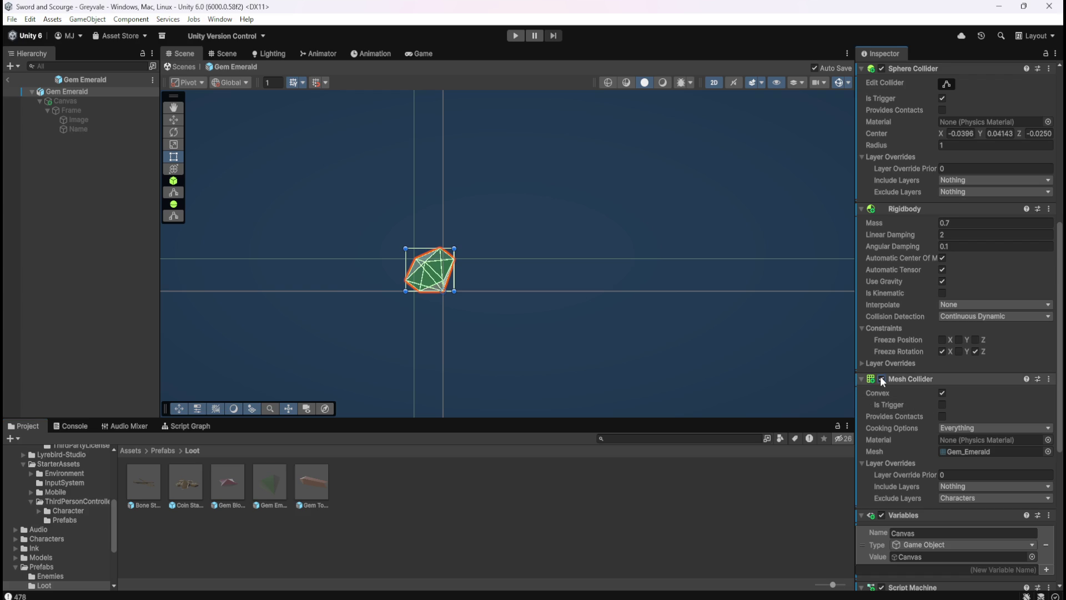
left_click(941, 393)
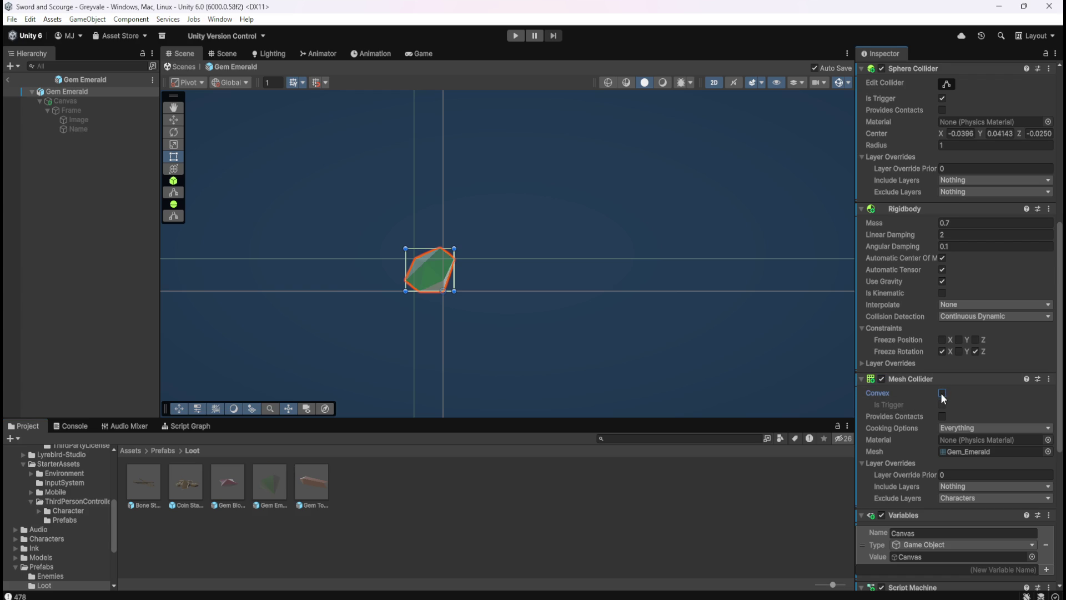
left_click(942, 393)
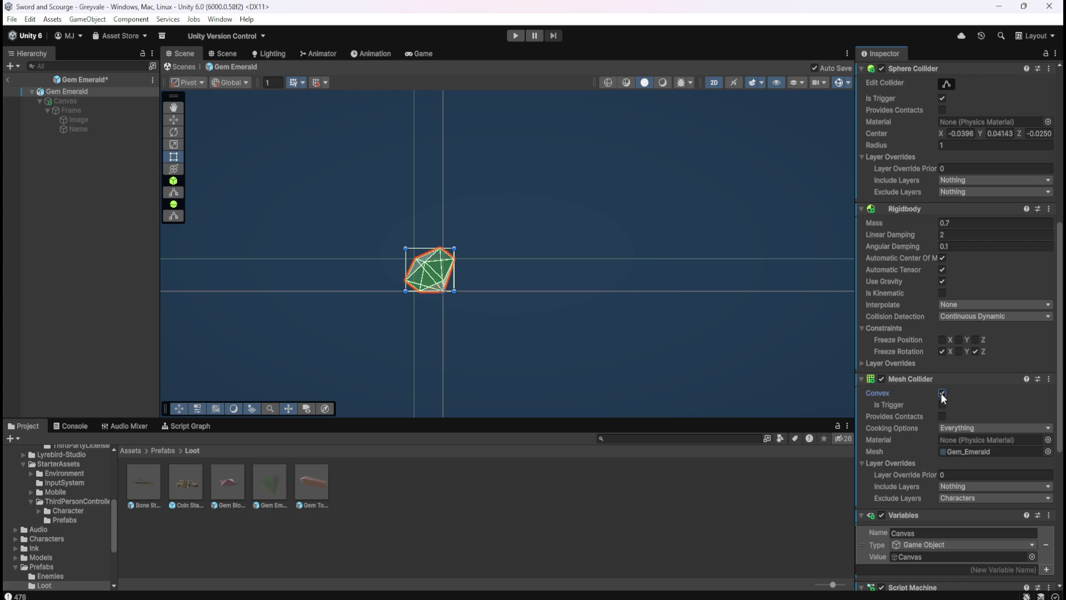
left_click(942, 392)
left_click(941, 392)
left_click(942, 392)
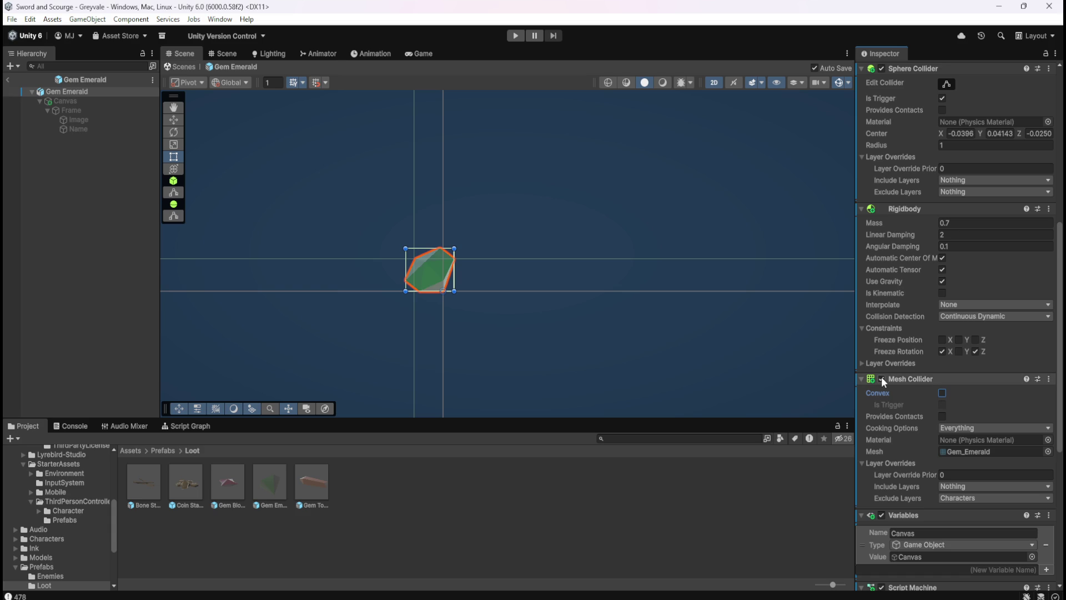
- Disable the Box Collider and Mesh Collider, then reselect the Gem Emerald root
scroll(895, 438, "down", 3)
scroll(895, 438, "down", 5)
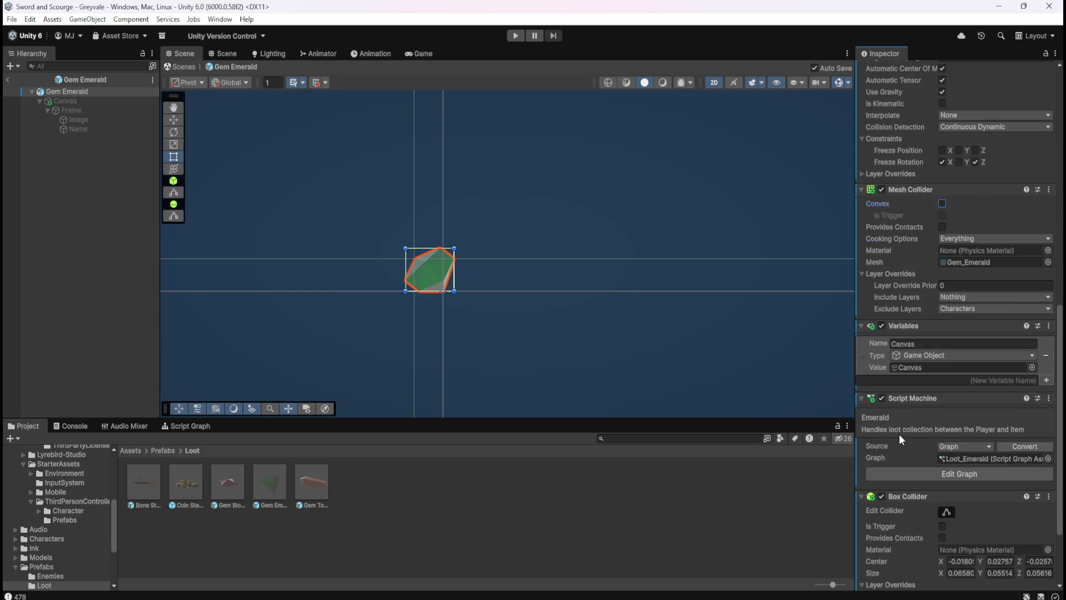
scroll(900, 434, "up", 3)
scroll(921, 459, "down", 3)
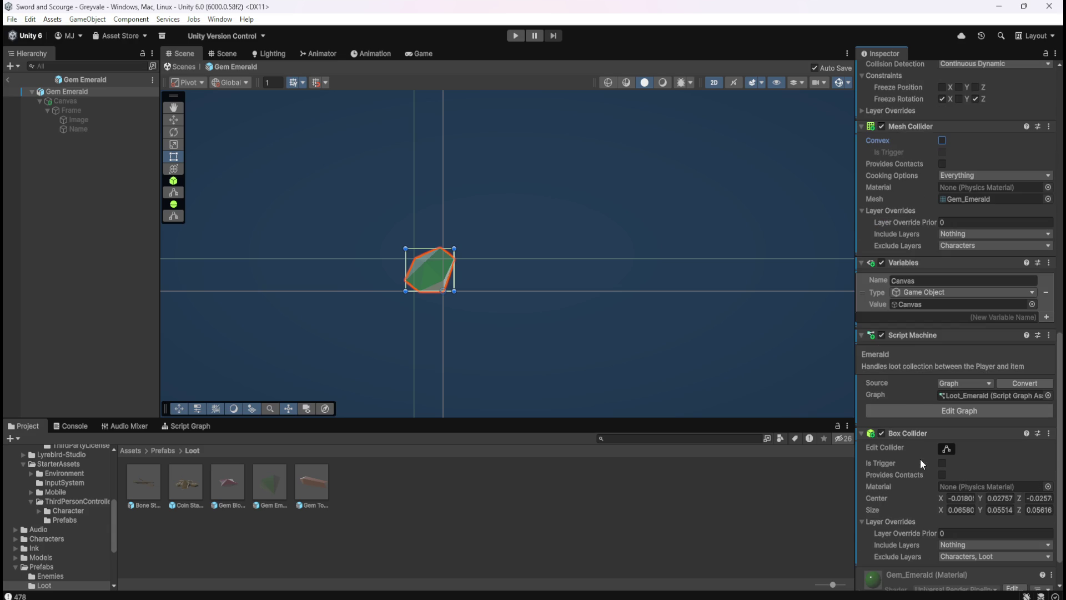
left_click(881, 434)
left_click(881, 127)
left_click(82, 158)
left_click(96, 93)
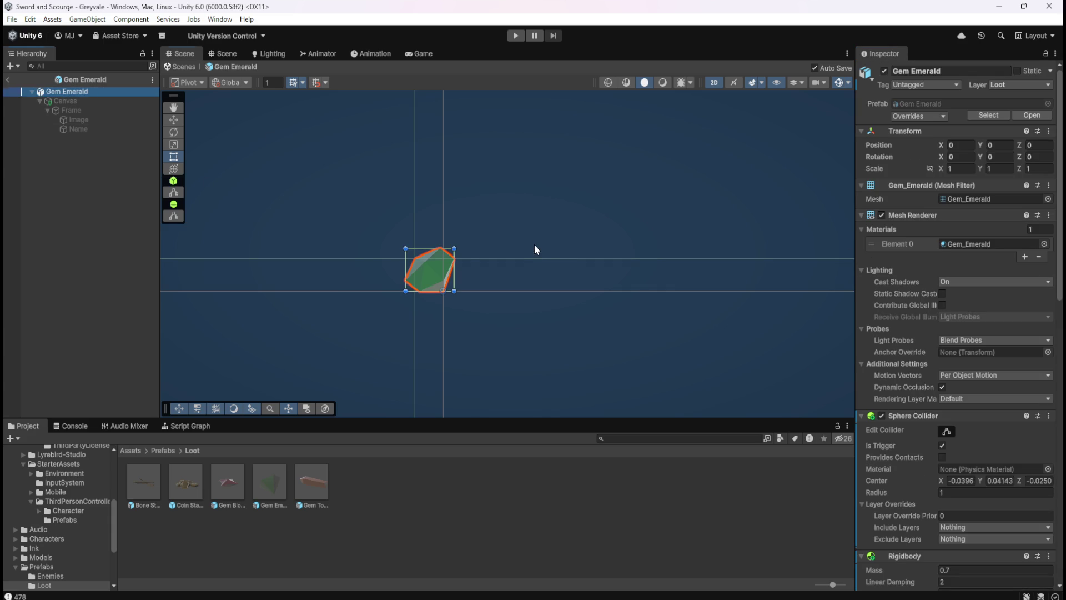
- Switch the Scene view to 3D perspective and frame the gem
left_click_drag(534, 244, 583, 274)
left_click(714, 82)
key("f")
mouse_move(714, 361)
left_mouse_down()
mouse_move(693, 293)
mouse_move(739, 356)
left_mouse_up()
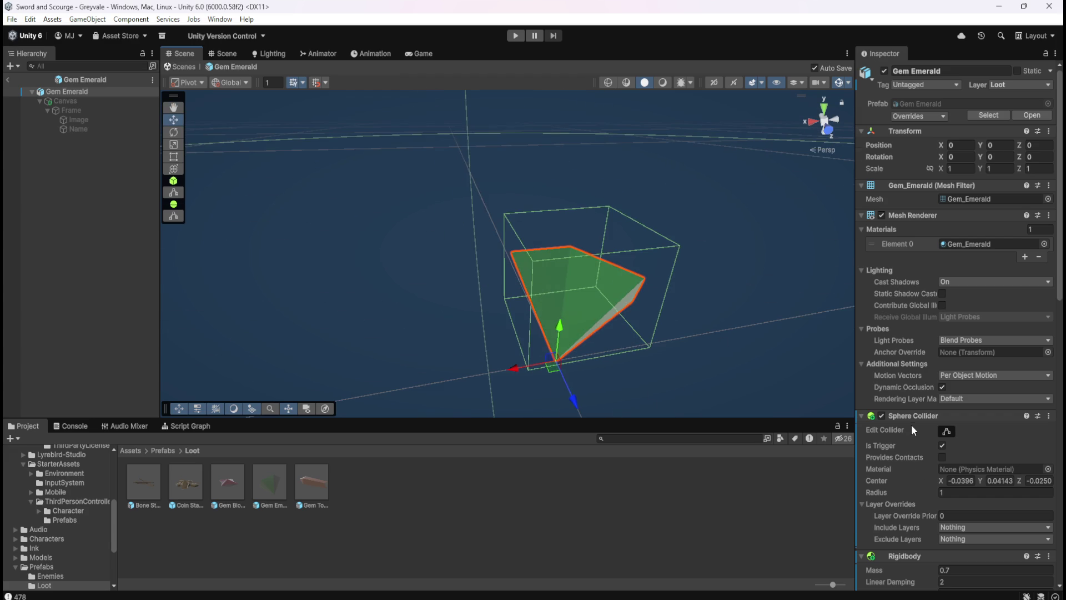
scroll(911, 424, "down", 10)
- Toggle the Mesh Collider and Box Collider on and off to compare them
left_click(882, 348)
left_click(882, 348)
scroll(888, 406, "down", 5)
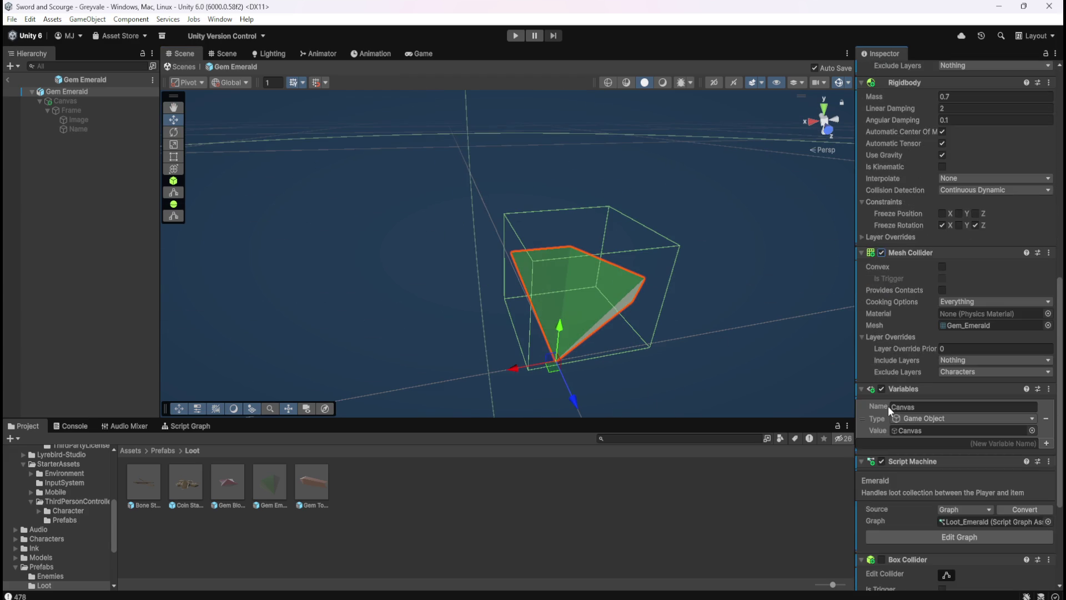
left_click(880, 466)
left_click(880, 466)
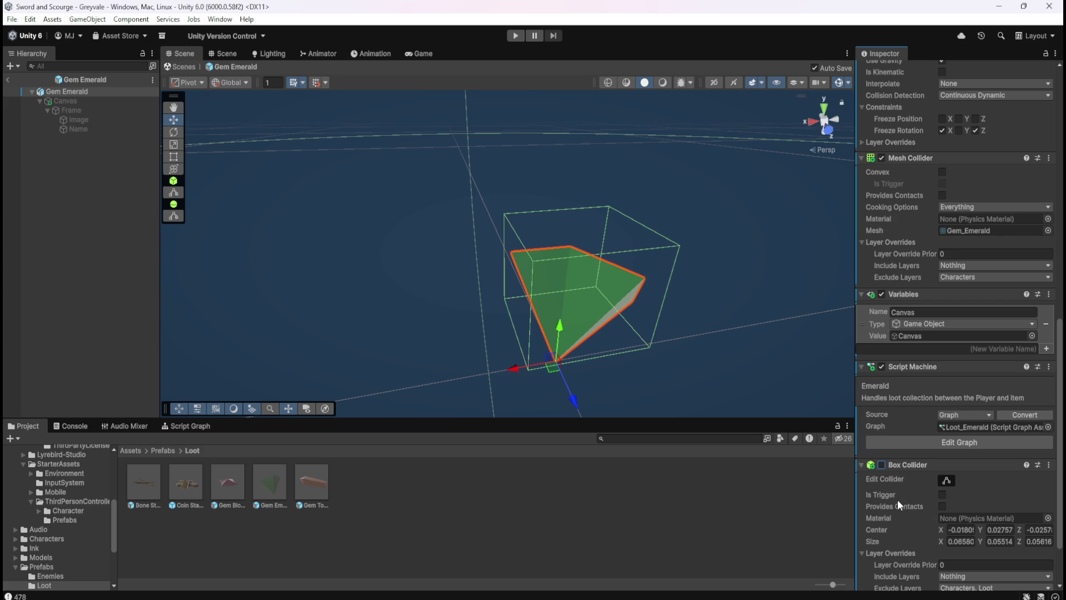
scroll(898, 498, "down", 3)
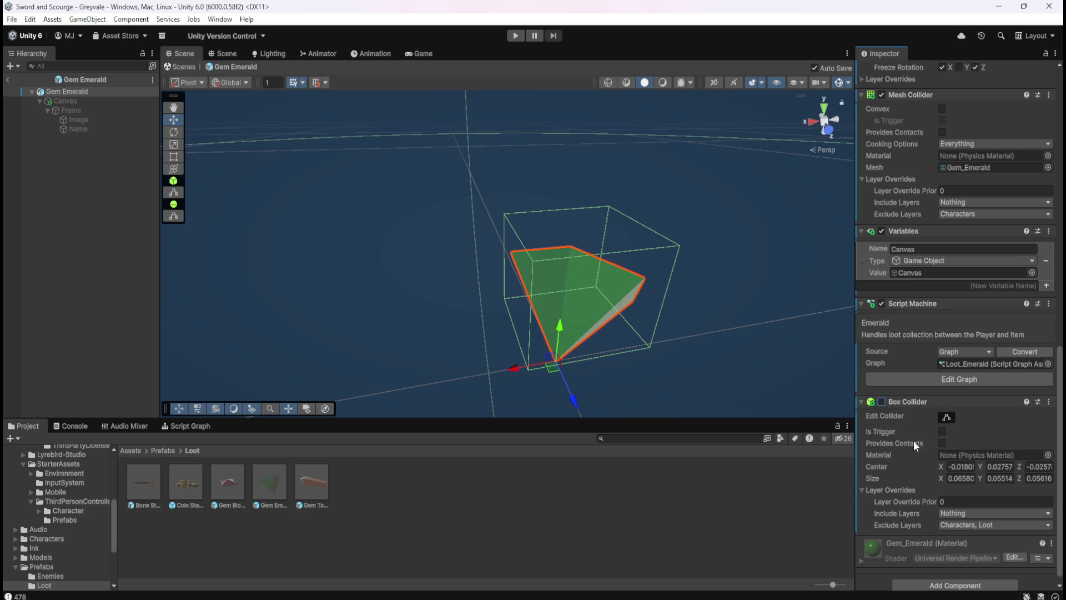
- Enable the Box Collider and set the Mesh Collider to convex but disabled
left_click(882, 402)
left_click(881, 95)
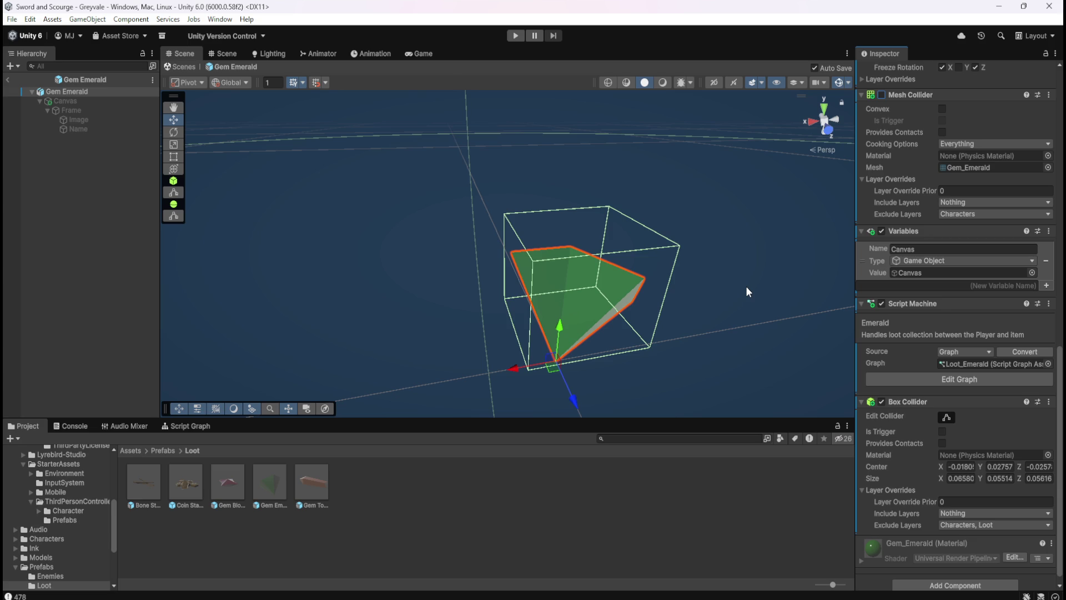
left_click(942, 110)
left_click(883, 95)
left_click(882, 95)
- Leave the Gem Emerald prefab and return to the Greyvale scene
scroll(903, 471, "up", 5)
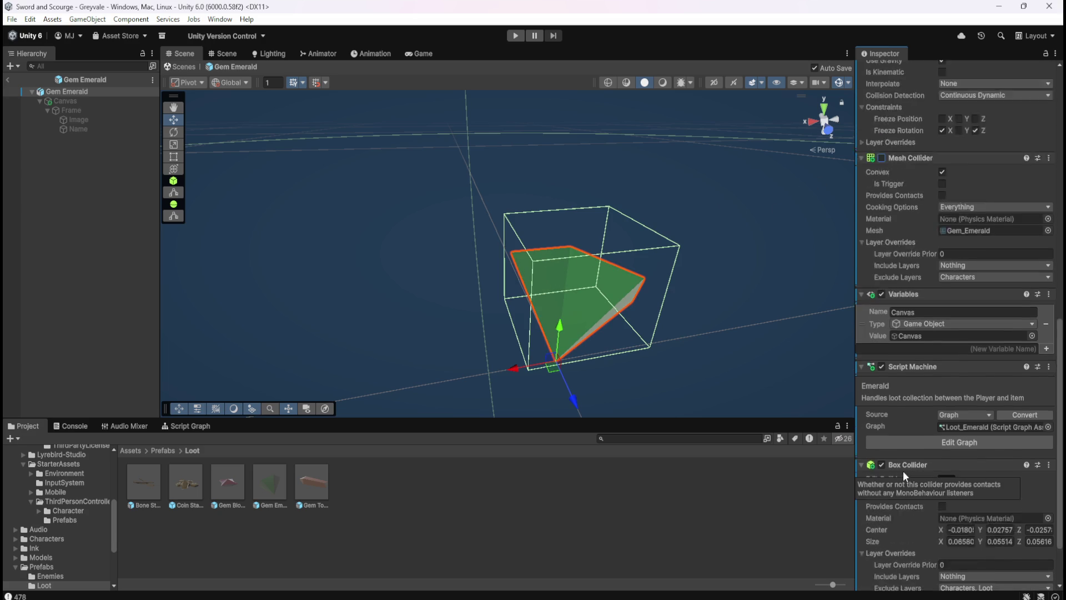
scroll(902, 420, "down", 5)
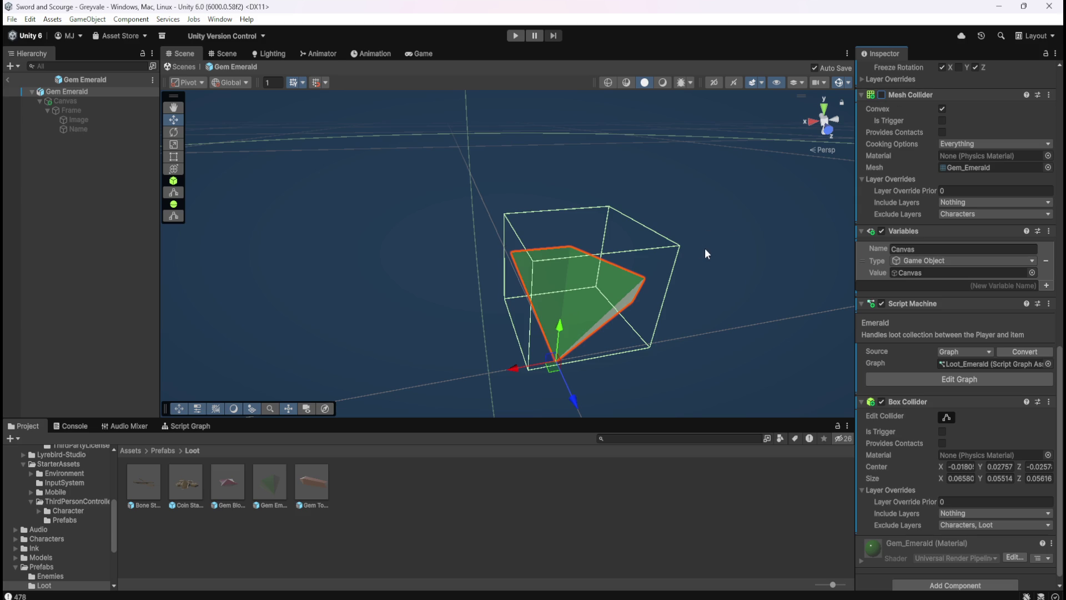
left_click(8, 79)
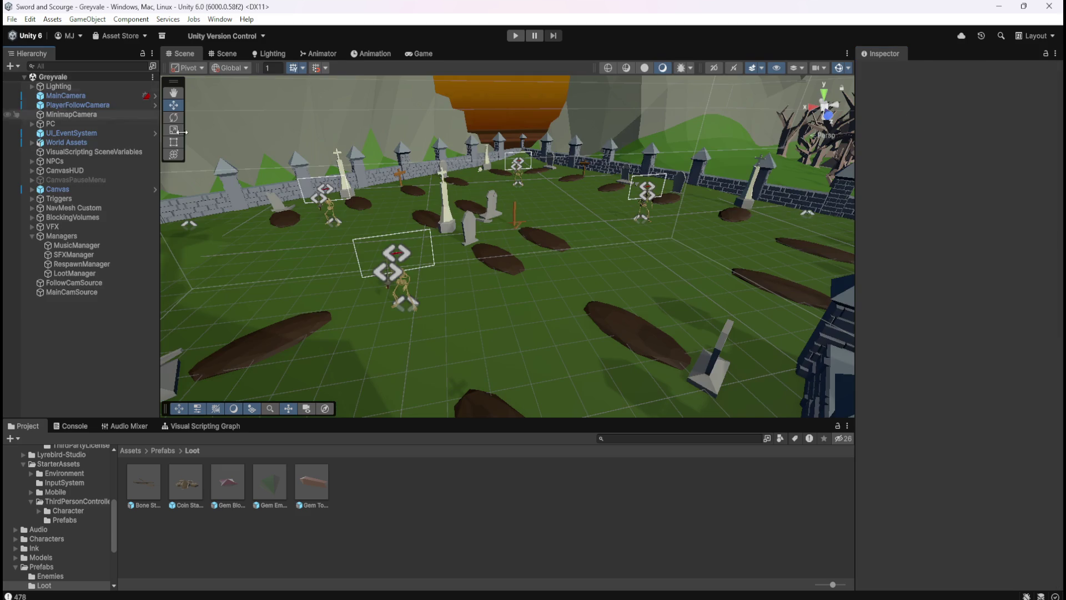
- Pan the graveyard Scene view, then switch to the Game view
left_click_drag(546, 277, 575, 244)
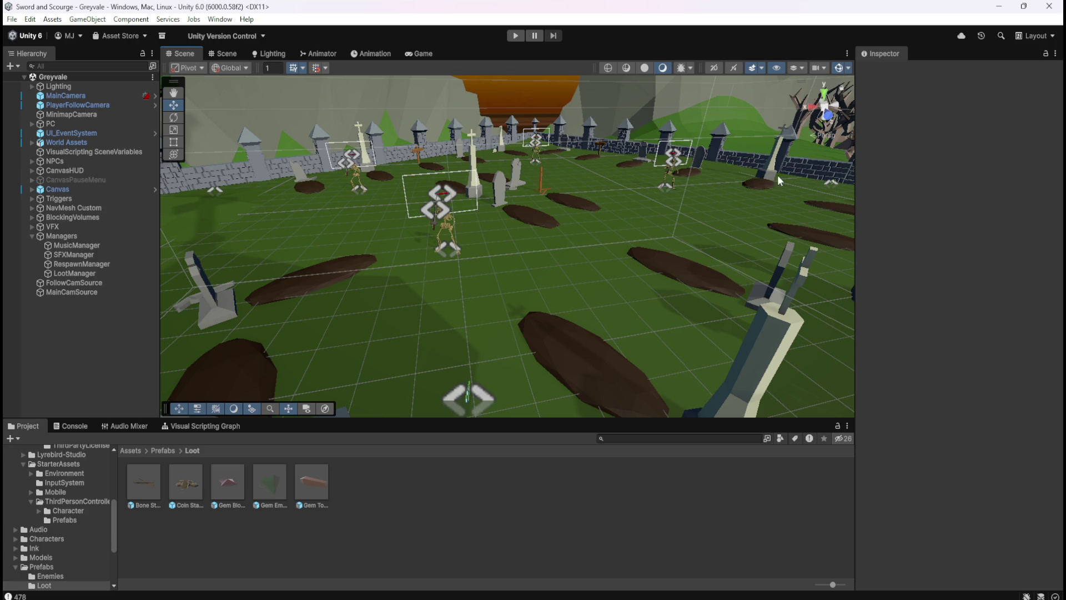
left_click(423, 53)
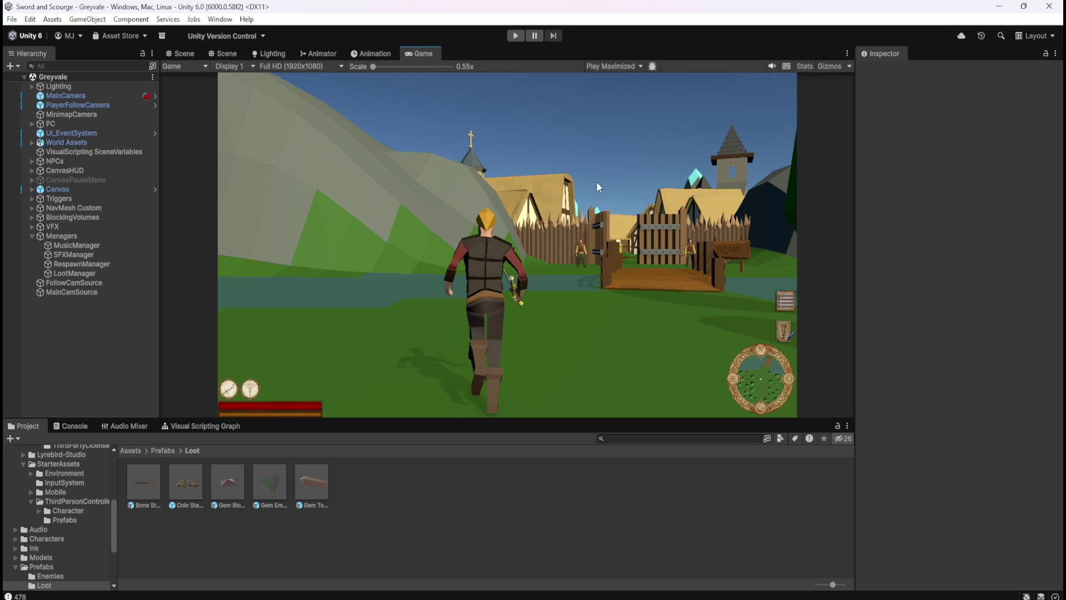
- Enlarge the Game view panel and open the Bone Stack prefab for editing
left_click_drag(570, 417, 571, 466)
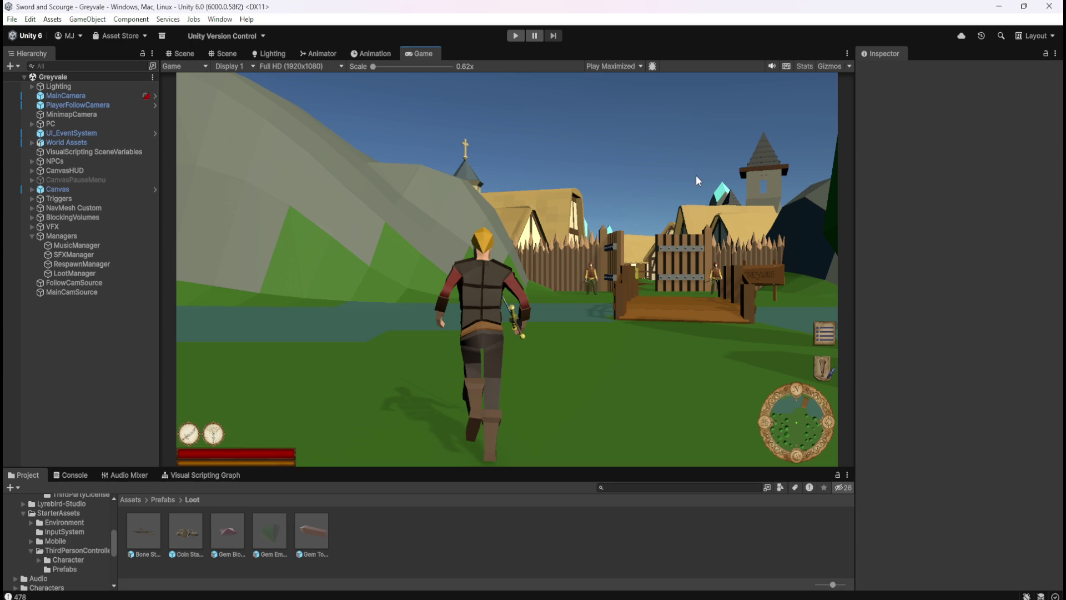
scroll(680, 185, "up", 1)
scroll(679, 188, "down", 1)
double_click(146, 528)
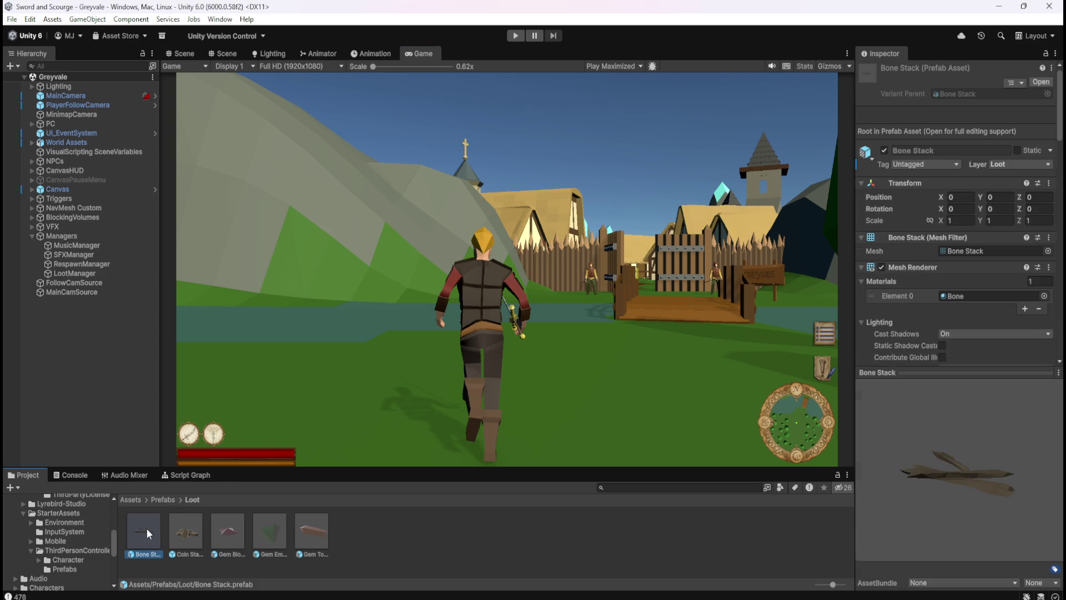
- Select the Bone Stack root and disable its Box Collider
left_click(98, 93)
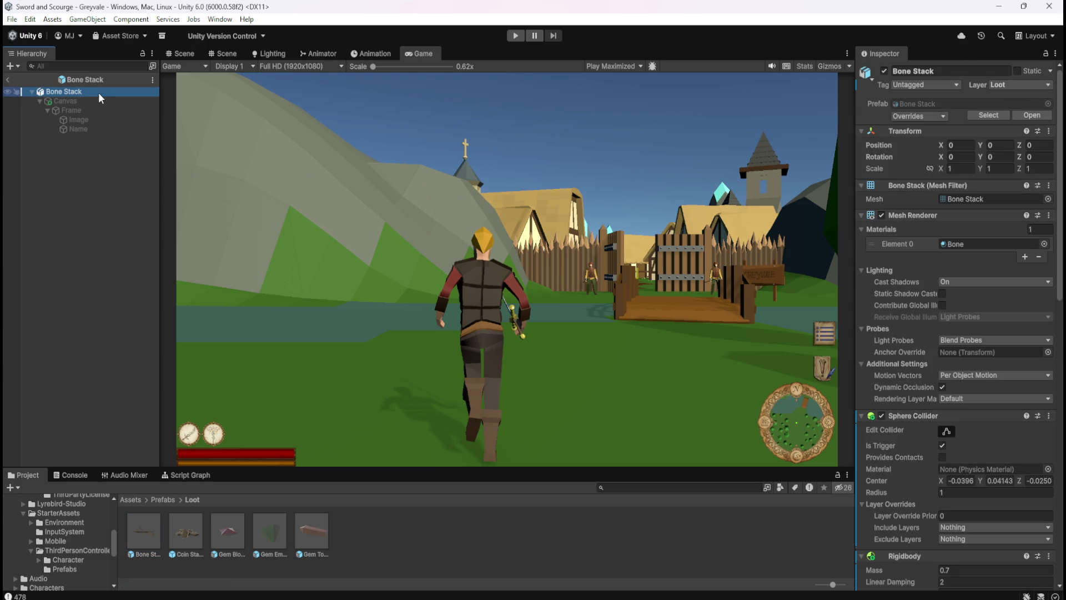
scroll(888, 327, "down", 10)
scroll(897, 350, "down", 8)
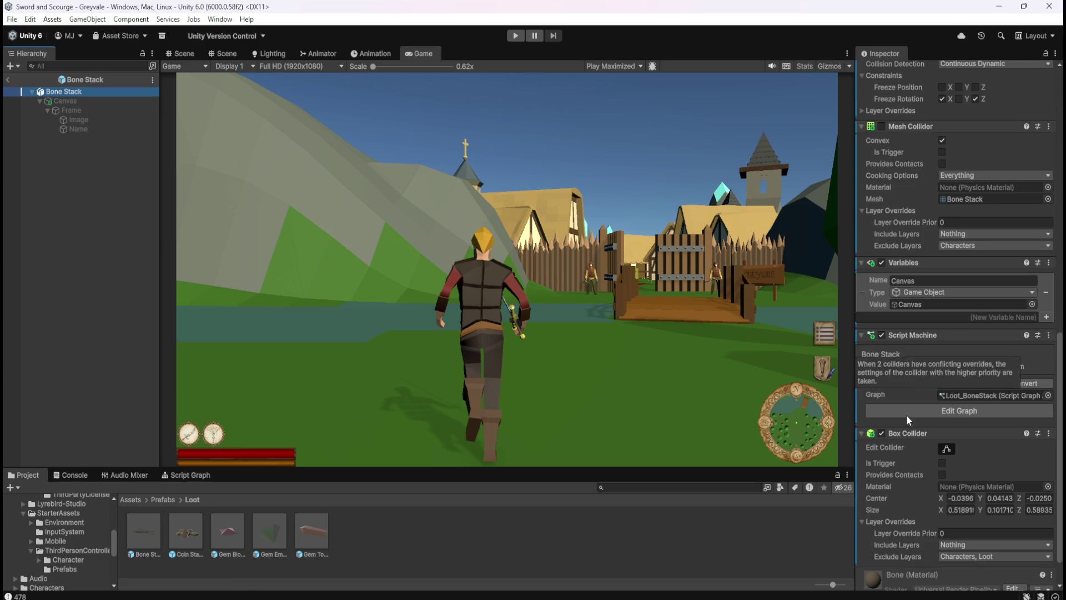
left_click(882, 433)
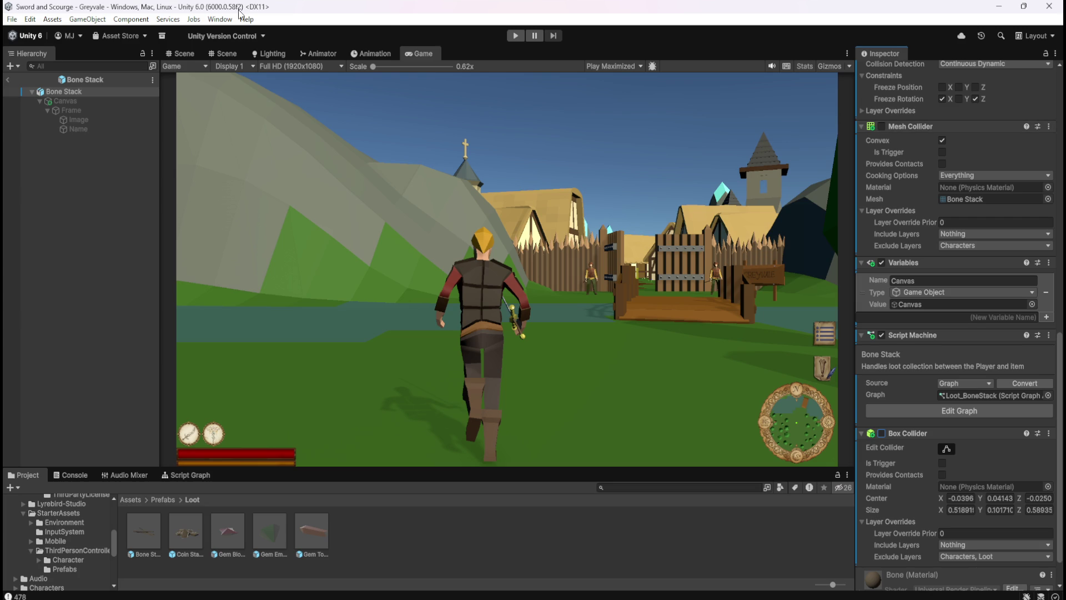
- Return to the Scene view, enable the Bone Stack's Mesh Collider, and open Coin Stack
left_click(181, 53)
left_click(881, 126)
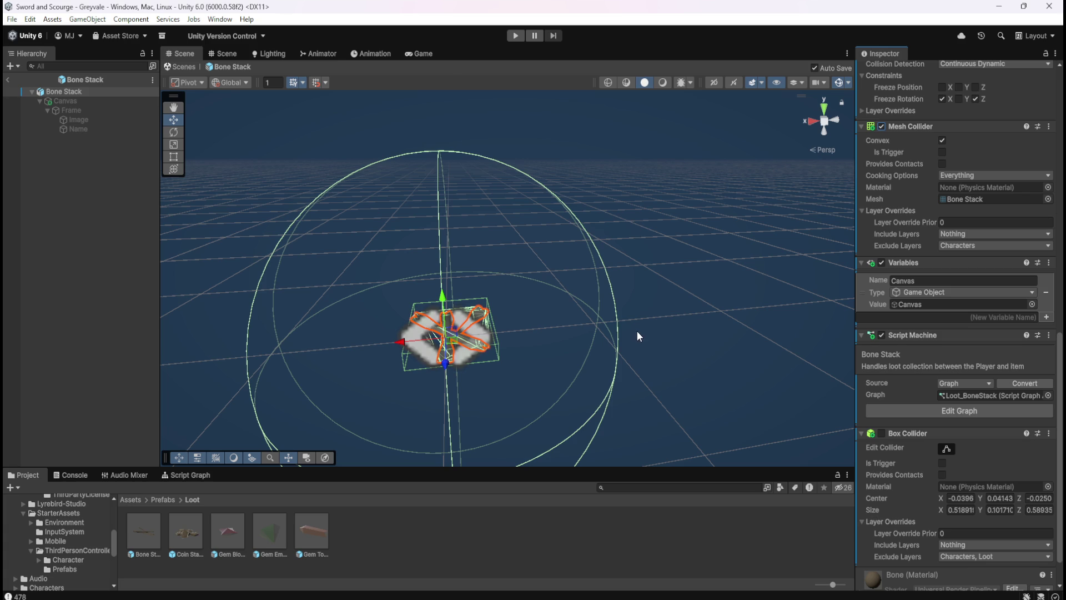
scroll(937, 518, "down", 2)
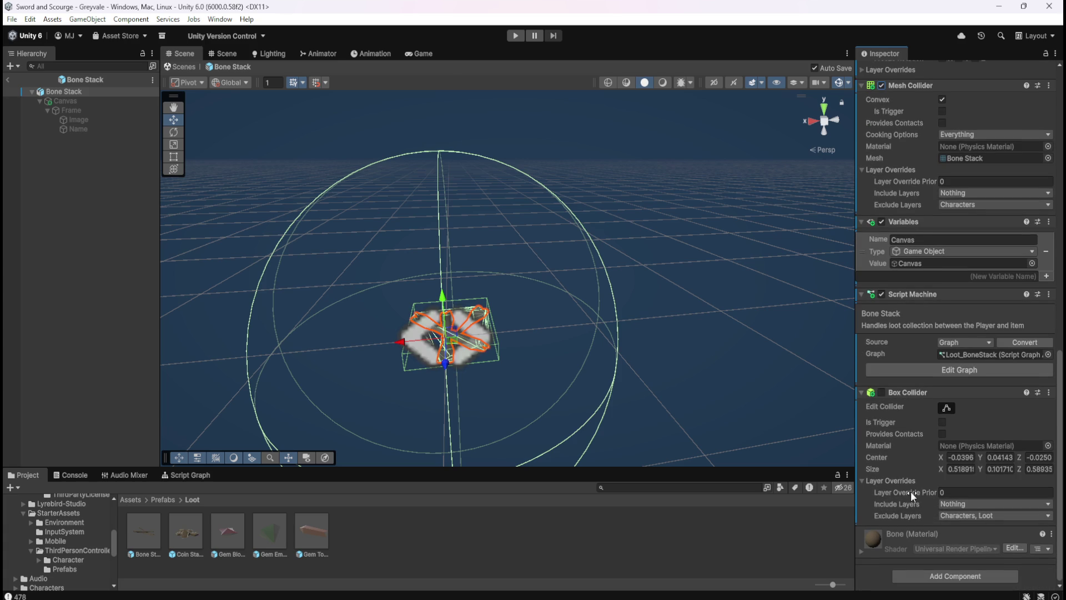
double_click(198, 529)
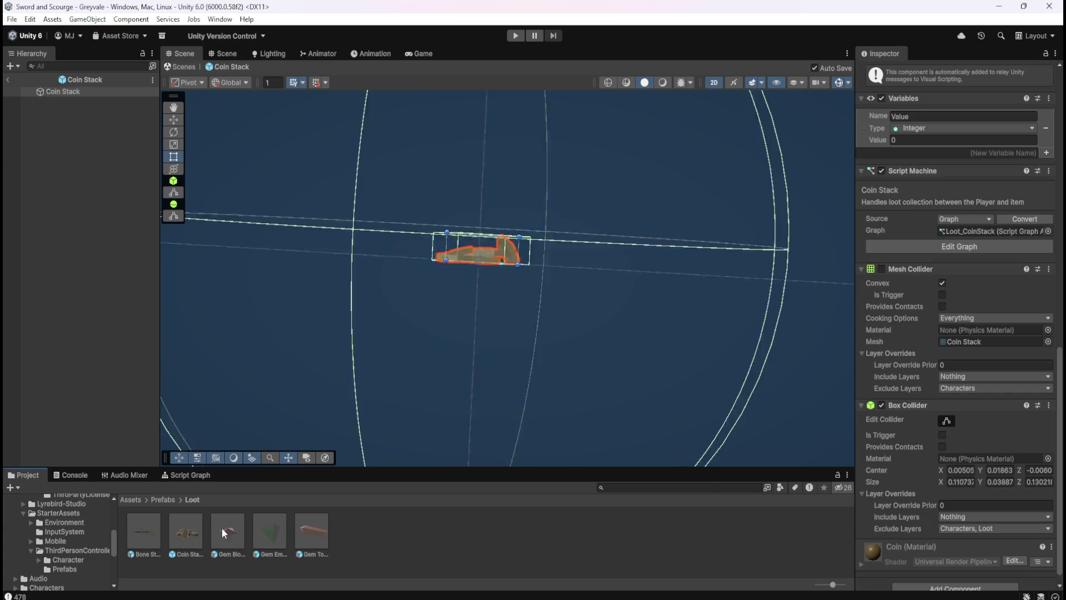
- Disable the Coin Stack's Box Collider and reopen the Bone Stack and Coin Stack prefabs
scroll(895, 455, "down", 1)
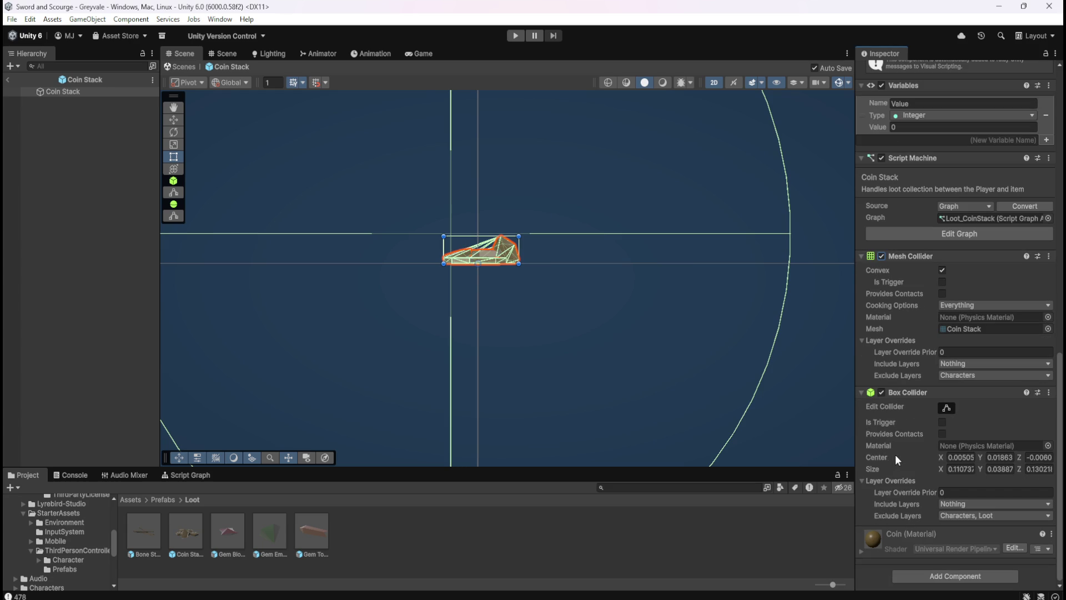
left_click(881, 392)
double_click(145, 532)
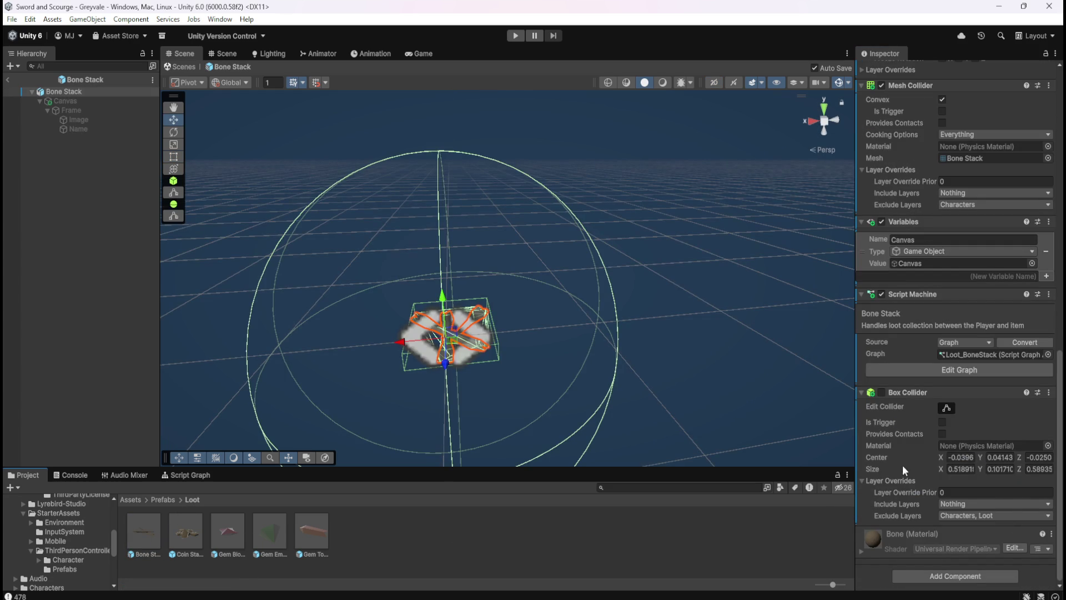
double_click(195, 529)
double_click(148, 534)
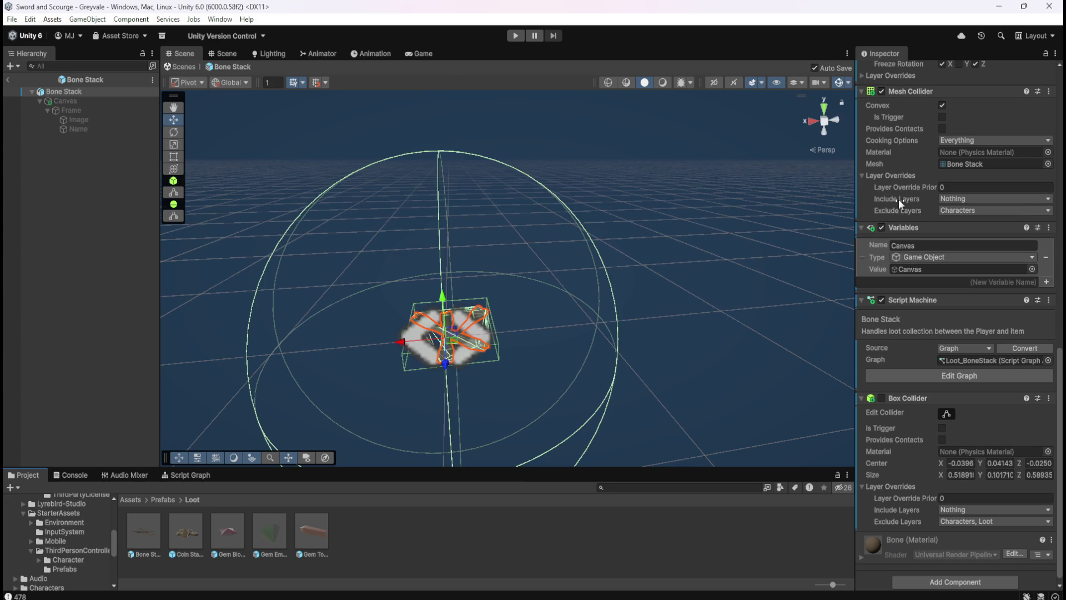
left_click(184, 546)
double_click(184, 541)
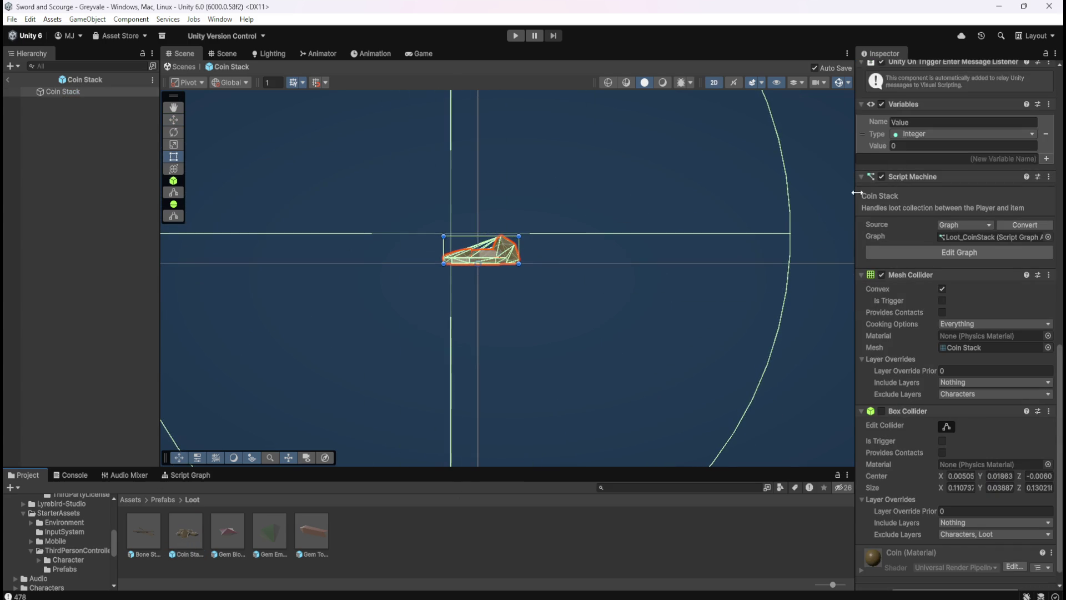
scroll(904, 291, "down", 2)
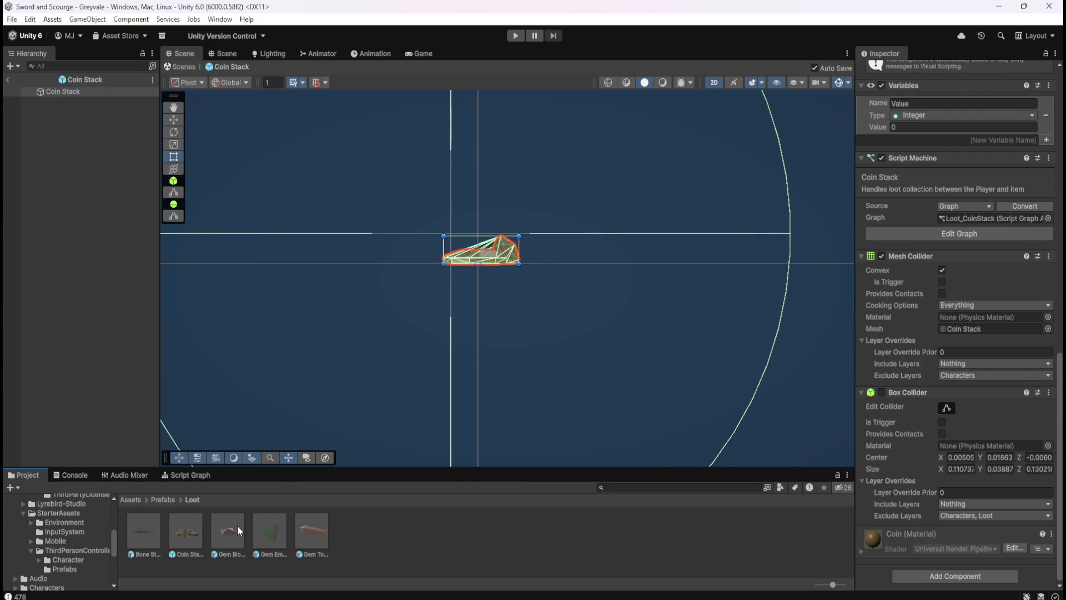
- Disable the Box Collider on Gem Blood Ruby, Gem Emerald and Gem Topaz
double_click(238, 525)
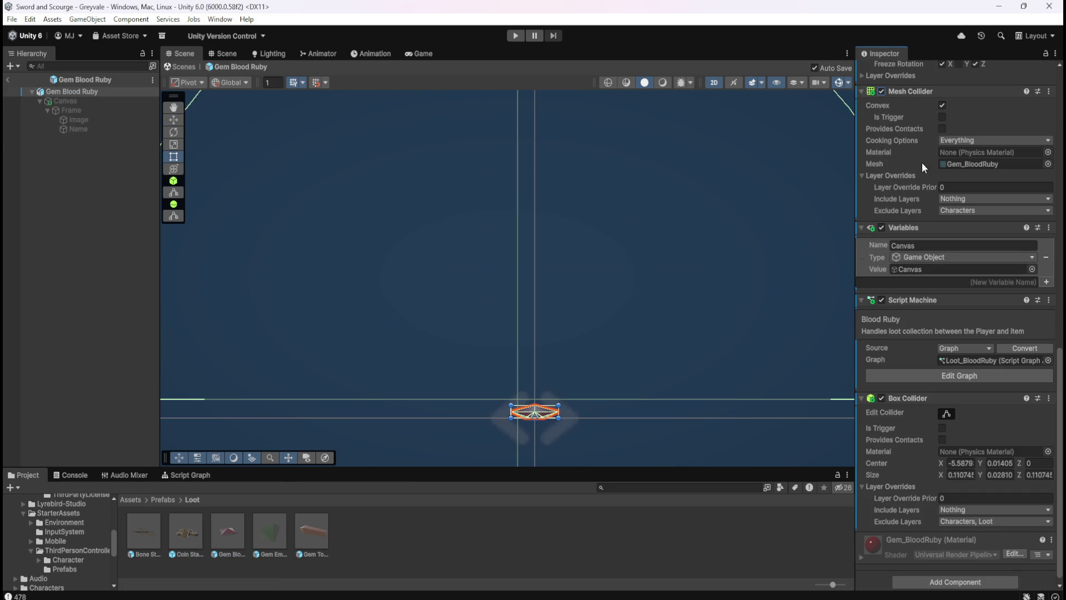
left_click(881, 398)
double_click(263, 534)
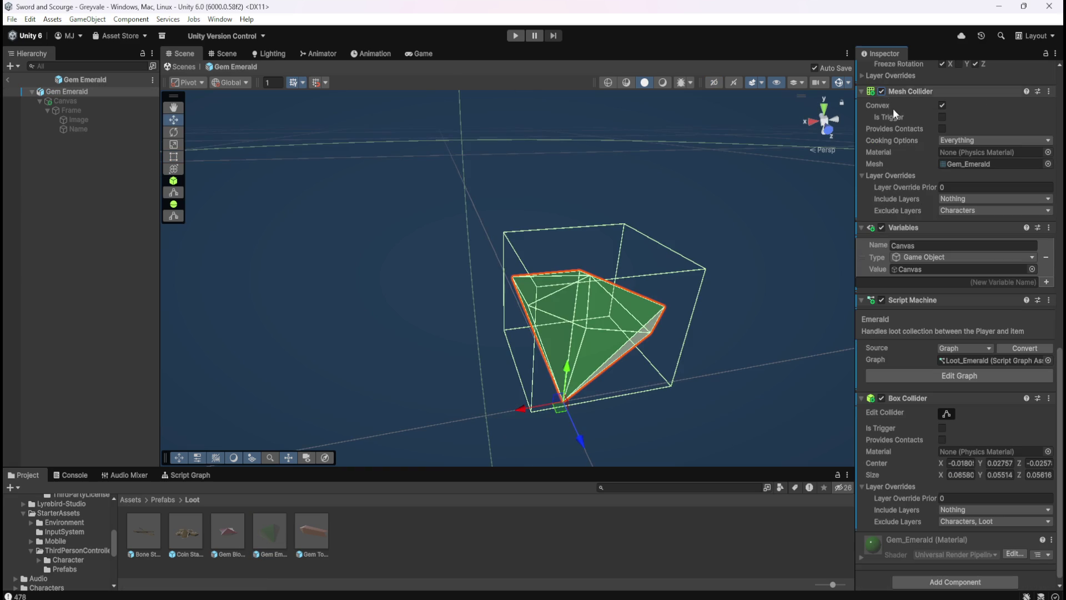
left_click(881, 399)
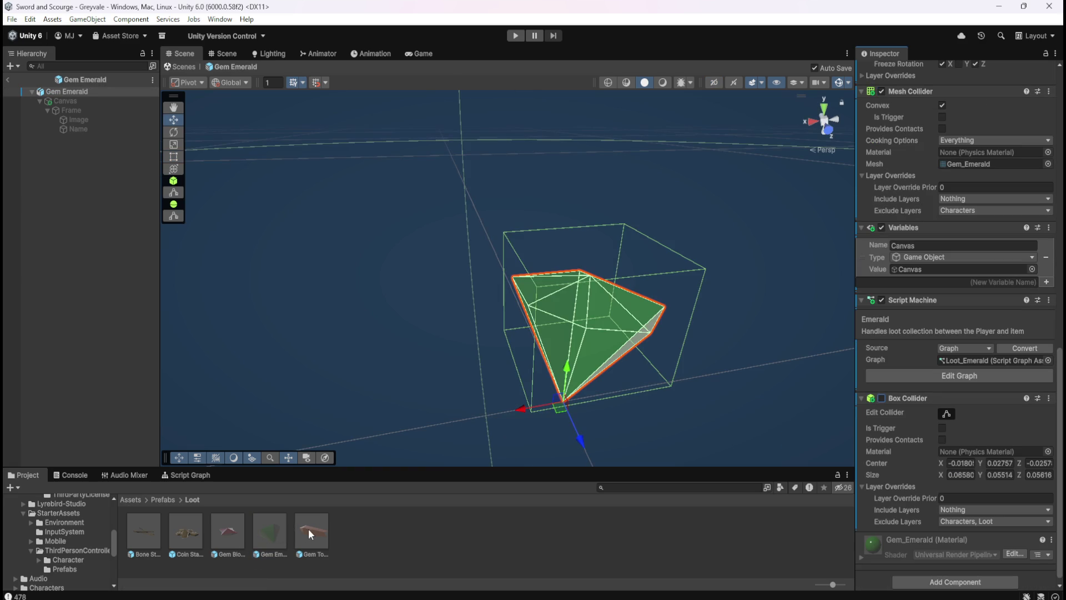
double_click(304, 534)
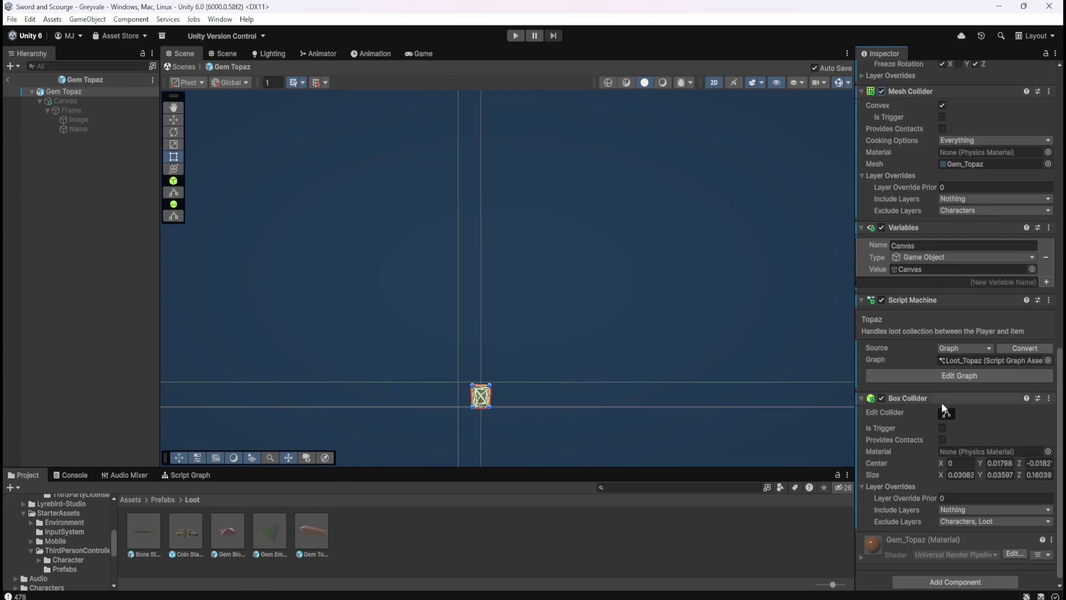
left_click(881, 399)
- Recheck the Gem Emerald prefab, then start the game to test
left_click(289, 530)
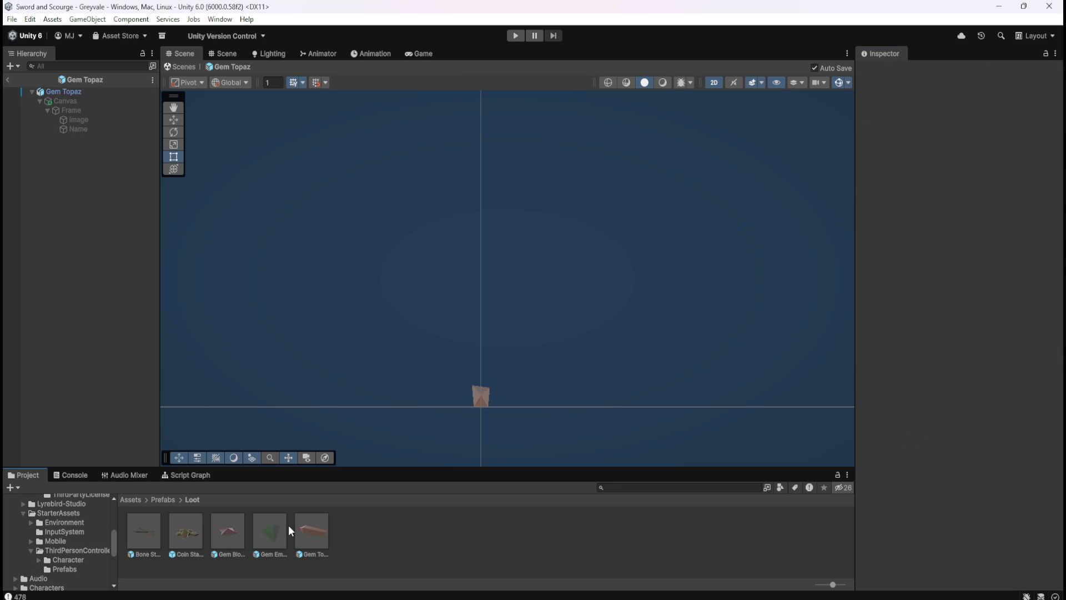
double_click(276, 527)
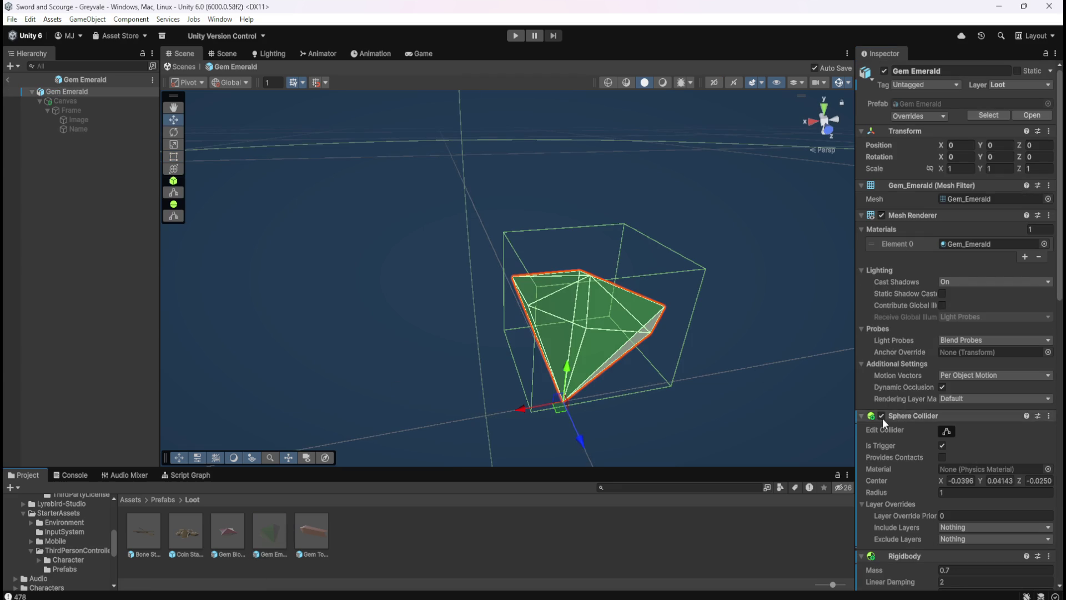
scroll(887, 409, "down", 15)
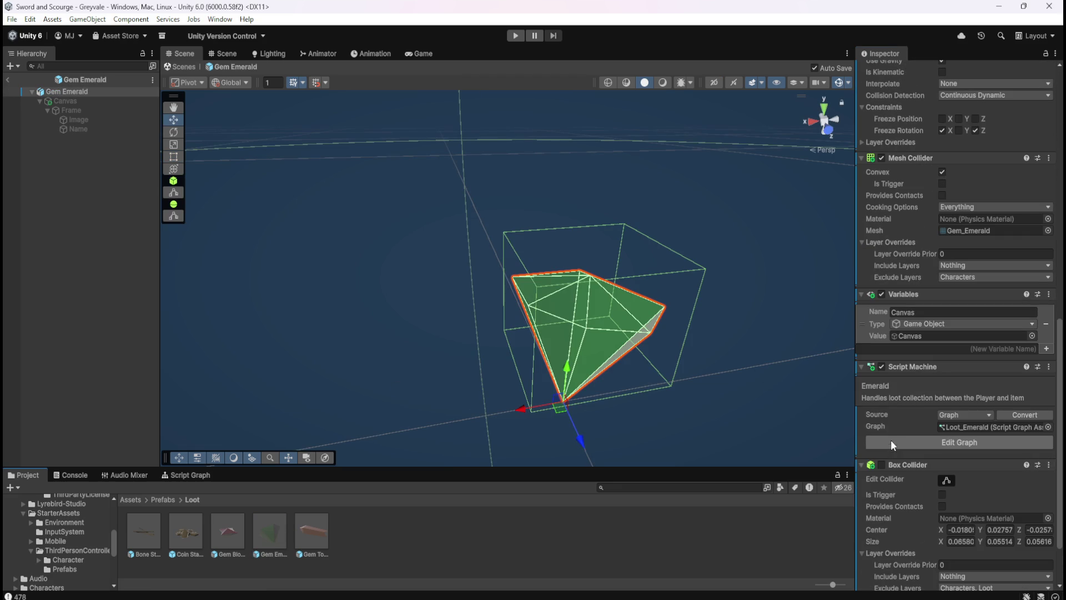
scroll(891, 438, "down", 3)
left_click(516, 36)
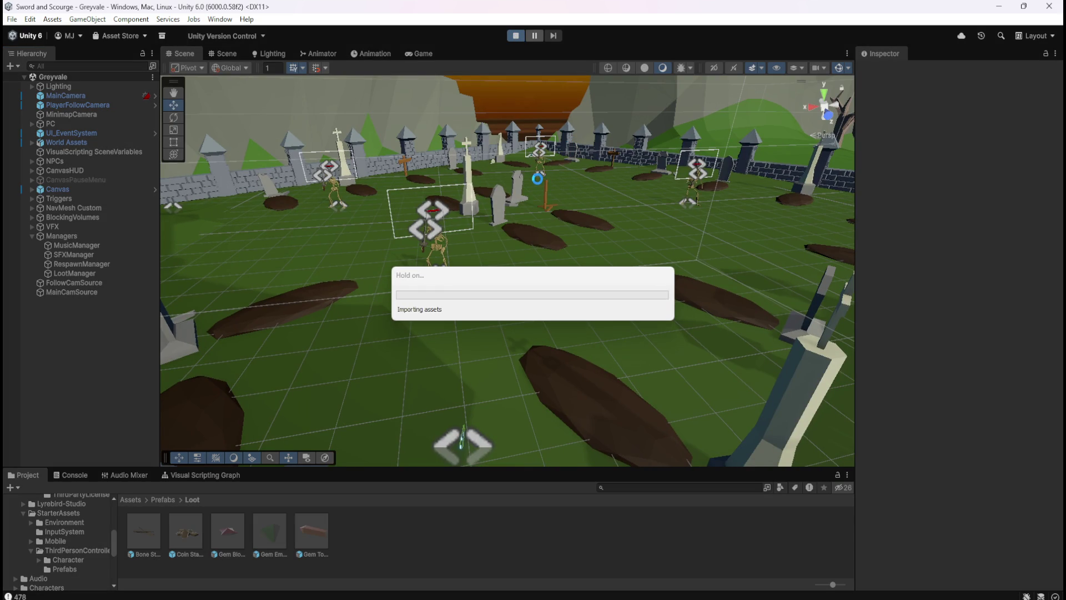
- Run through the gate into the graveyard and cut down the first skeletons
key("w")
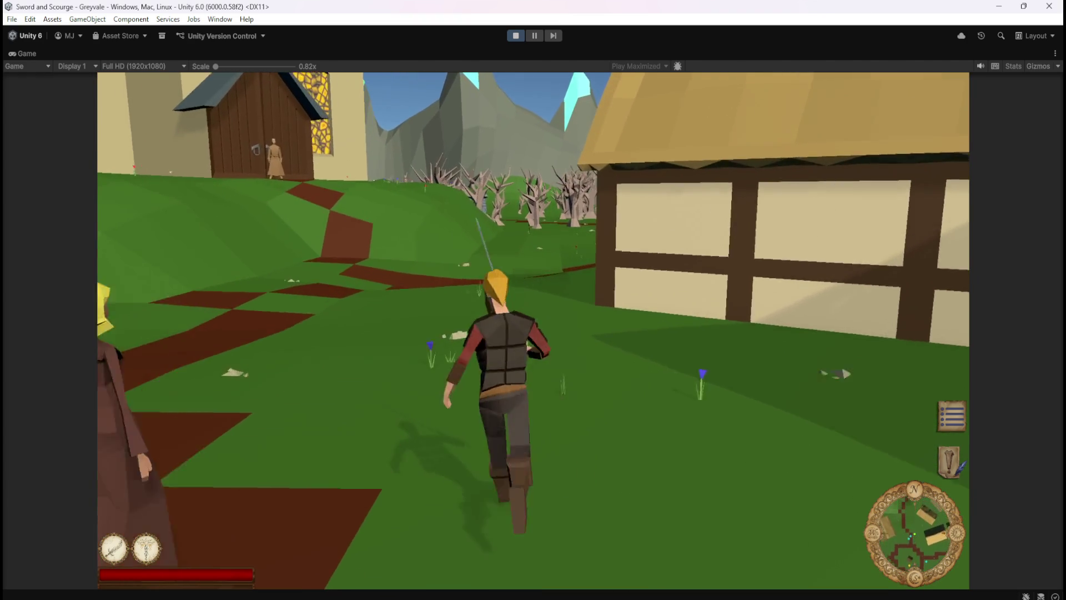
key("w")
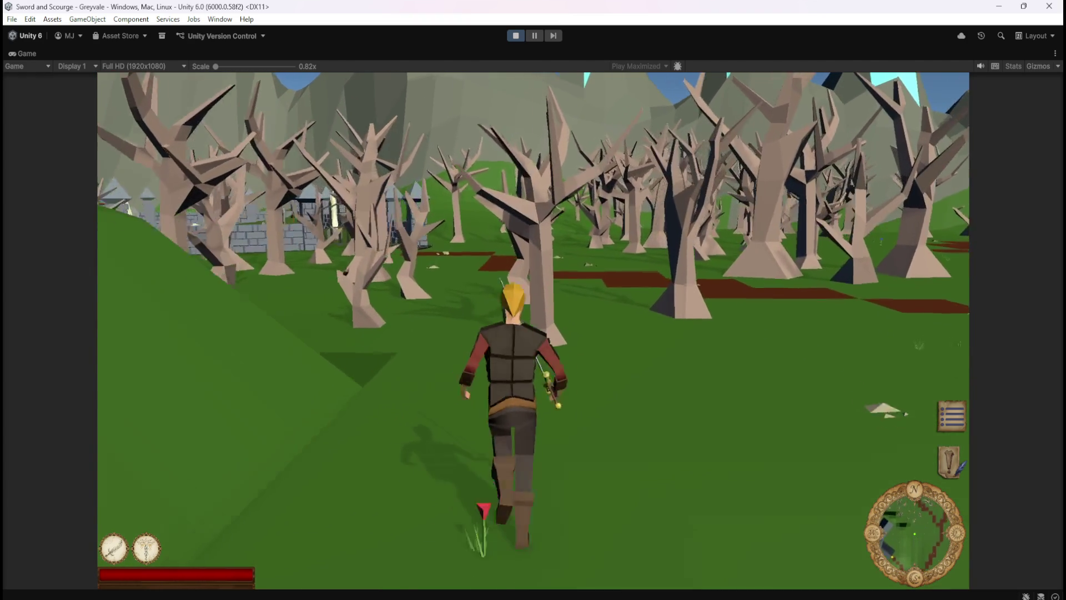
key("w")
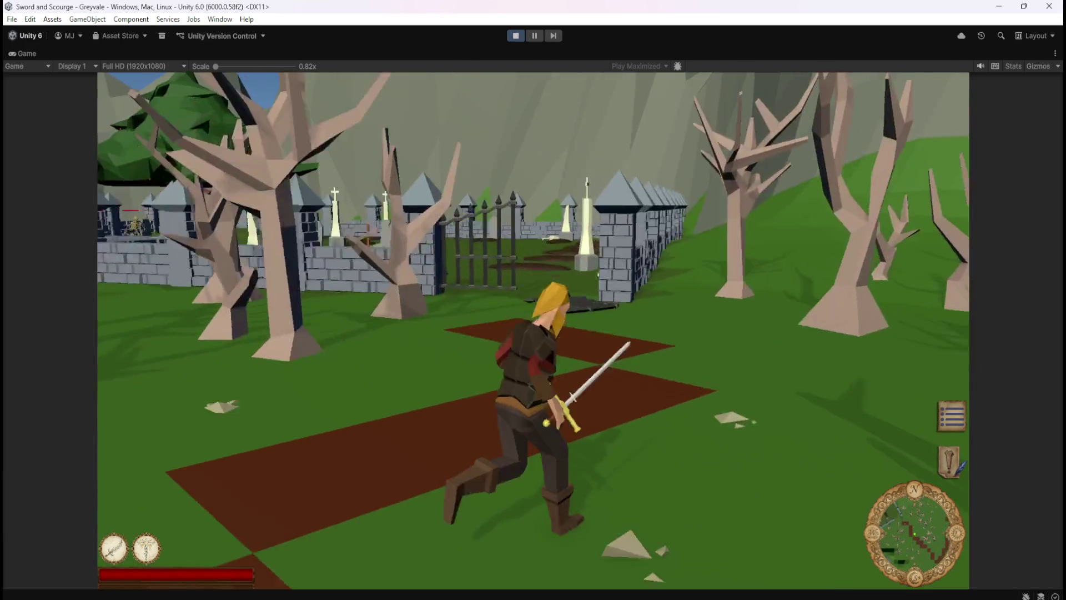
key("w")
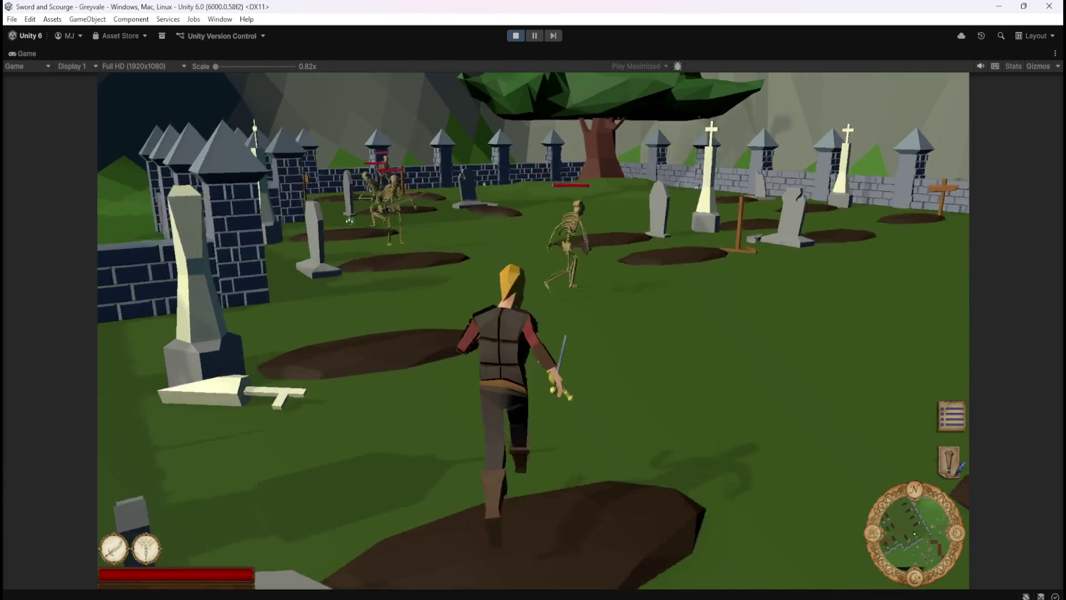
key("w")
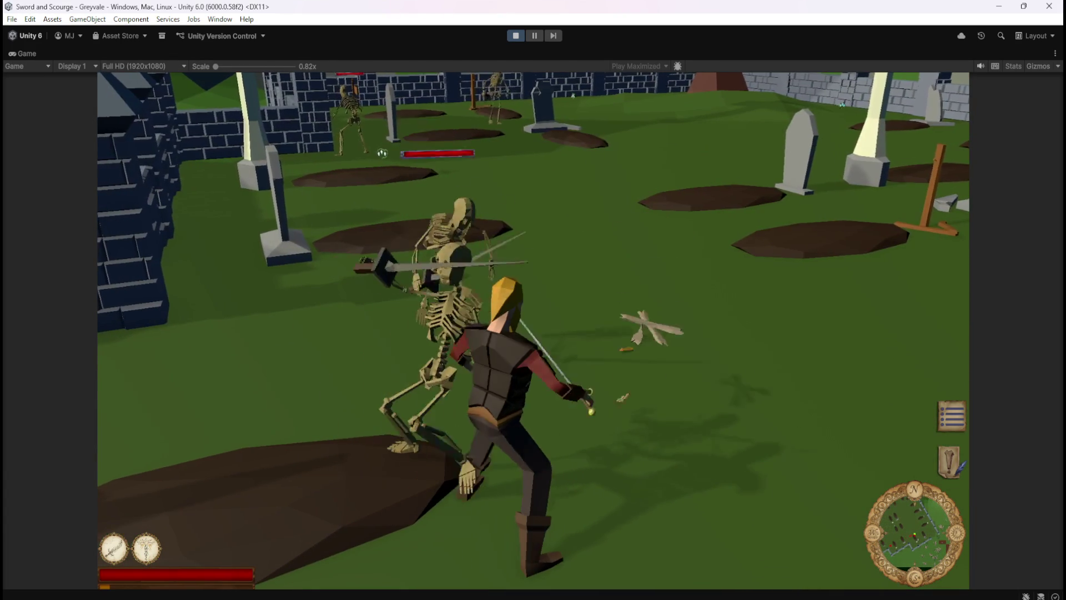
key("w")
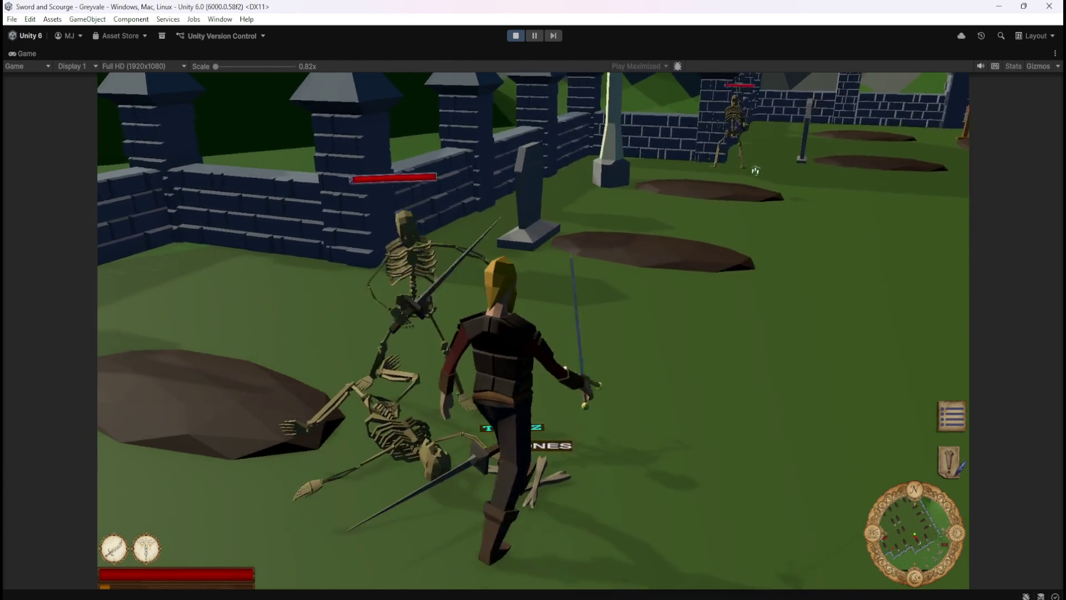
key("w")
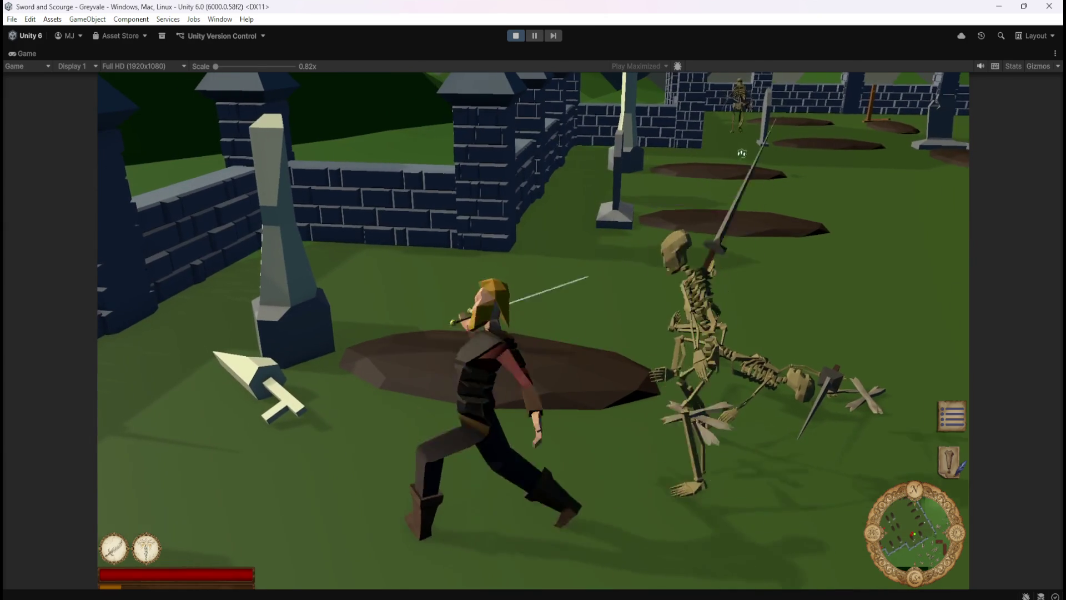
key("w")
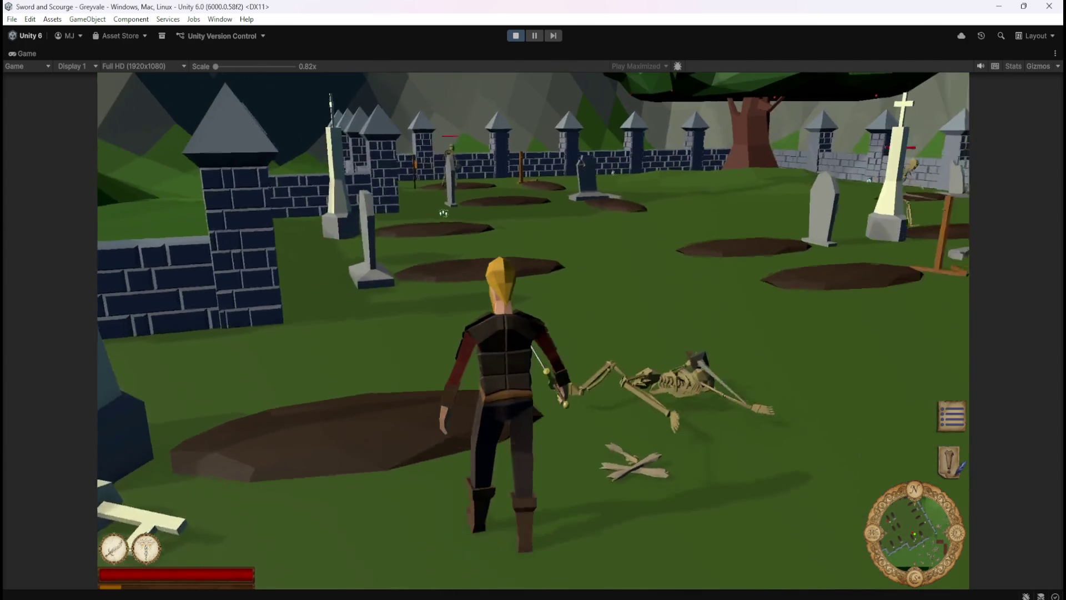
key("w")
key("w")
left_click(209, 175)
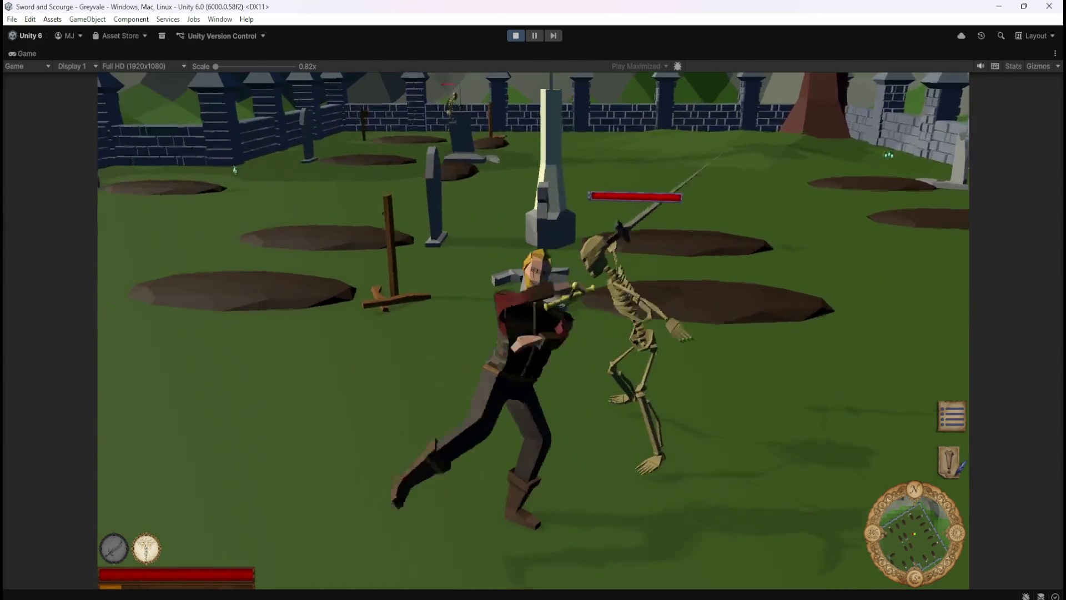
left_click(210, 175)
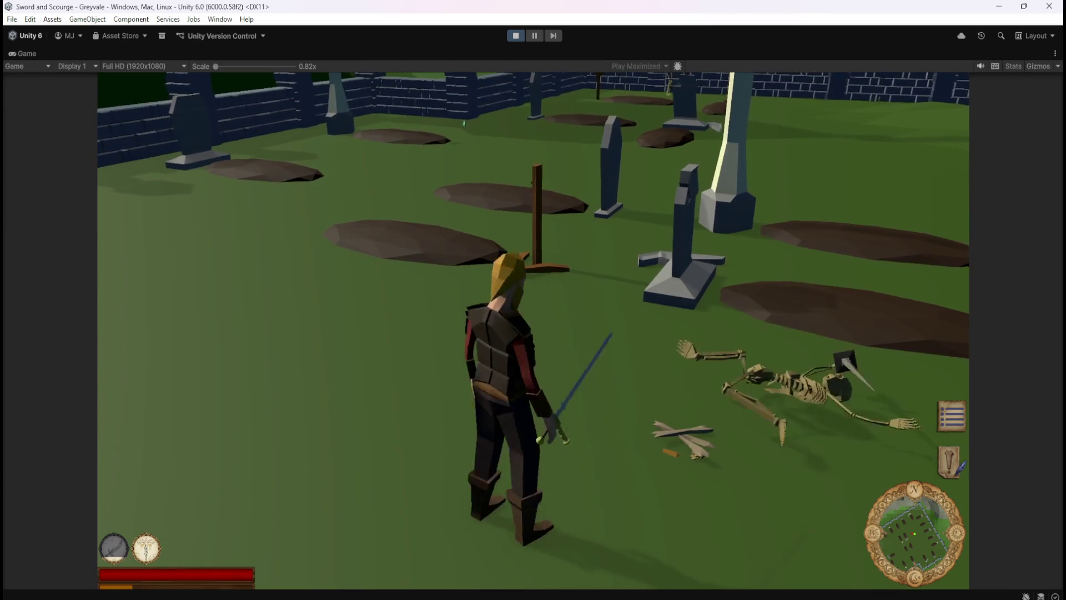
- Attack the skeleton by the wall and walk over to the dropped loot
key("a")
key("w")
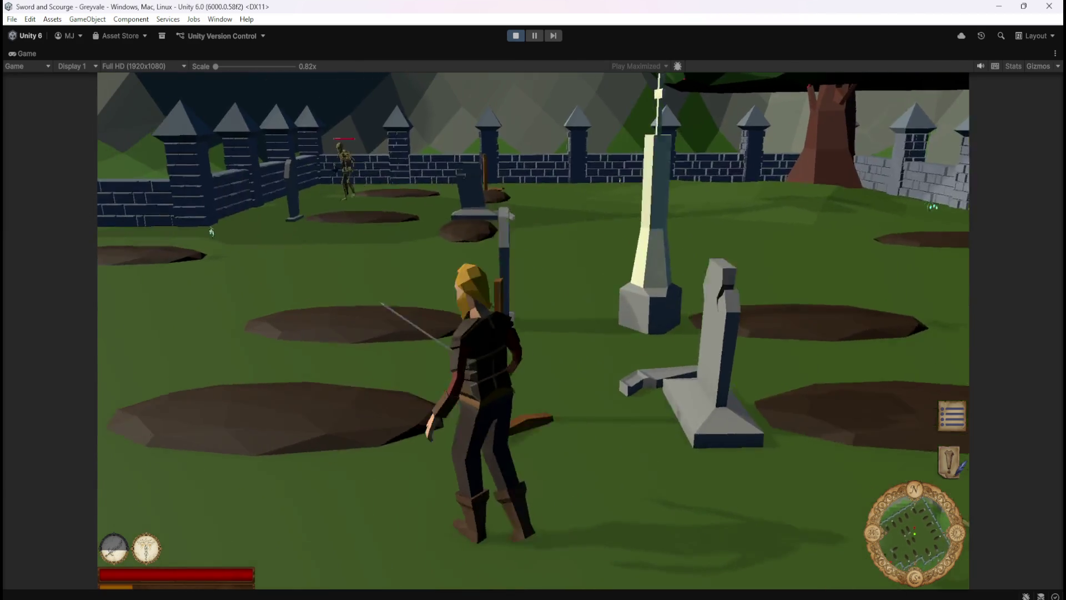
key("w")
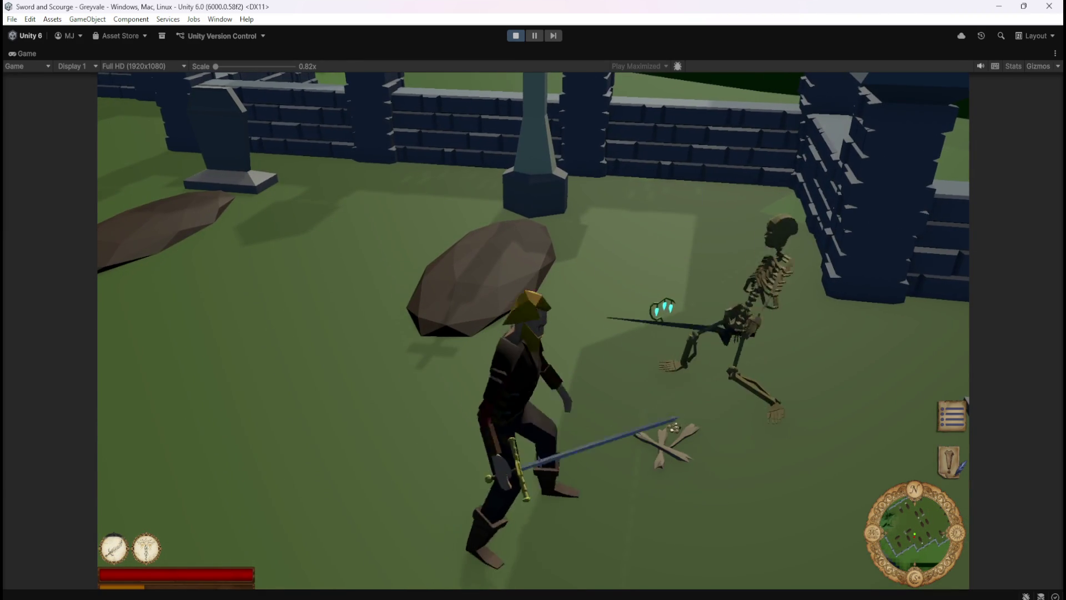
key("w")
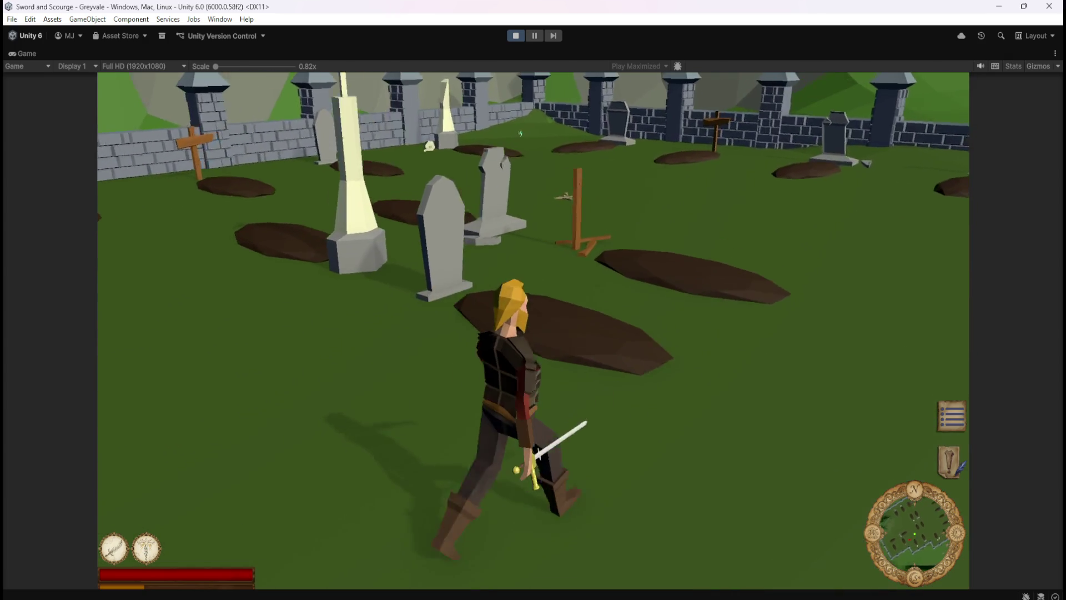
key("w")
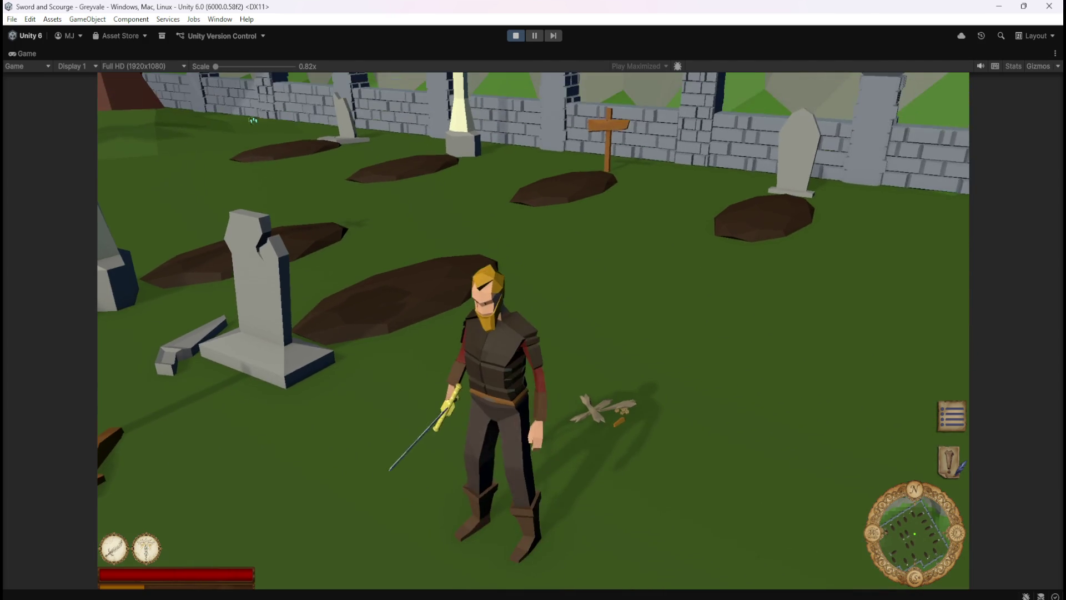
key("w")
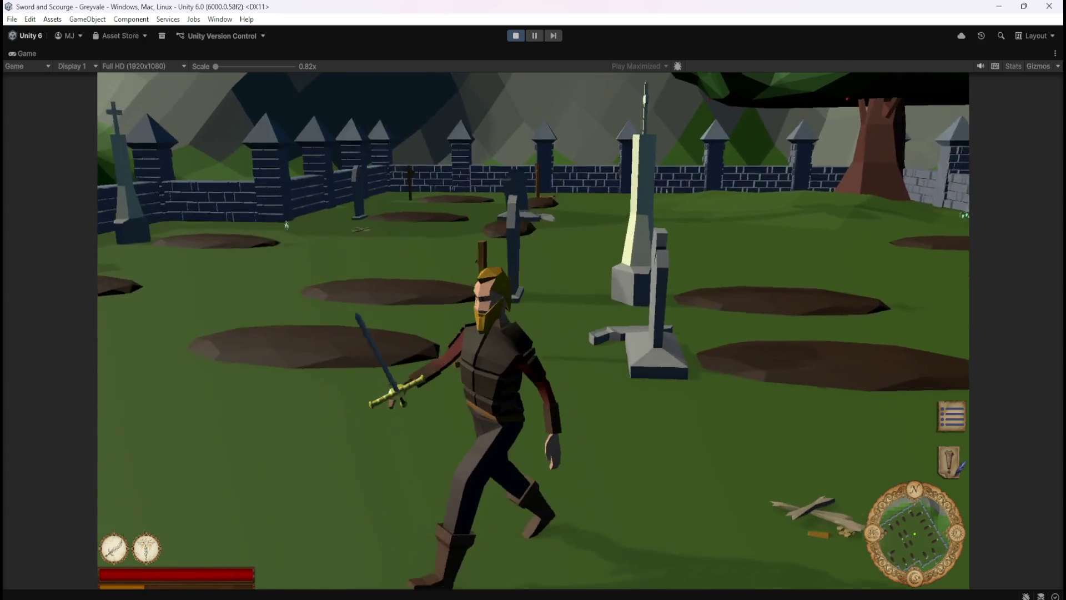
key("w")
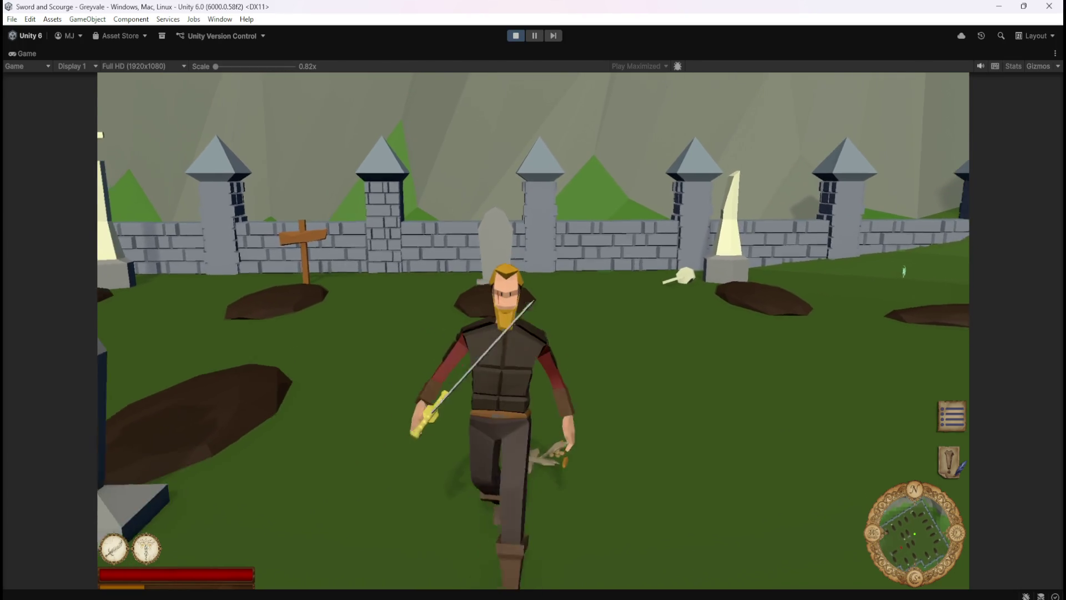
key("w")
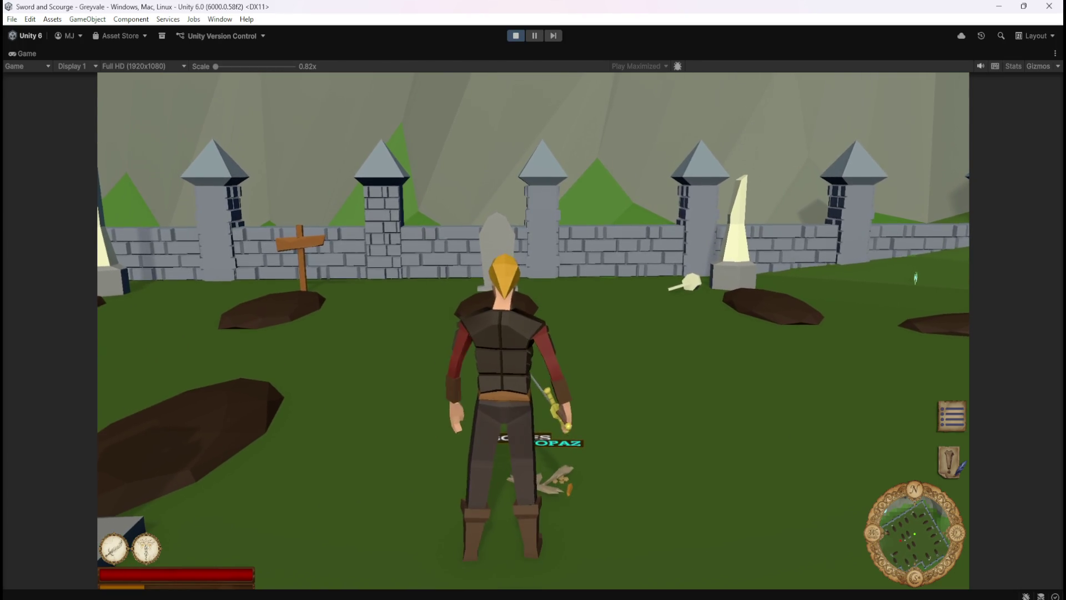
key("s")
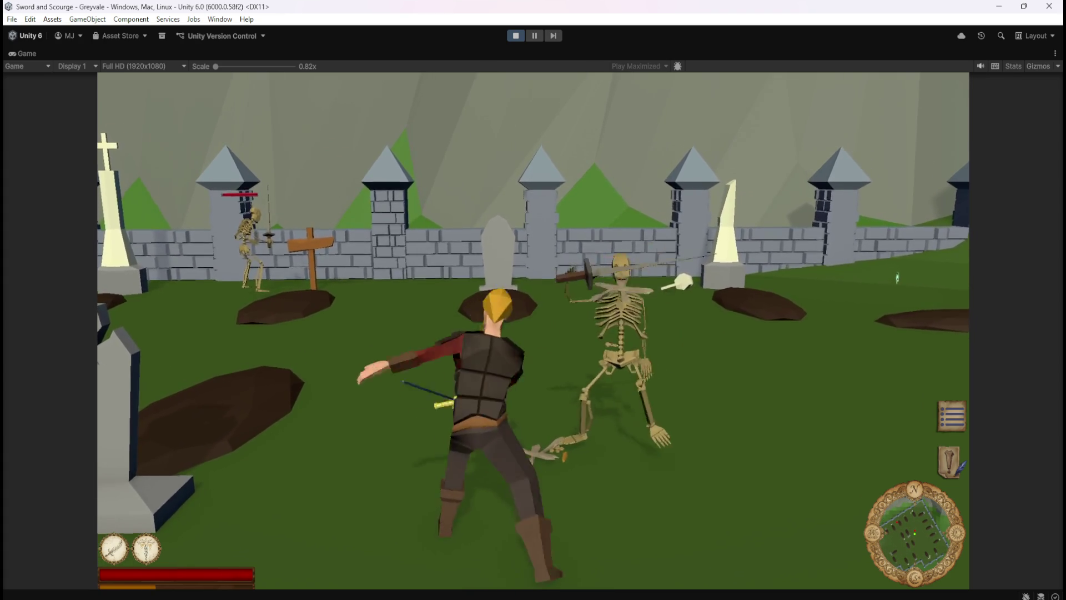
- Fight the remaining standing skeletons until they collapse into BONES loot
key("w")
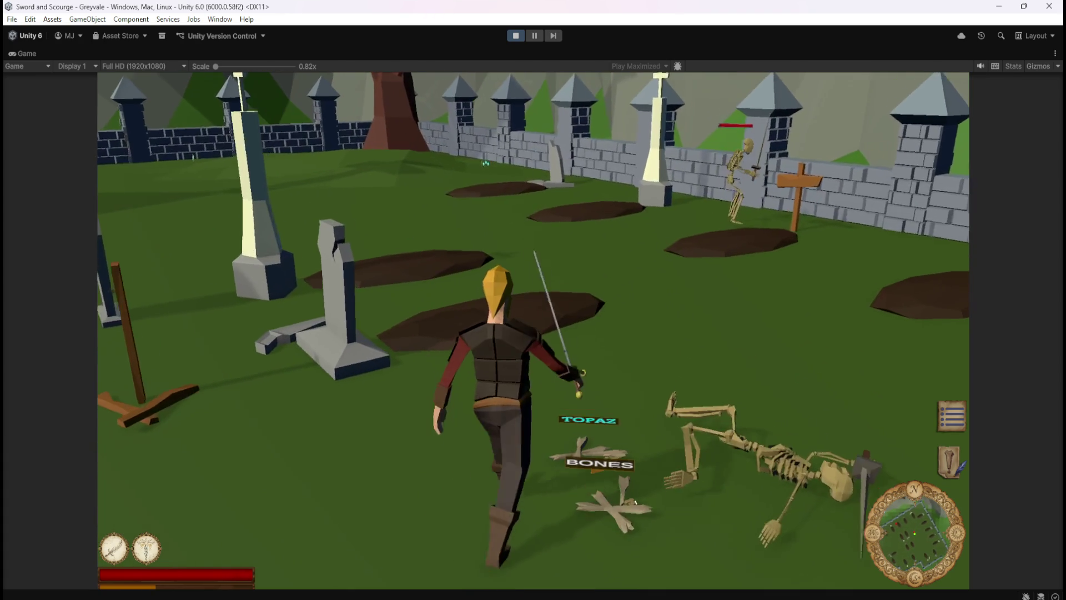
key("a")
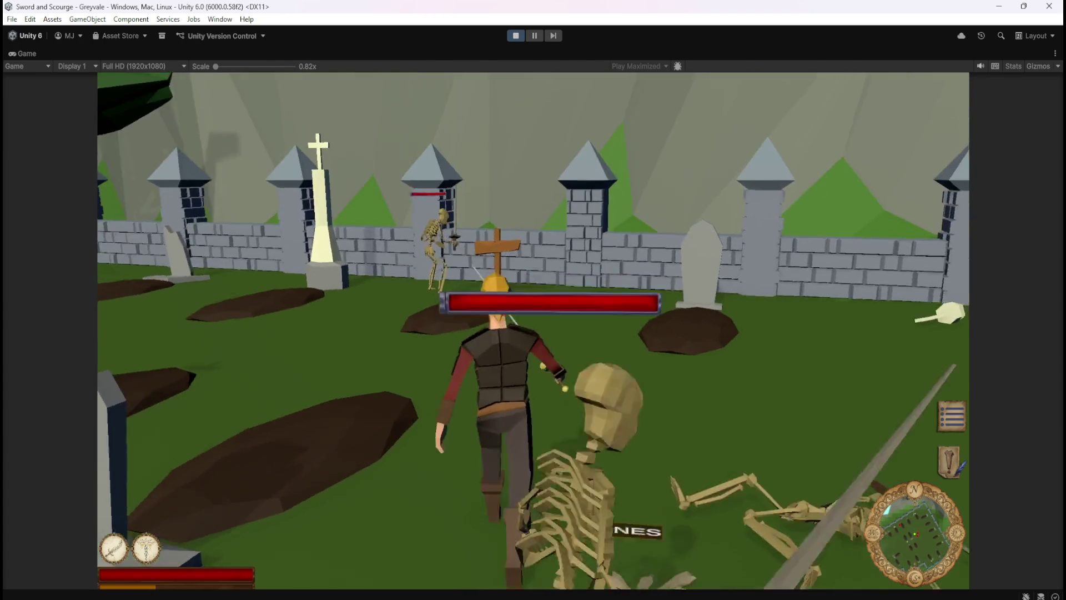
key("w")
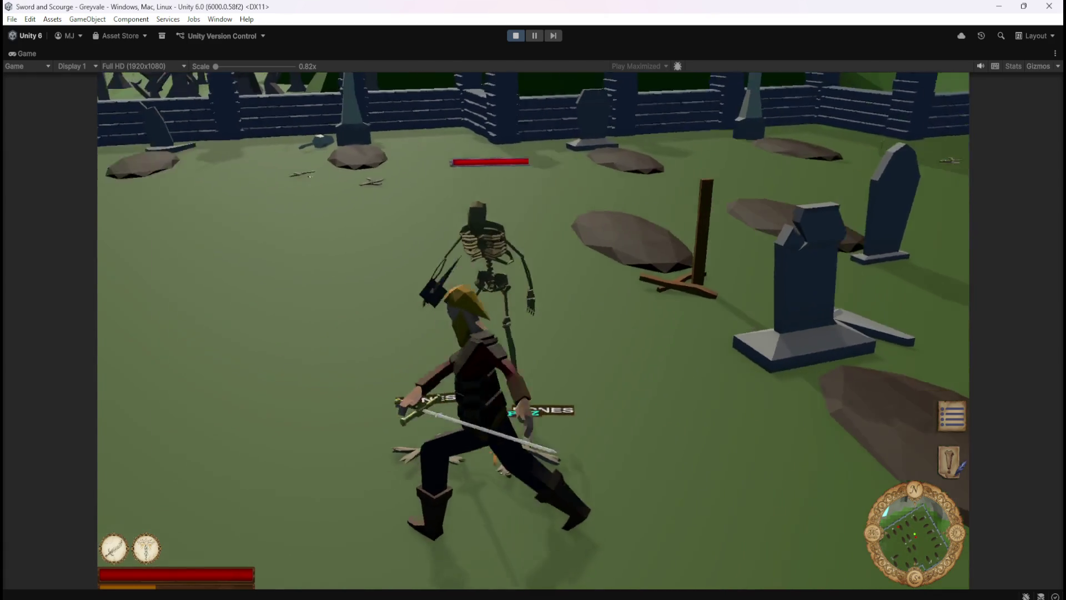
key("1")
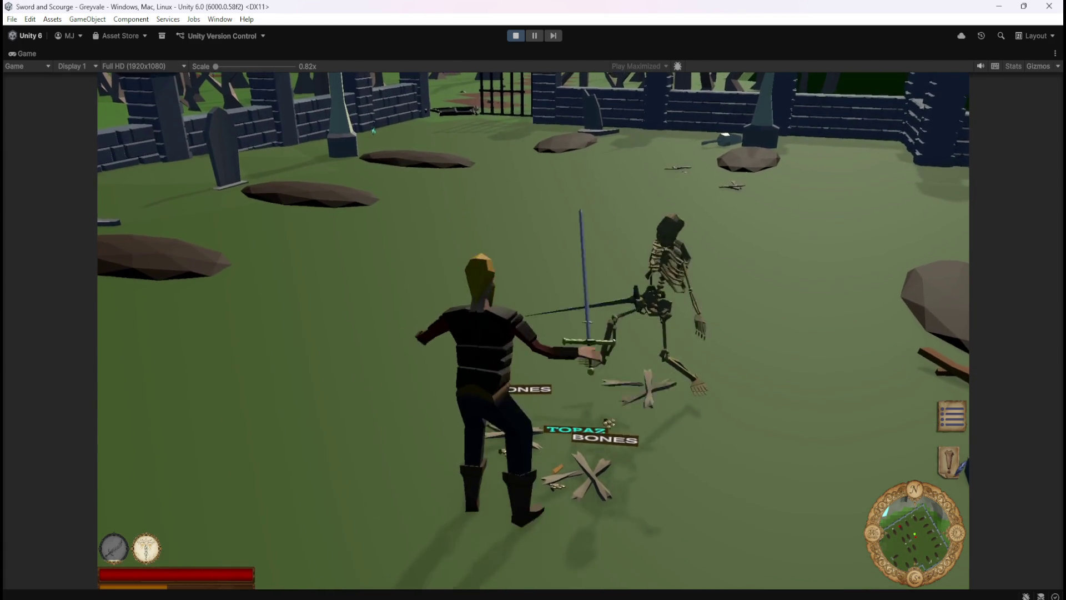
key("w")
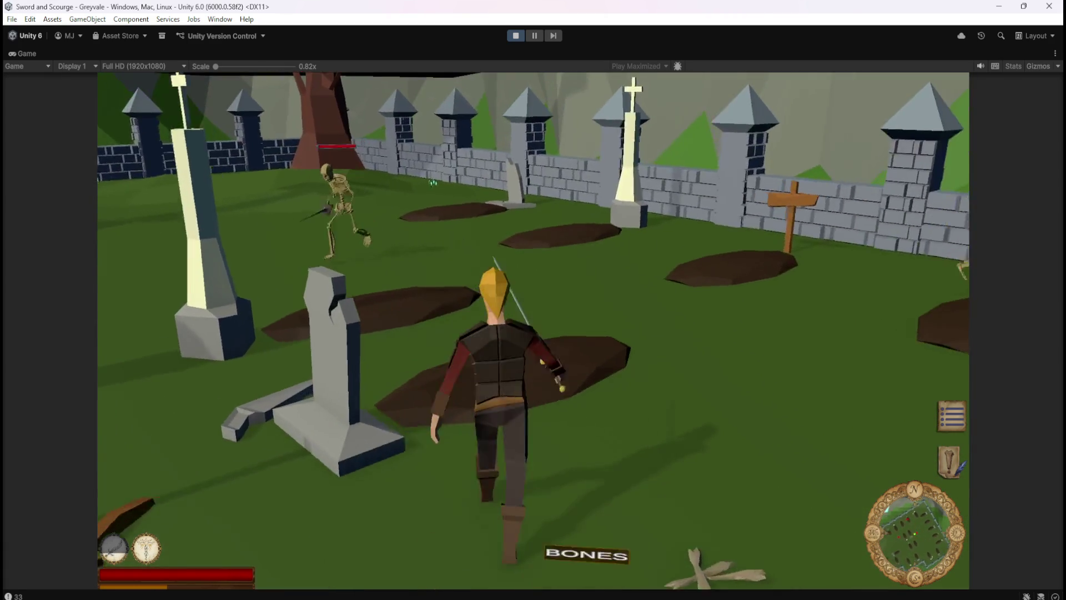
key("w")
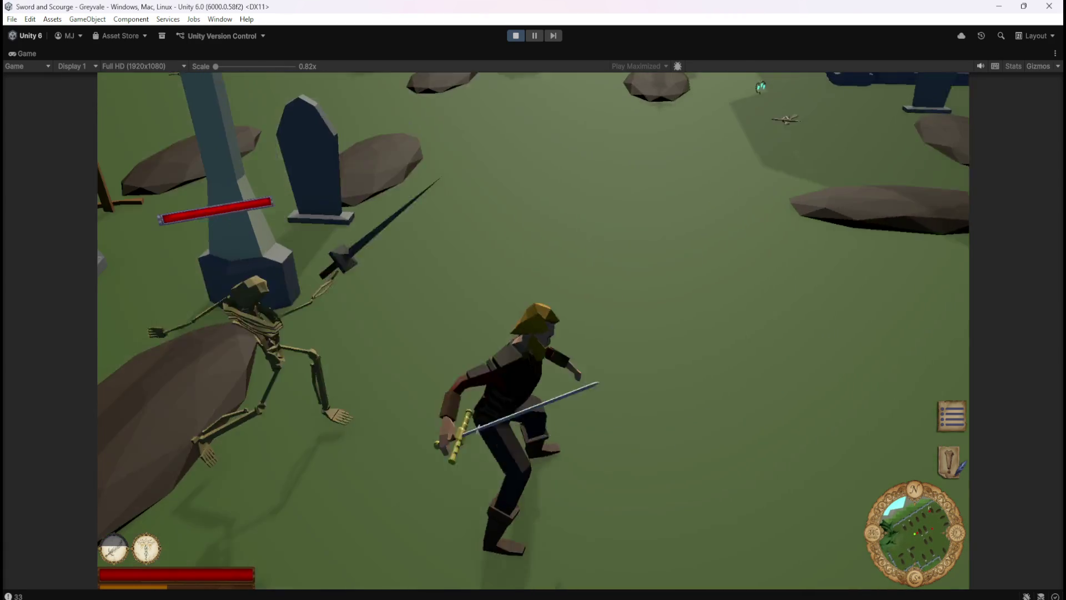
key("w")
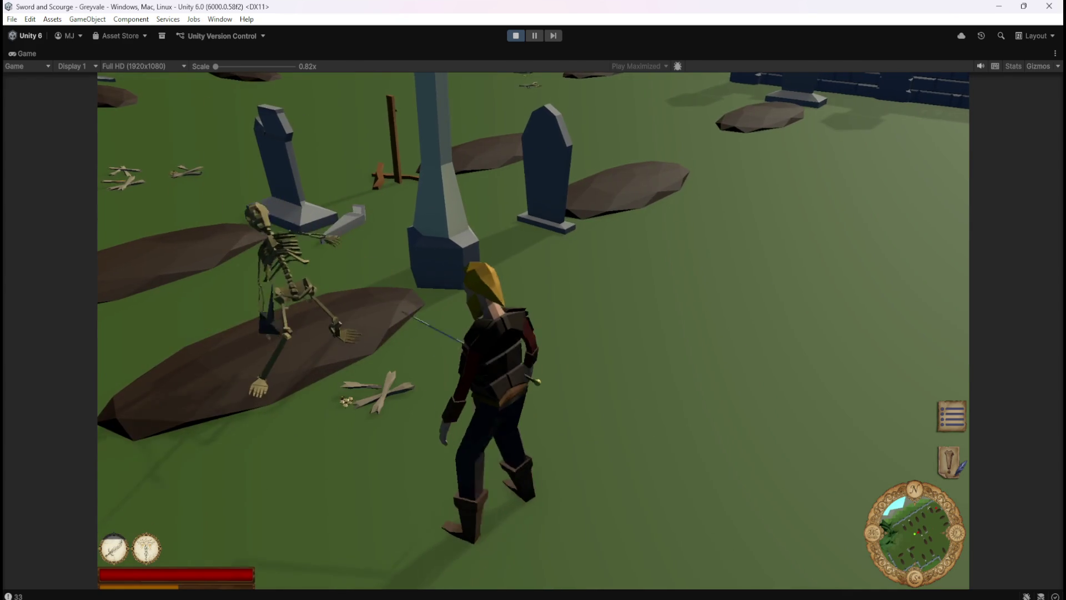
key("w")
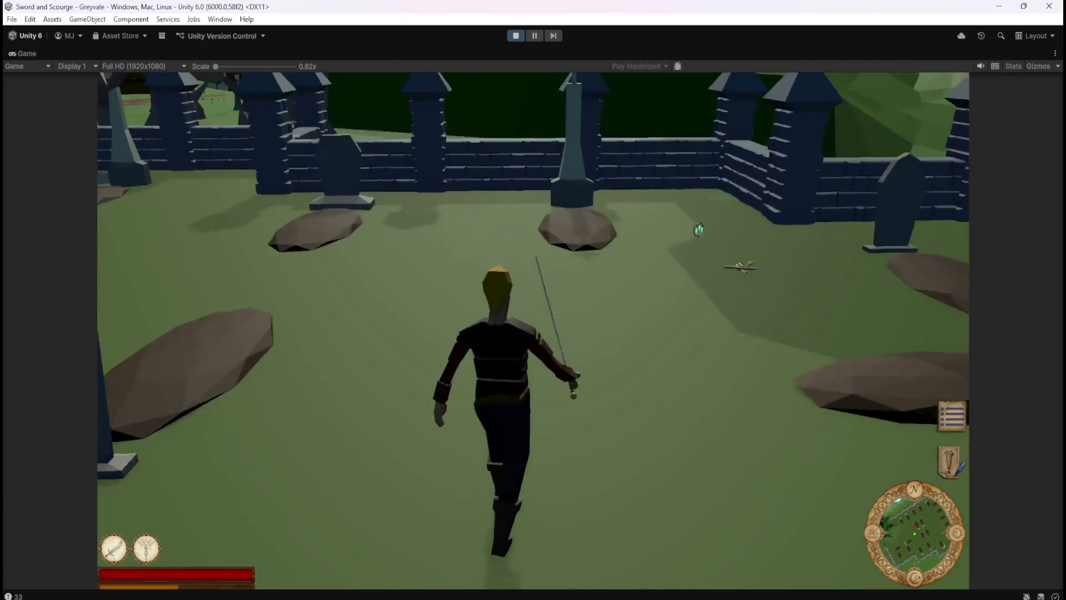
key("w")
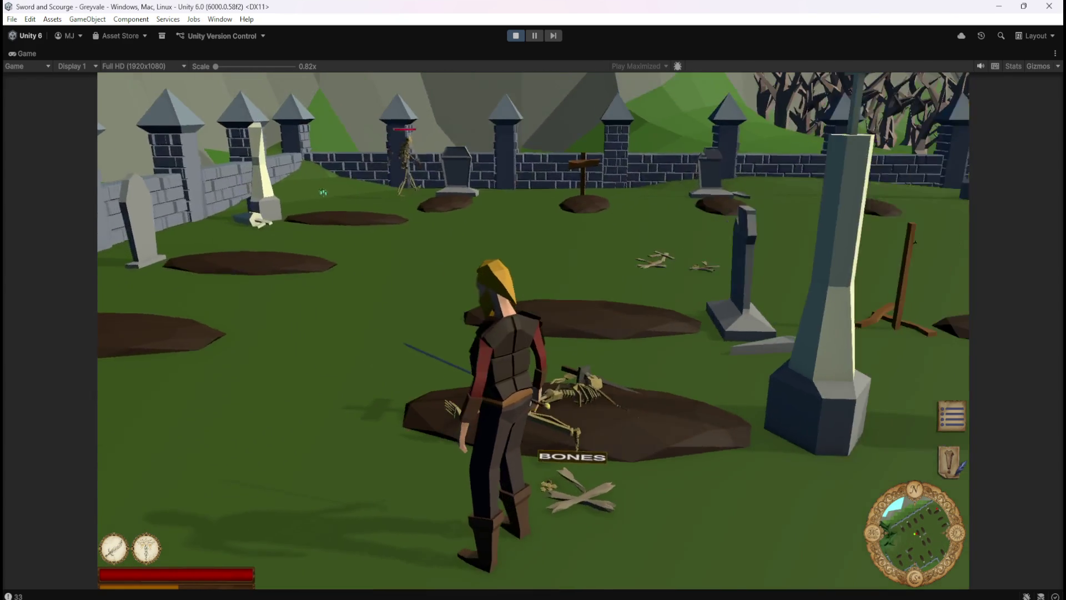
key("s")
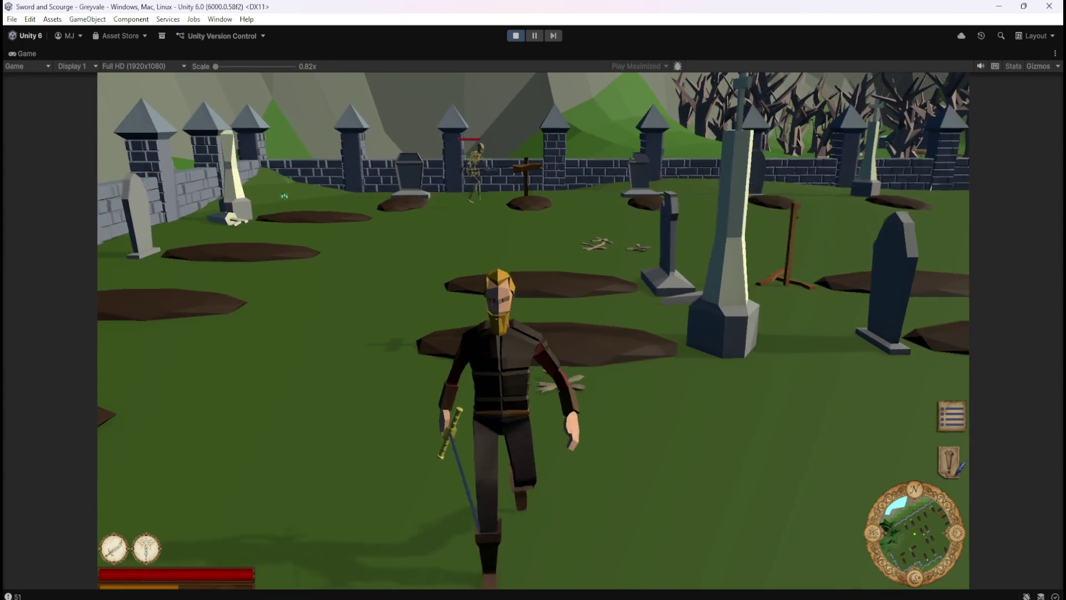
key("w")
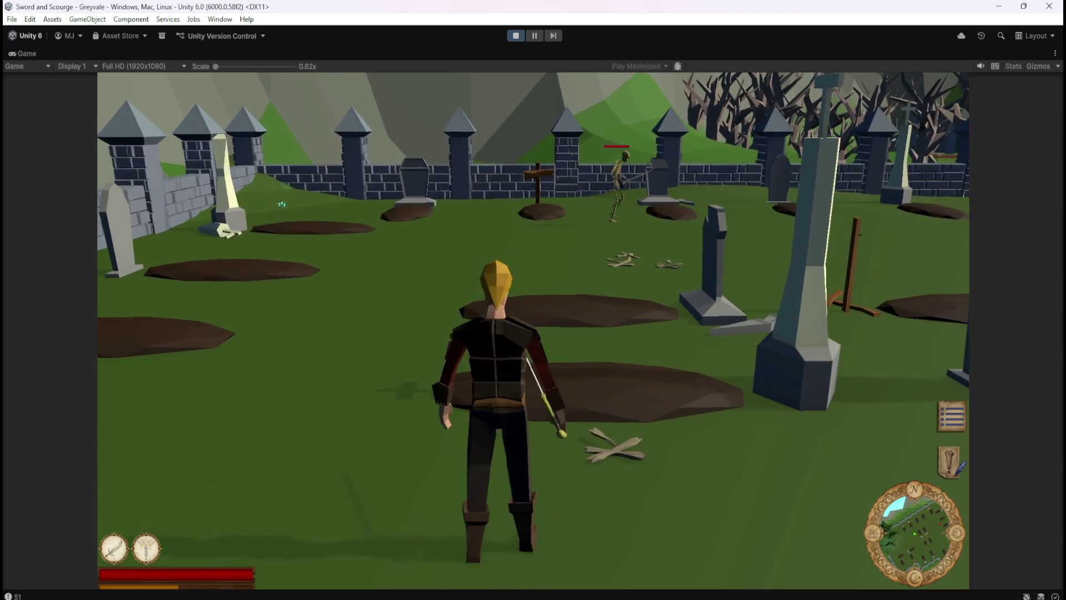
key("space")
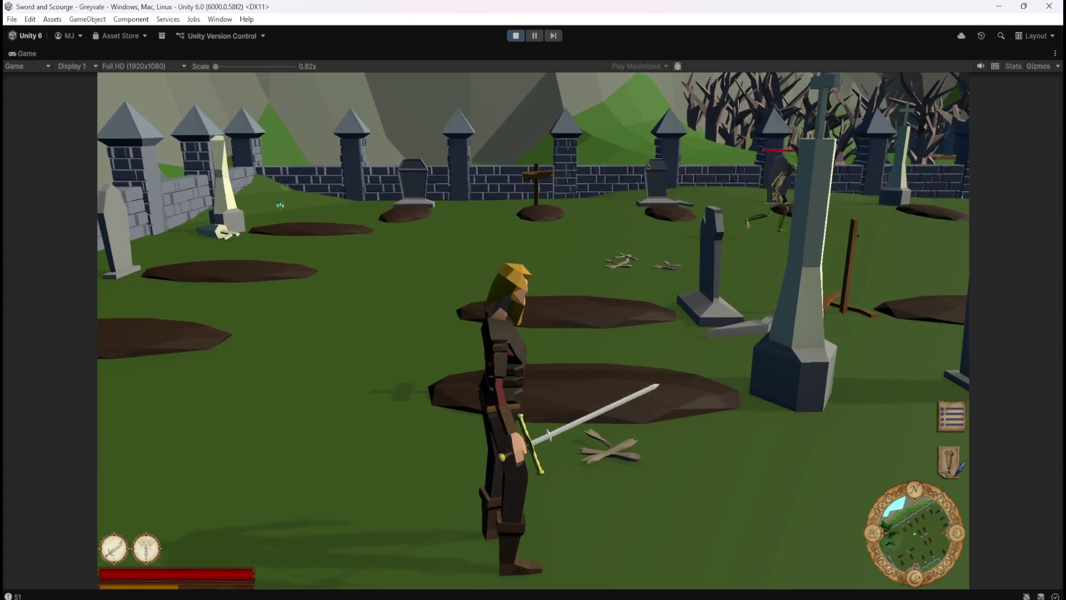
key("s")
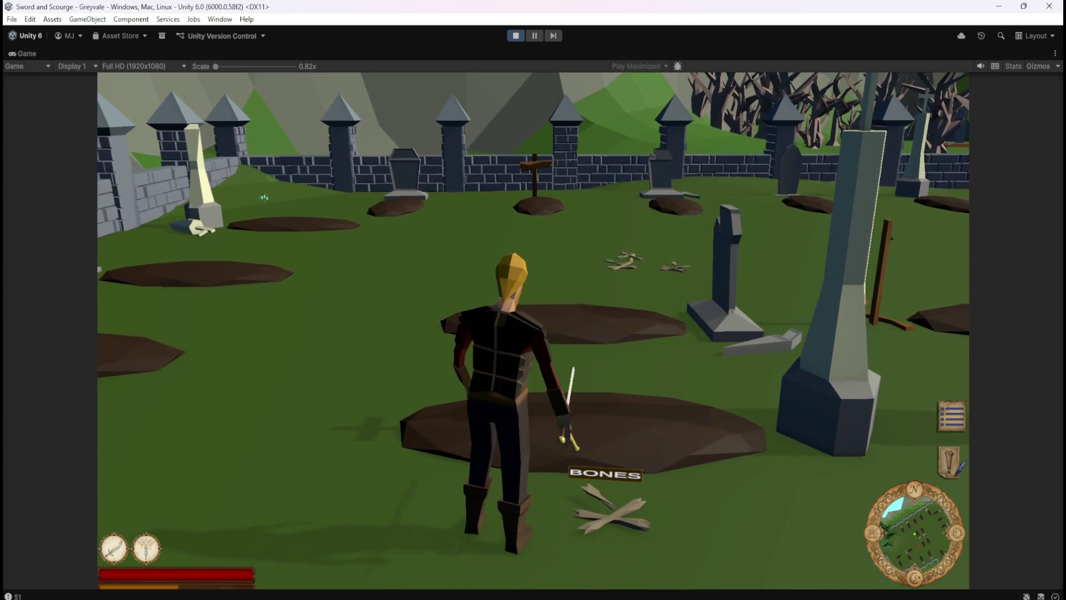
- Fight the newly rising skeleton, leaving a second bones pile on the ground
key("a")
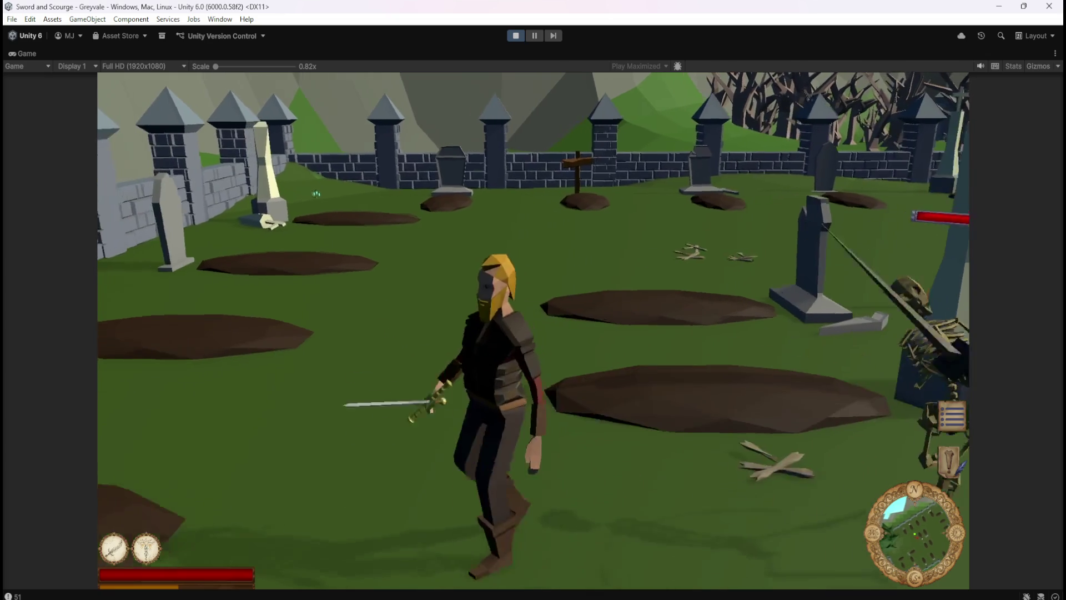
key("s")
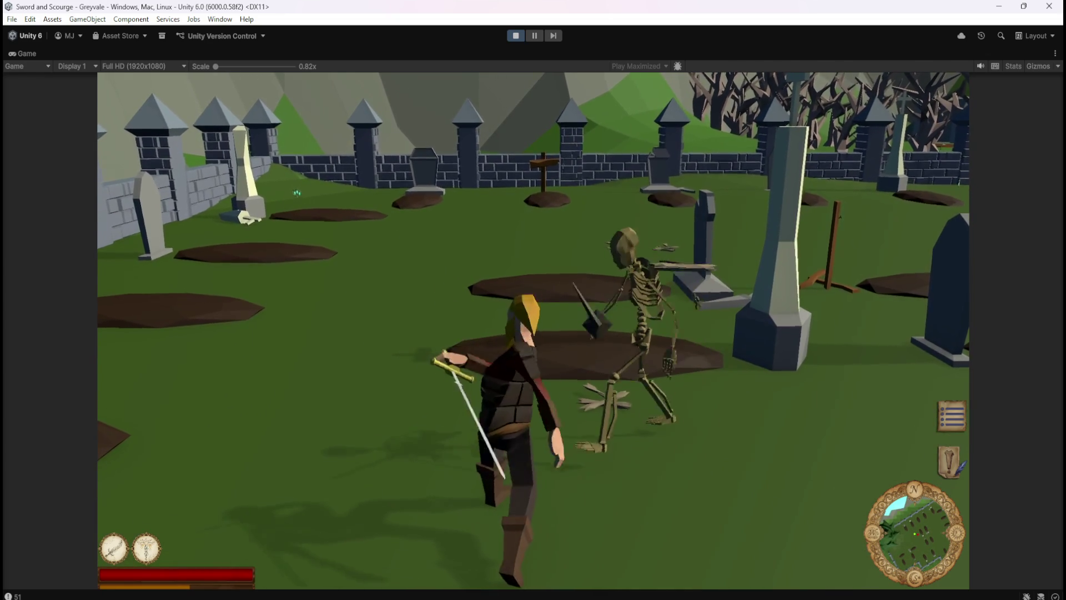
key("w")
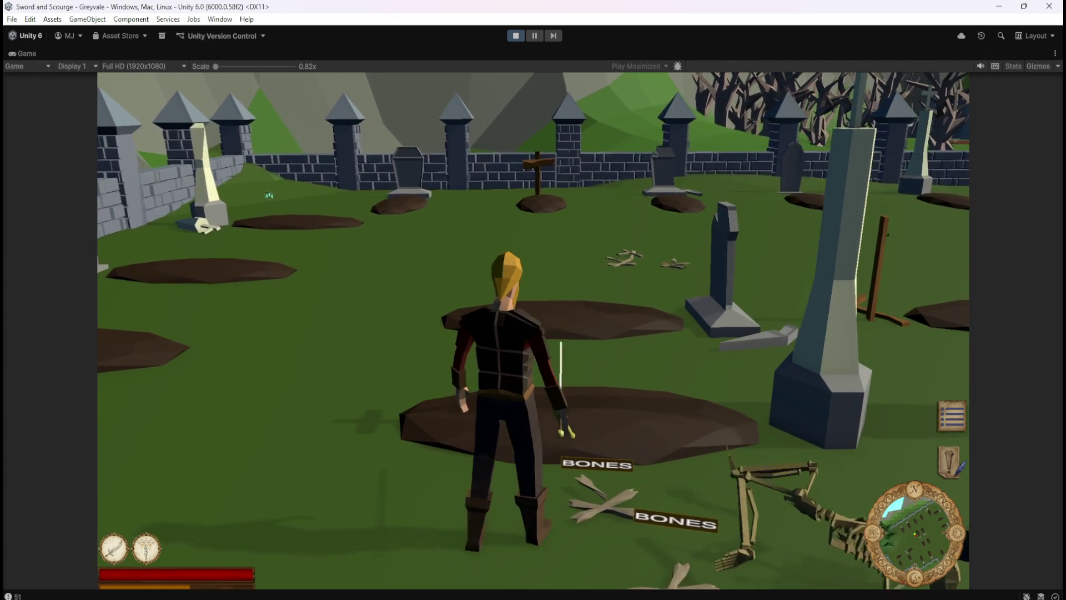
key("s")
key("w")
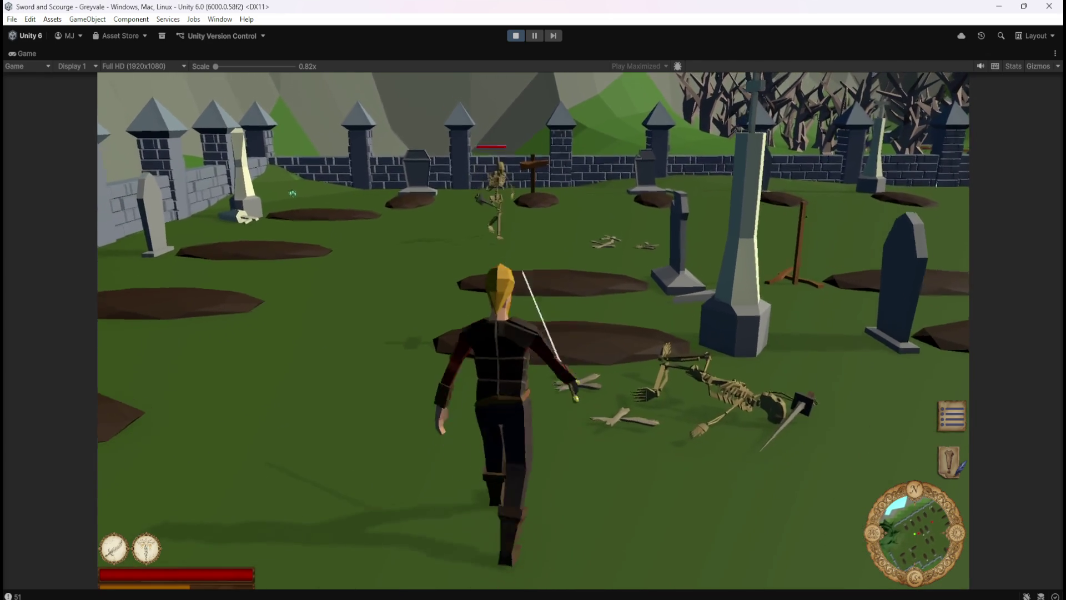
left_click(533, 299)
- Attack the approaching skeletons, including the one by the obelisk
key("w")
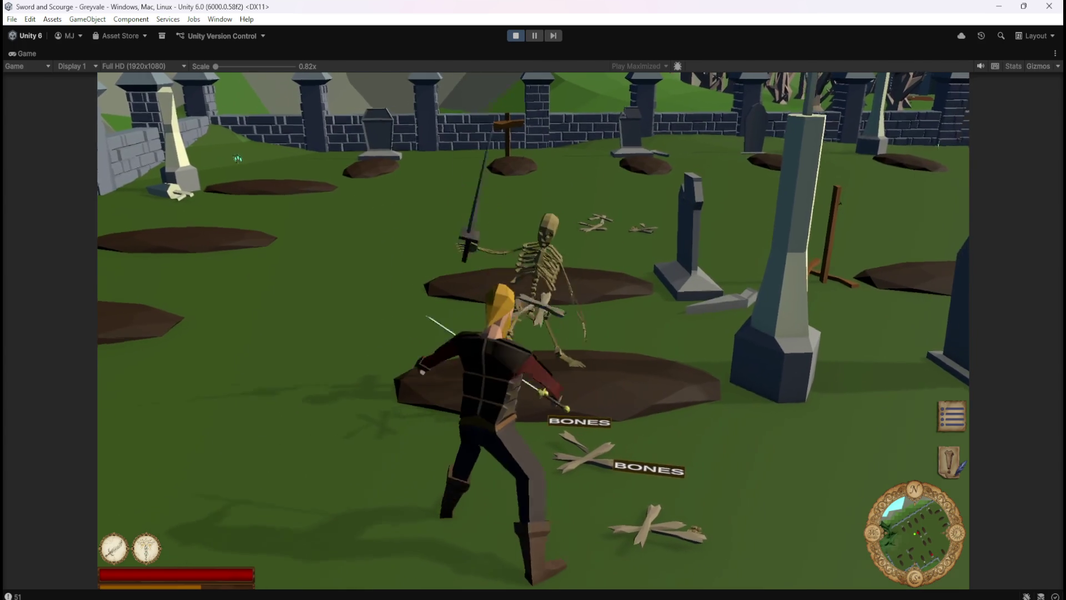
key("s")
key("w")
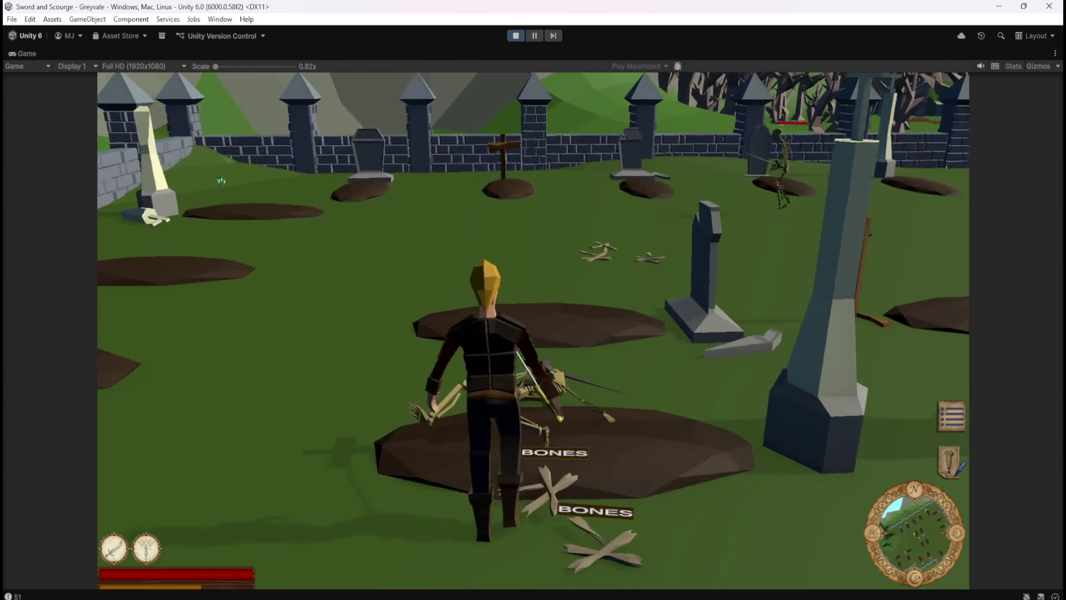
key("w")
key("w")
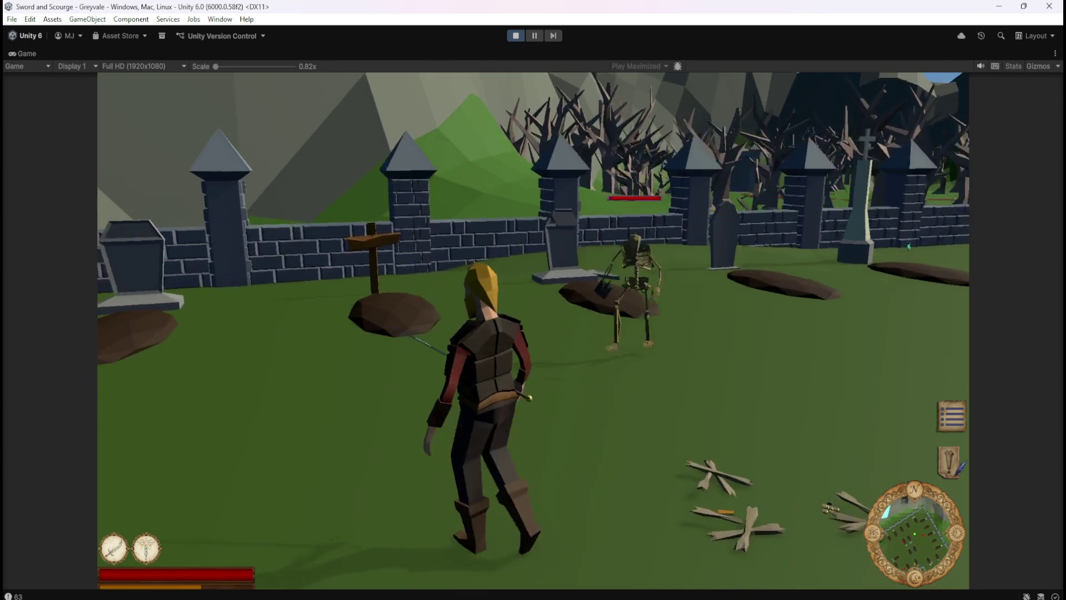
left_click(533, 300)
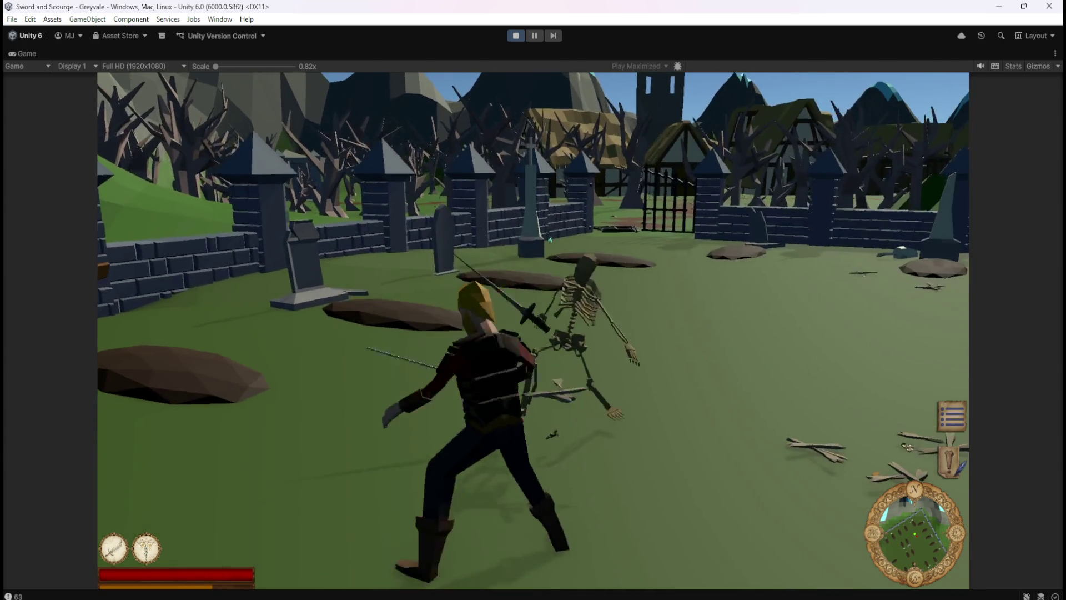
key("s")
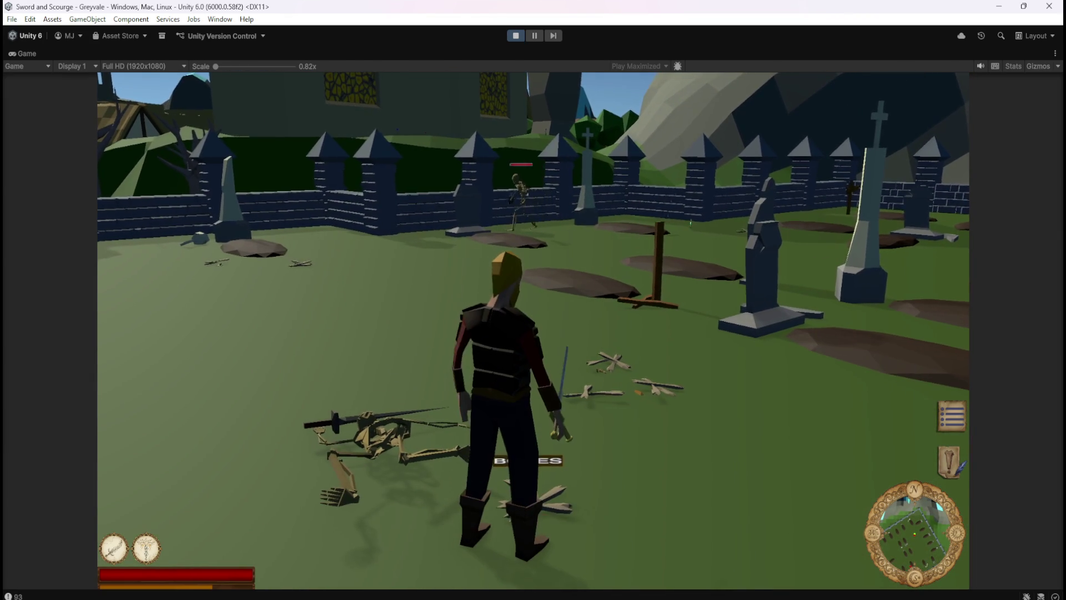
key("w")
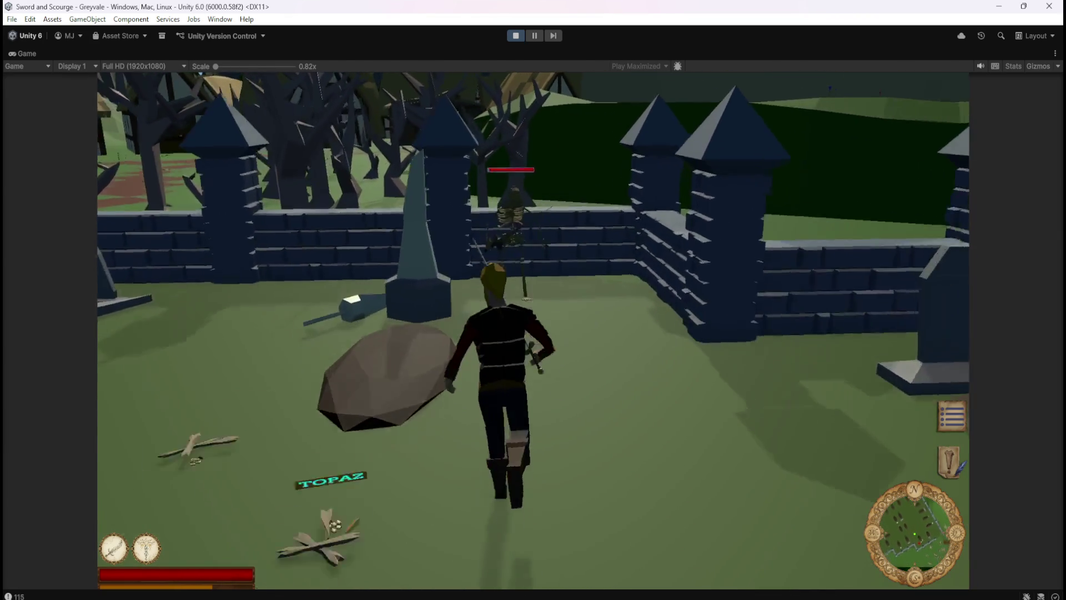
left_click(533, 300)
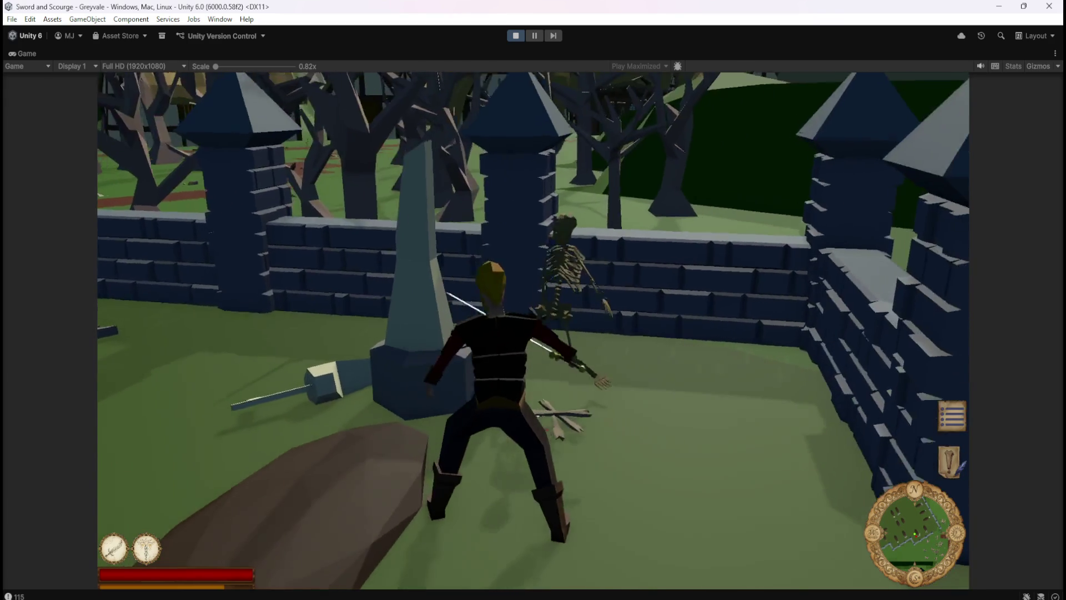
- Move around the BONES and BLOOD RUBY loot toward the skeleton by the wall
key("w")
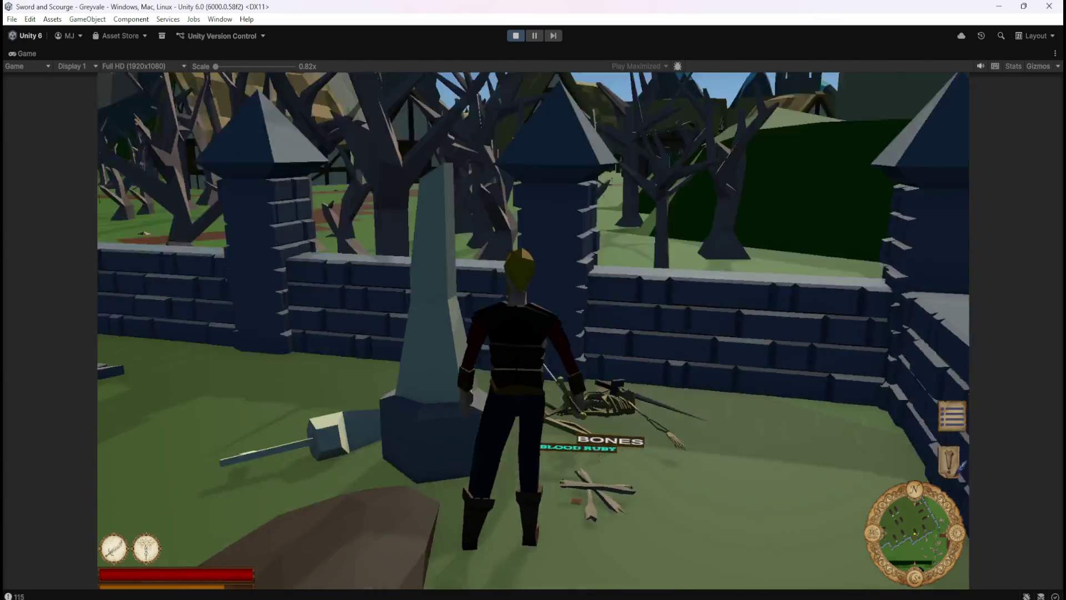
key("a")
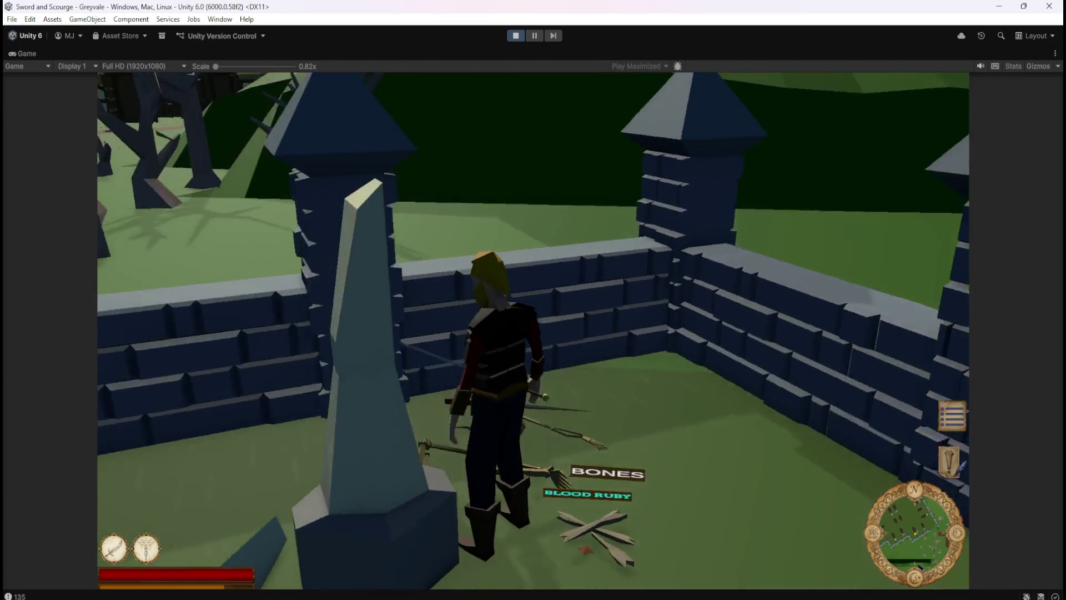
key("a")
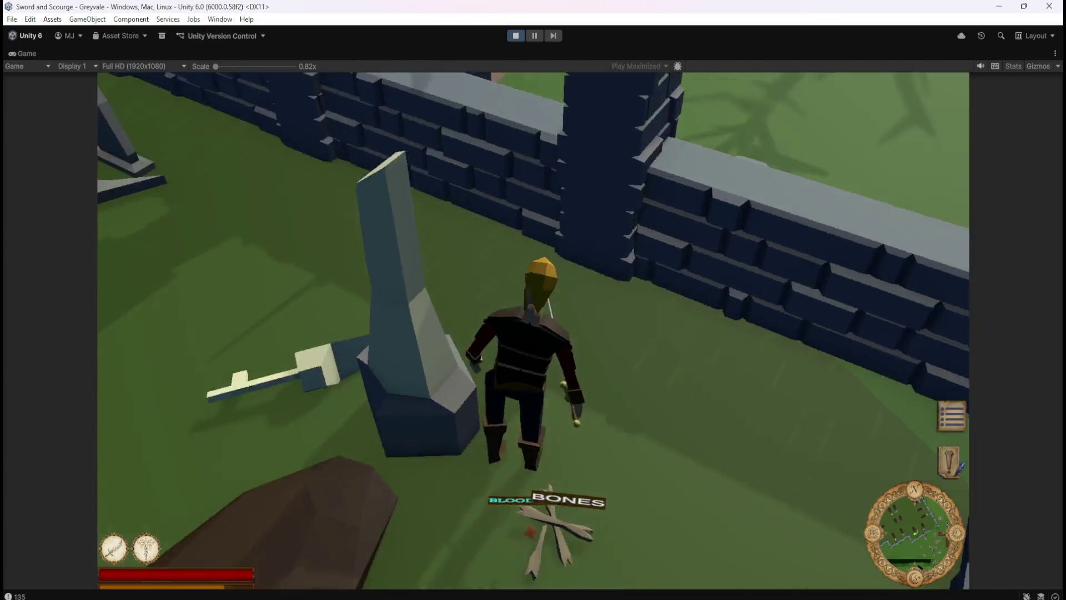
key("s")
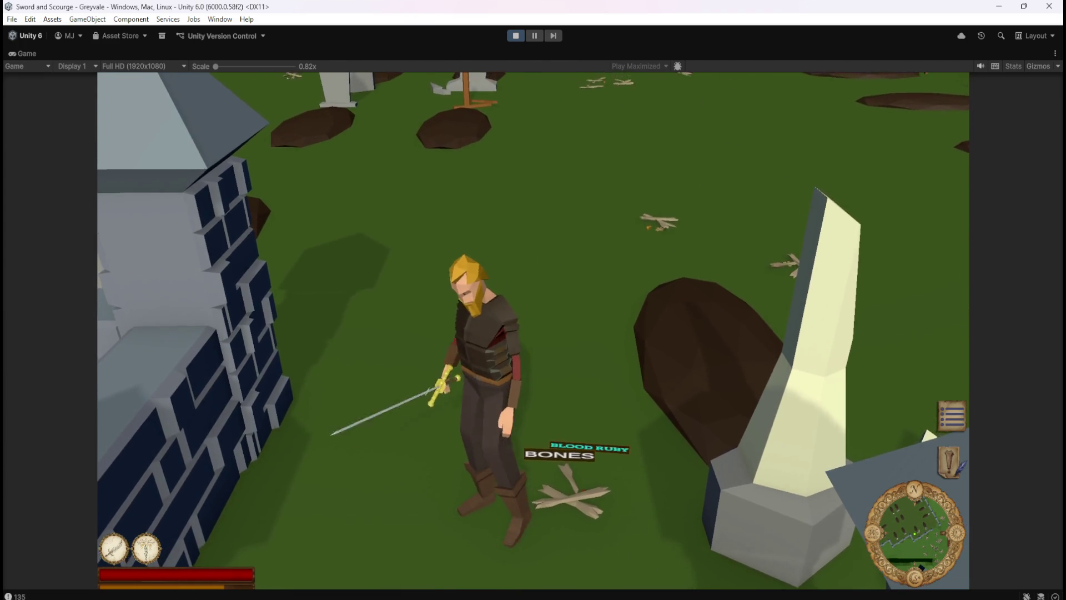
key("w")
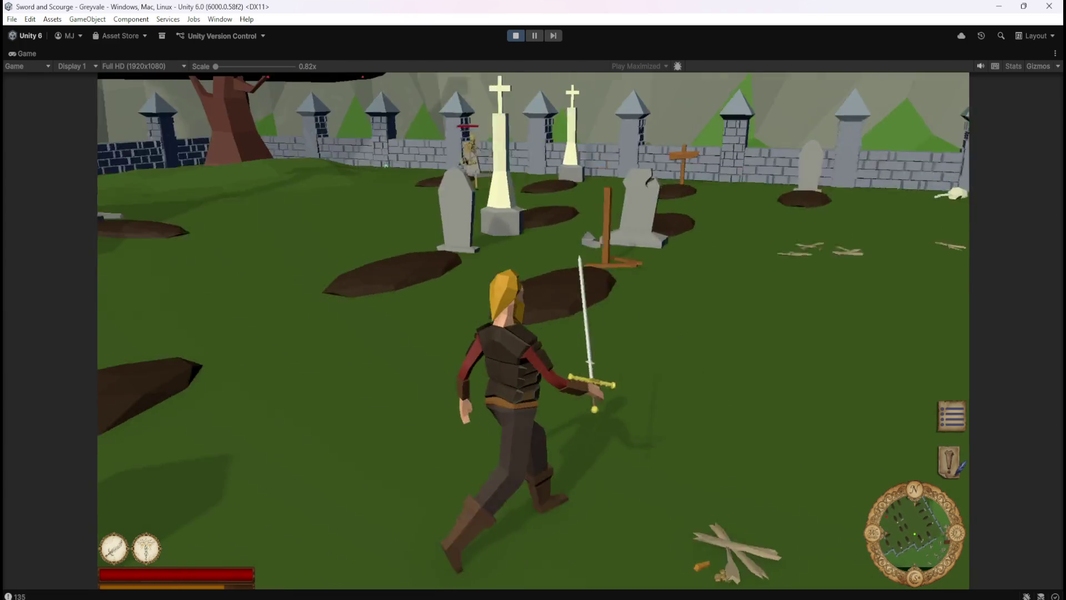
key("a")
key("a")
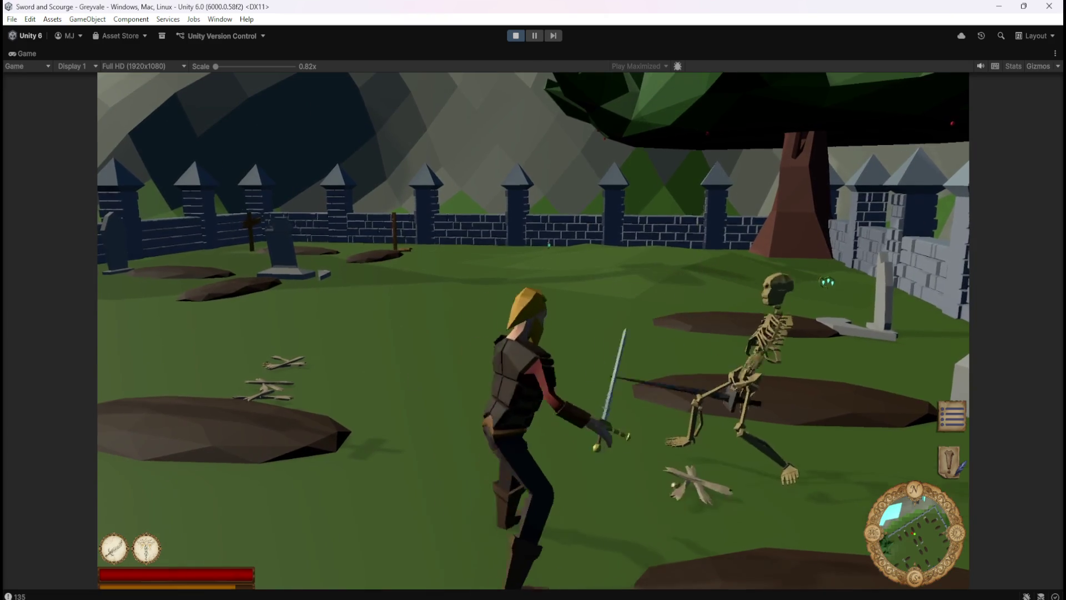
key("s")
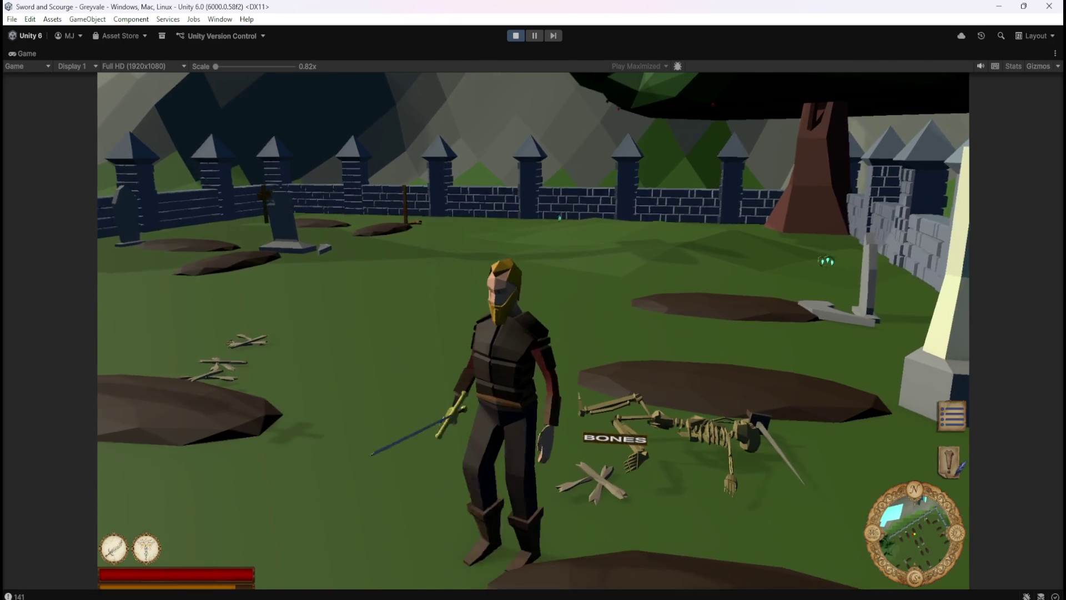
key("a")
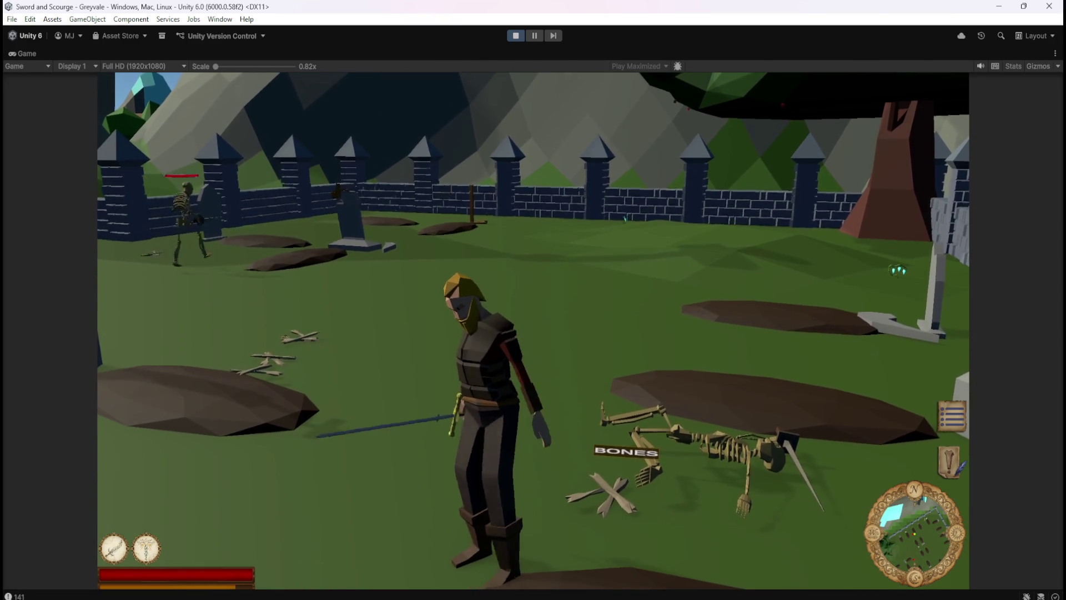
- Defeat the skeleton at the far wall into a bones pile, then exit Play mode
key("w")
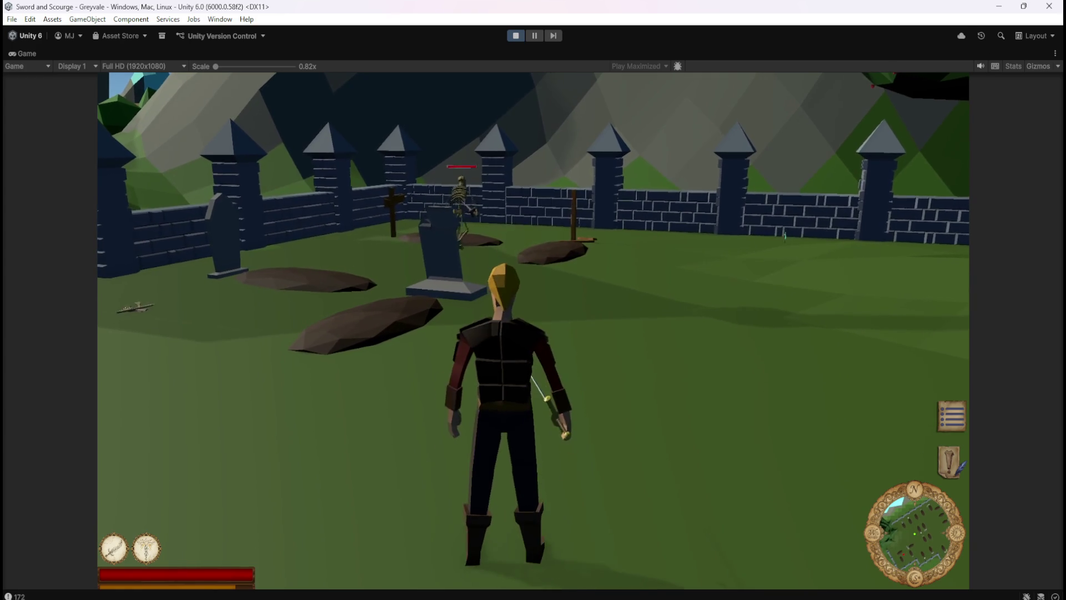
key("s")
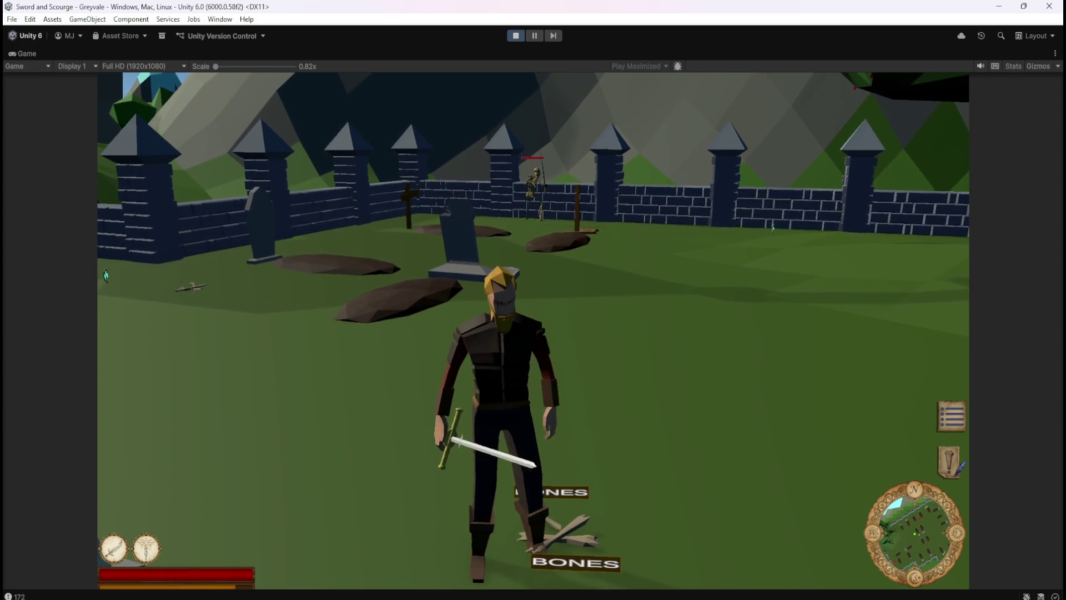
key("w")
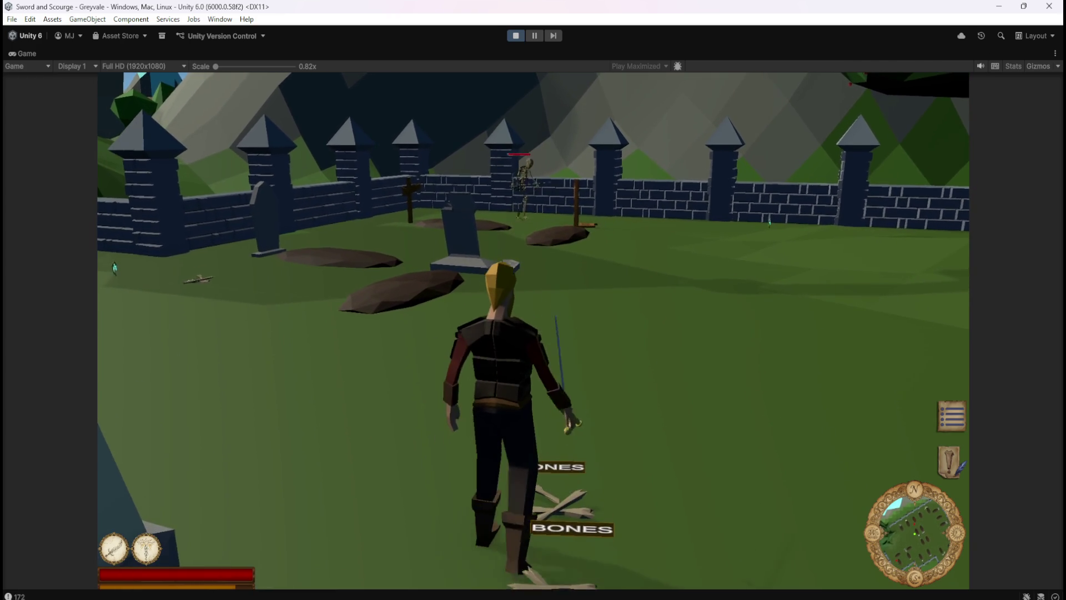
key("s")
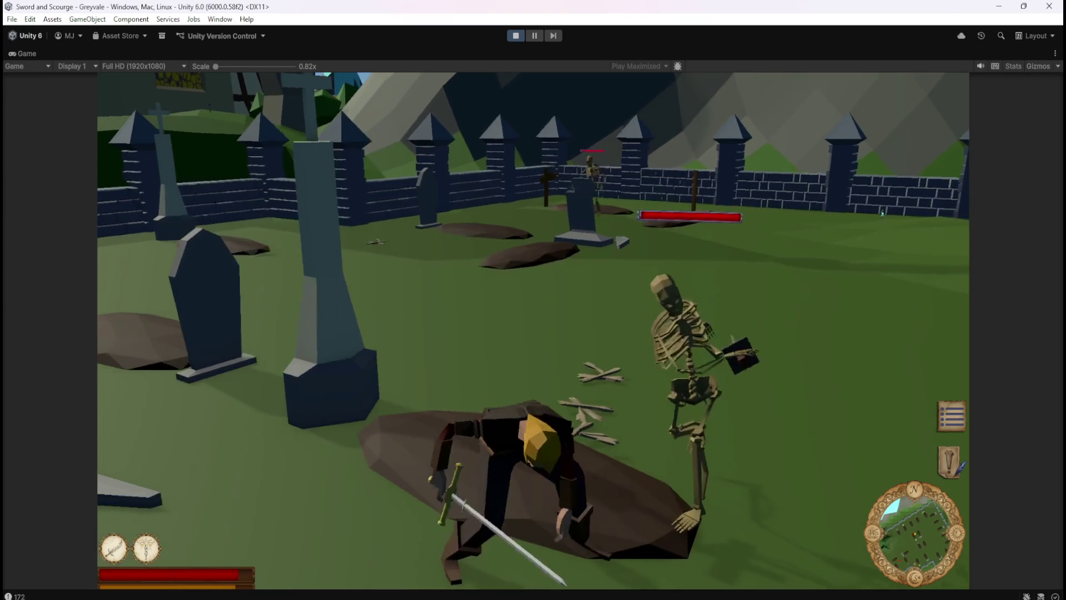
key("w")
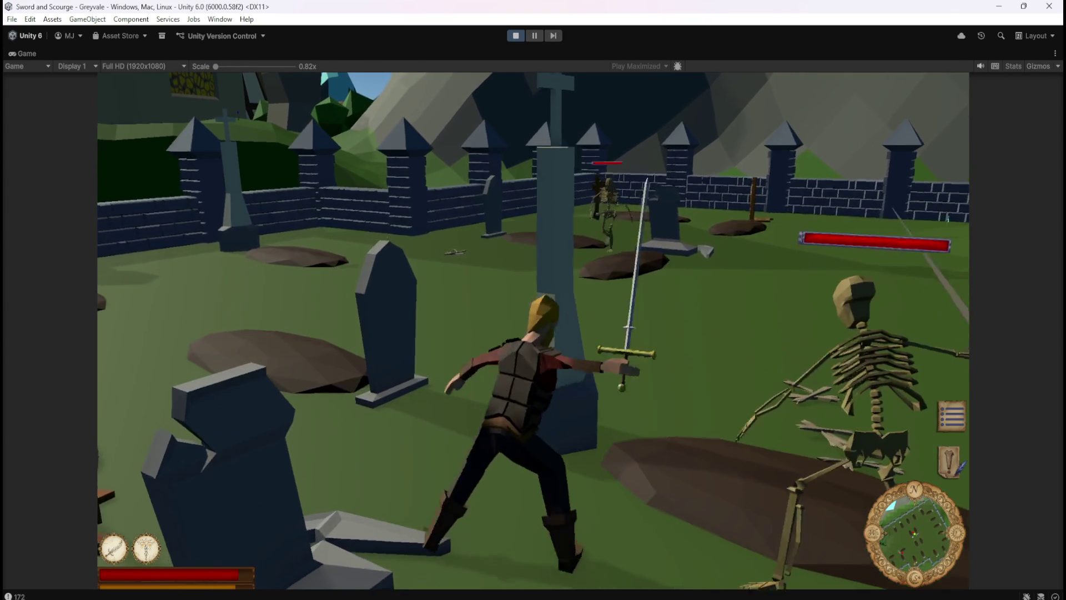
key("s")
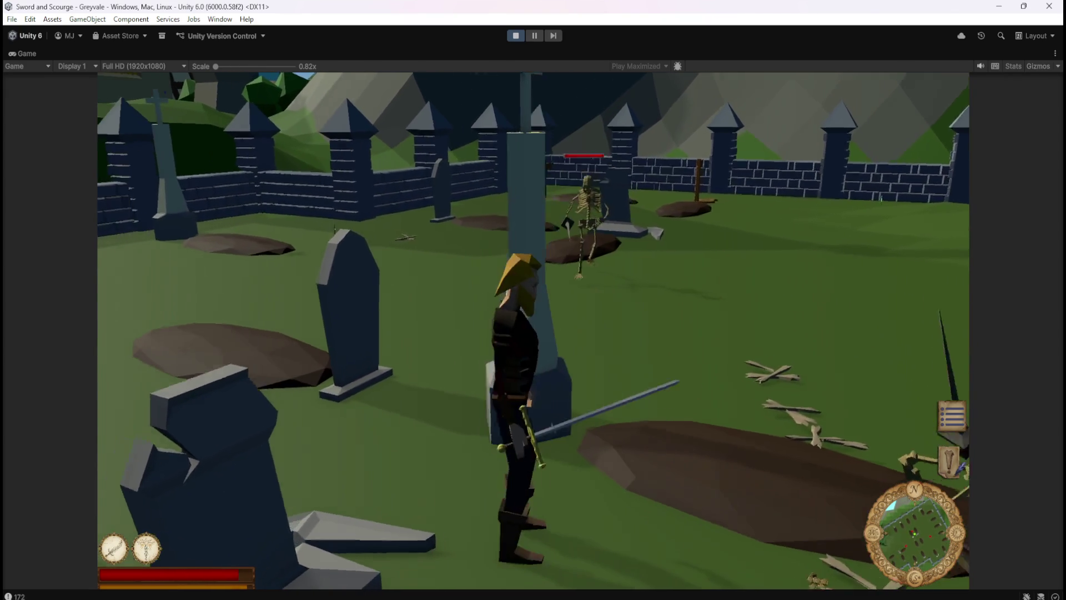
key("w")
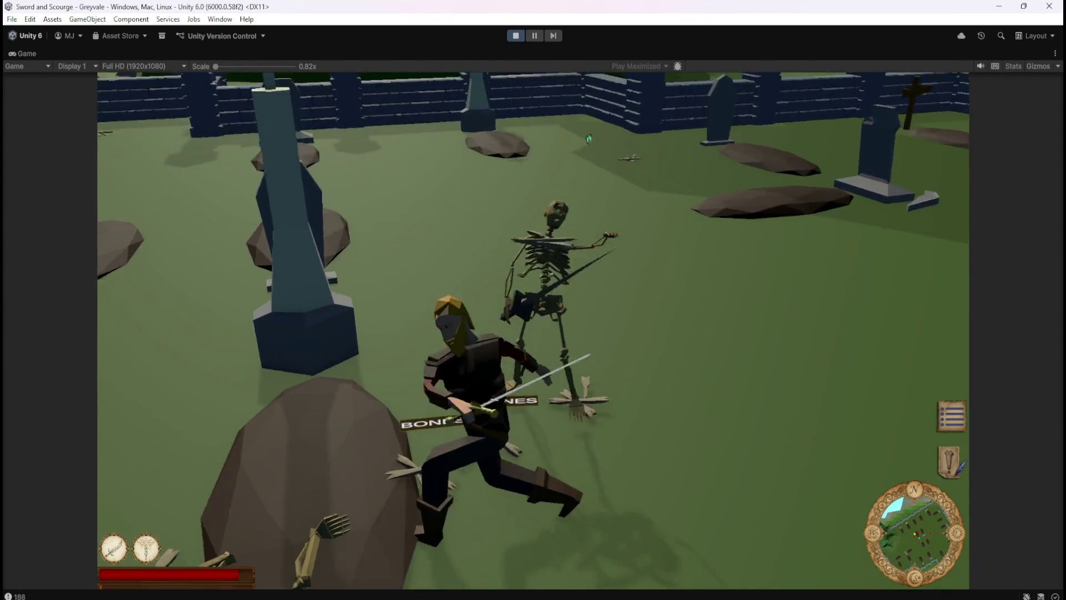
key("w")
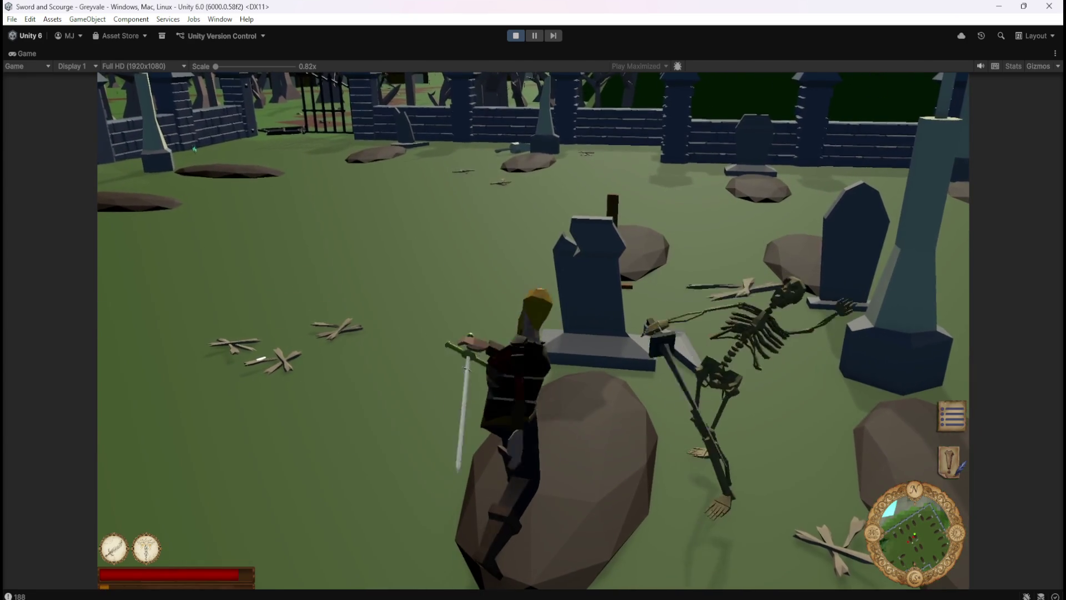
key("Escape")
left_click(514, 35)
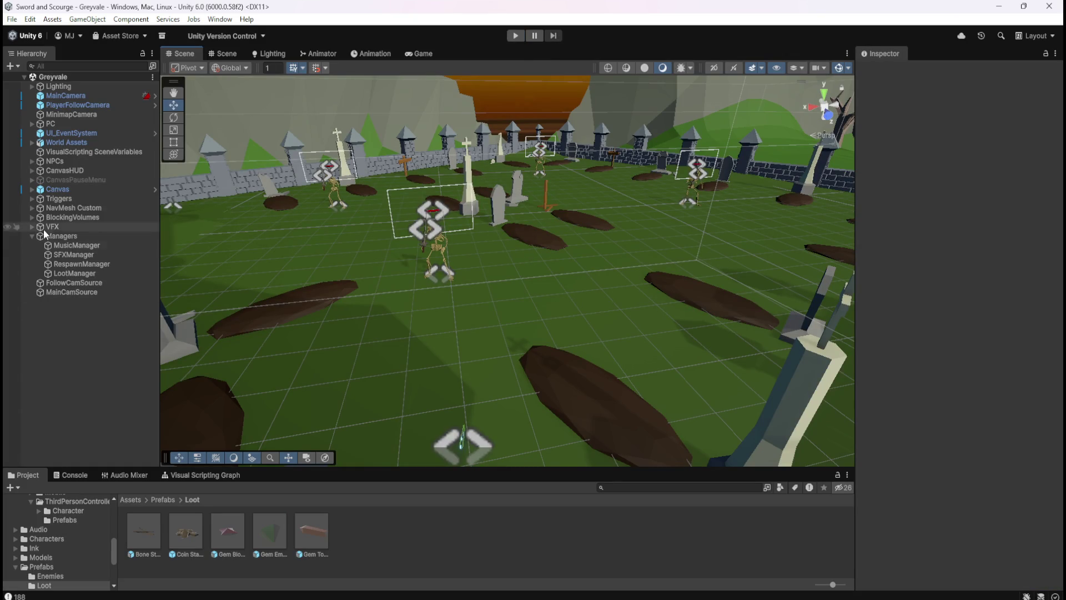
- Expand CanvasHUD and compare the JournalIcon and StatsIcon settings in the Inspector
left_click(74, 170)
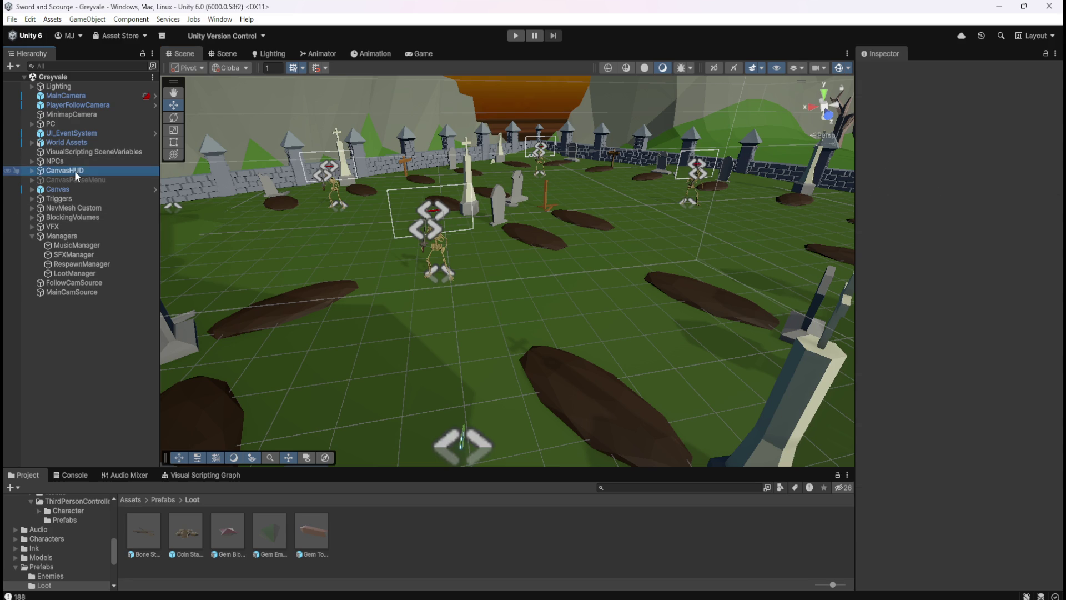
left_click(32, 172)
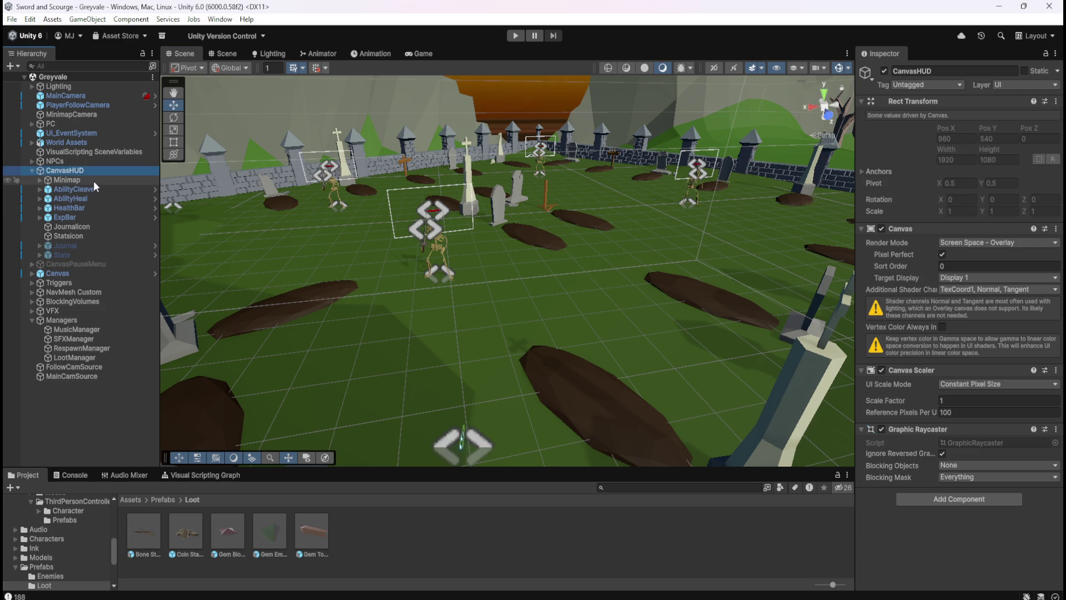
left_click(104, 223)
left_click(91, 235)
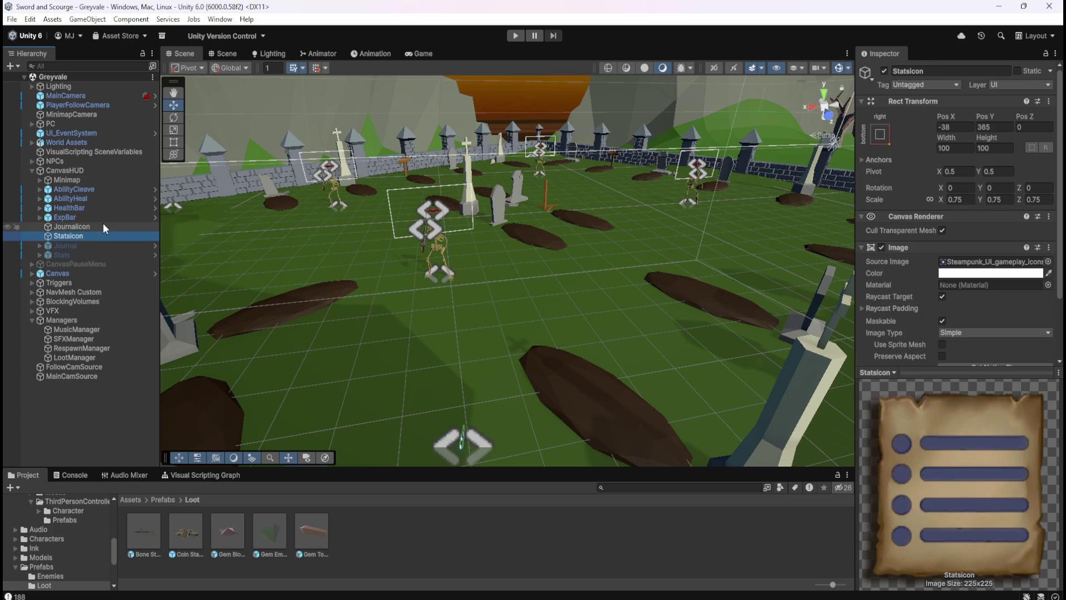
left_click(102, 227)
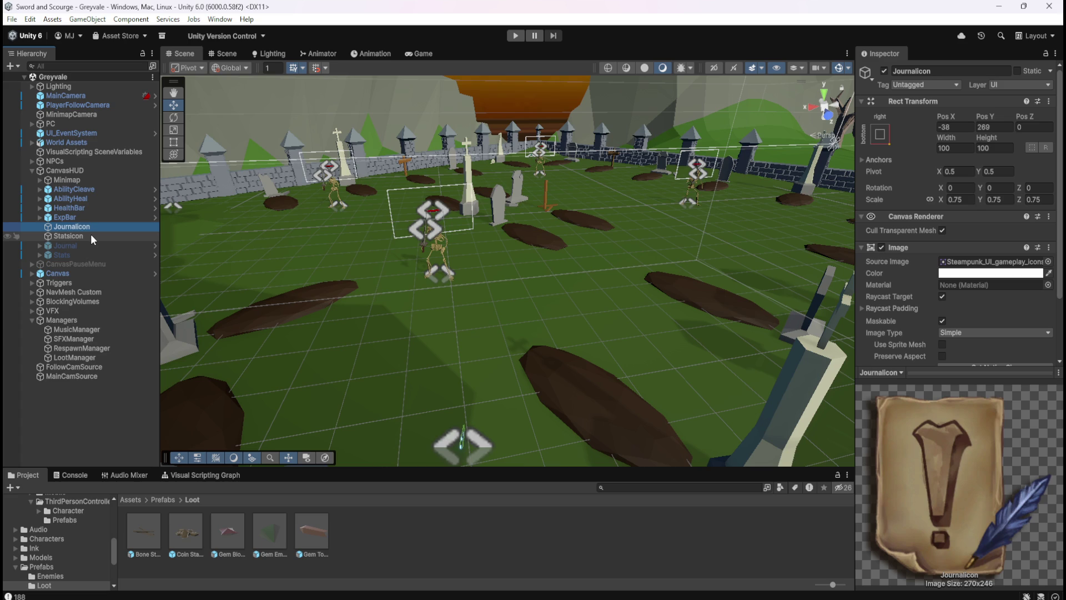
left_click(91, 236)
left_click(102, 227)
left_click(88, 235)
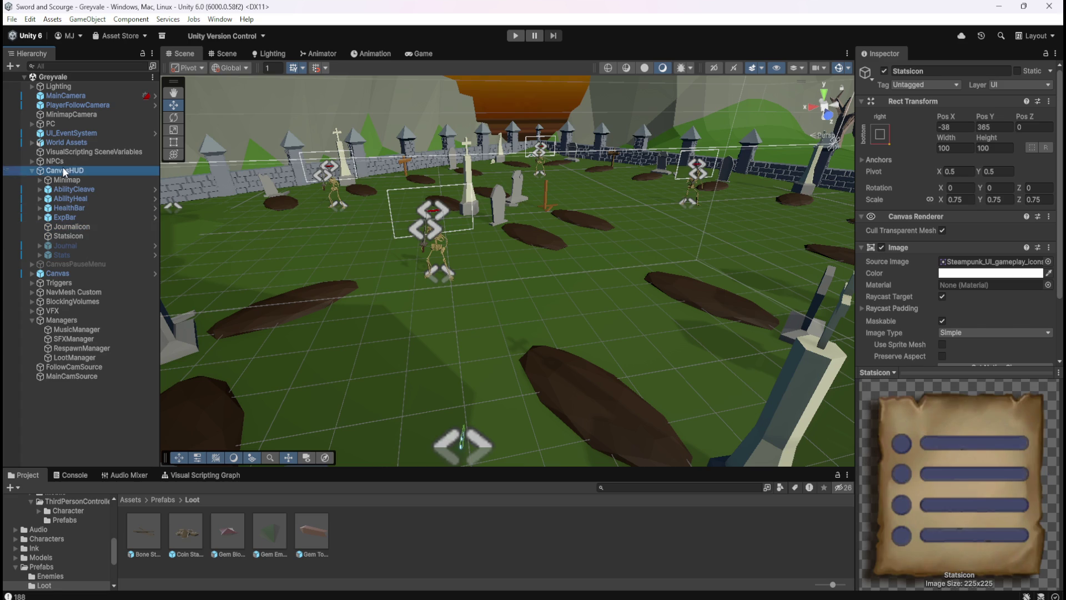
- Review CanvasHUD's canvas settings, the Minimap's position and scale, and JournalIcon again
left_click(64, 170)
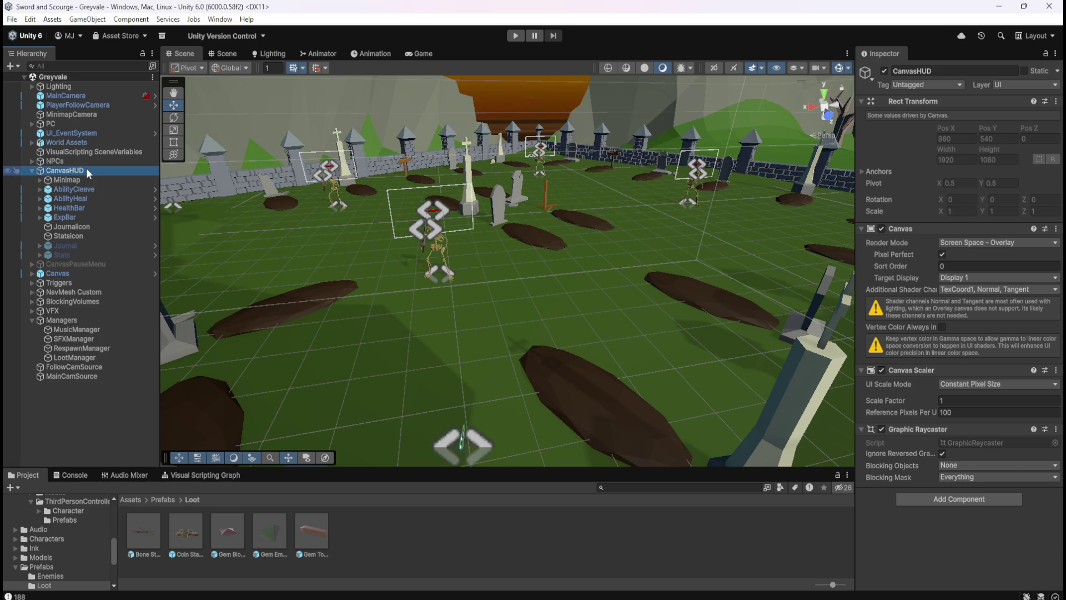
left_click(69, 181)
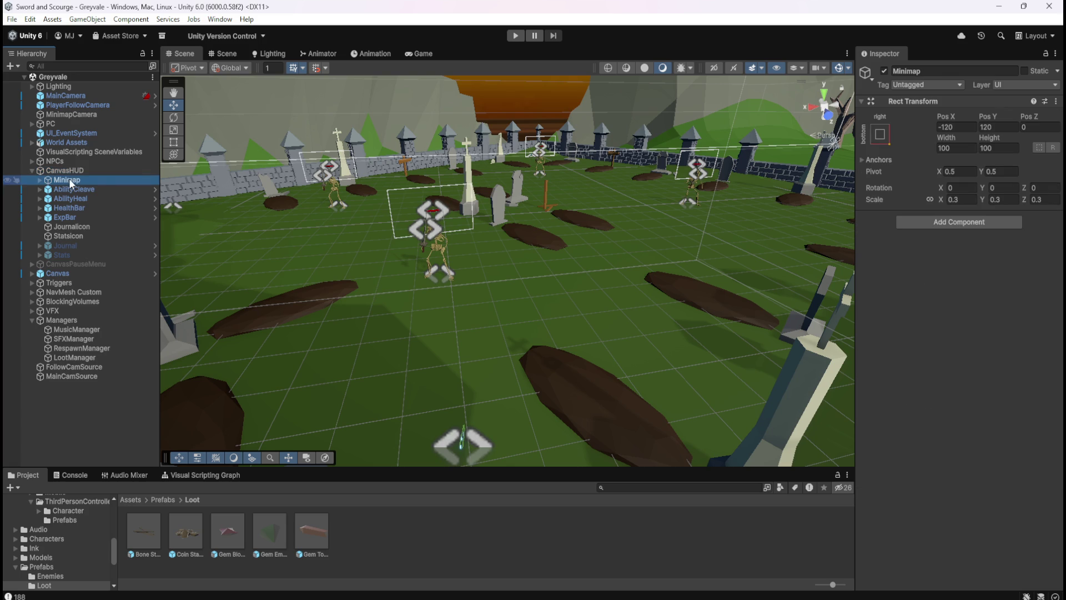
left_click(91, 228)
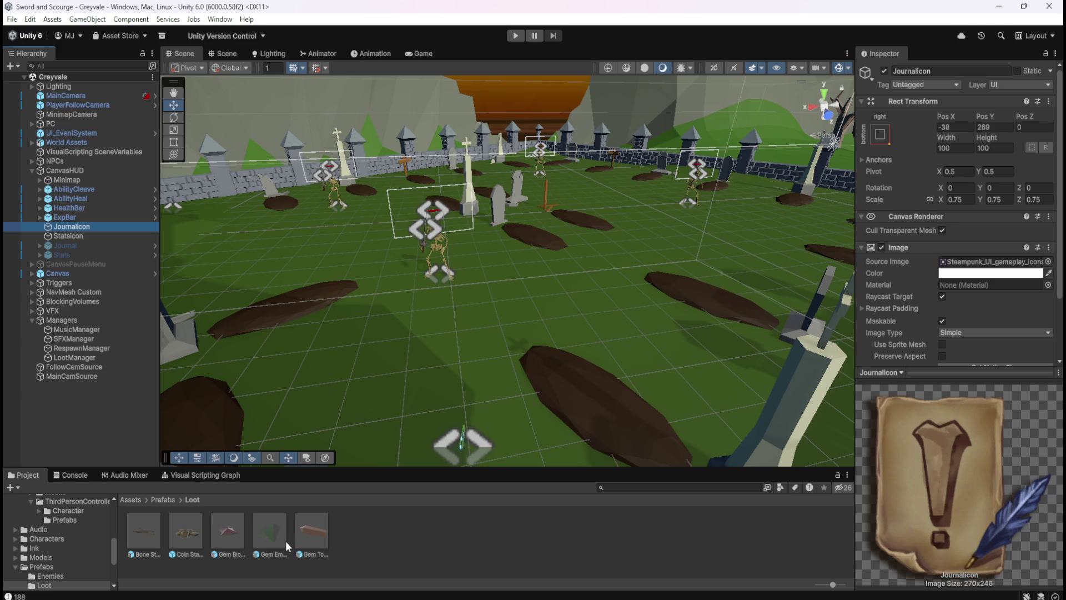
left_click(150, 524)
- Open the Bone Stack prefab's Script Graph maximized to fill the editor
left_click(199, 473)
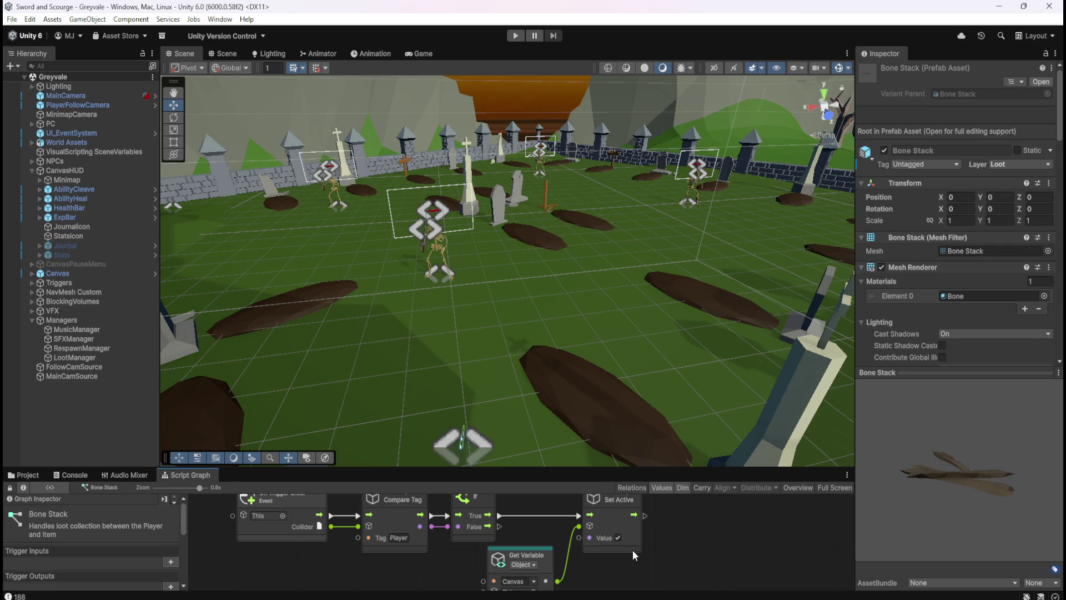
key("shift+space")
scroll(763, 432, "down", 1)
scroll(763, 431, "up", 5)
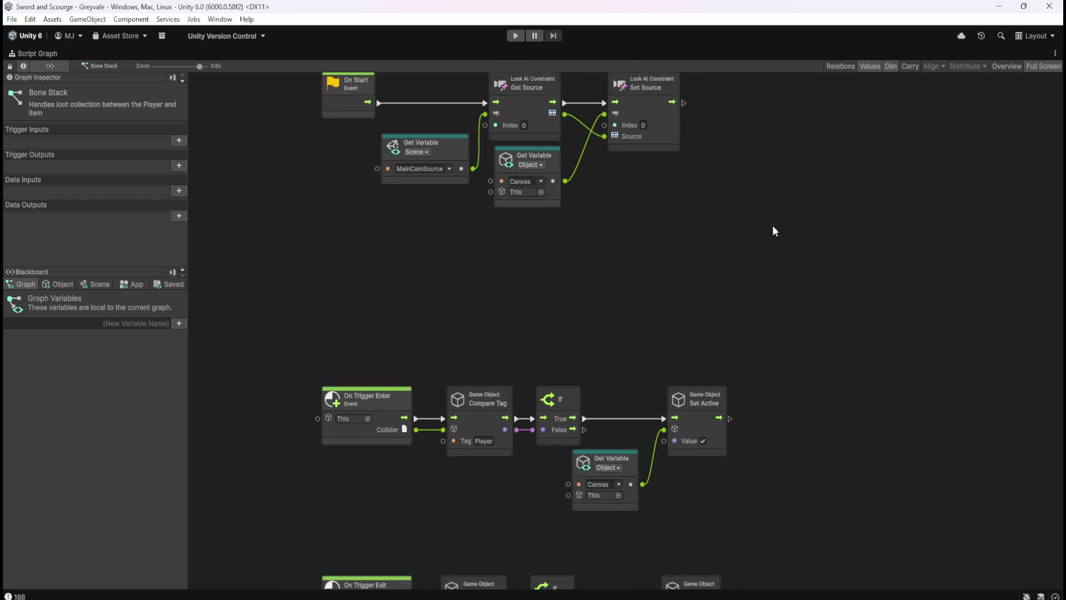
- Group the On Start nodes and pan the graph toward the trigger chains
mouse_move(288, 146)
left_mouse_down()
mouse_move(745, 357)
mouse_move(724, 379)
left_mouse_up()
left_click_drag(287, 147, 777, 388)
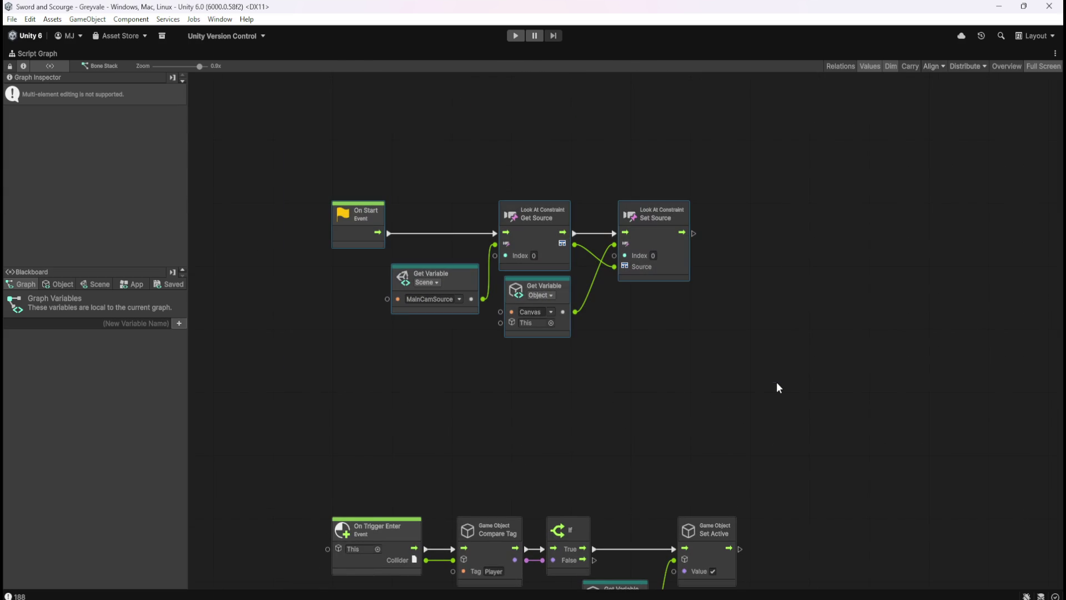
left_click(652, 383)
scroll(755, 409, "down", 1)
mouse_move(308, 123)
left_mouse_down()
mouse_move(680, 298)
mouse_move(747, 358)
left_mouse_up()
mouse_move(789, 485)
left_mouse_down()
mouse_move(801, 295)
mouse_move(788, 395)
mouse_move(756, 325)
mouse_move(748, 213)
left_mouse_up()
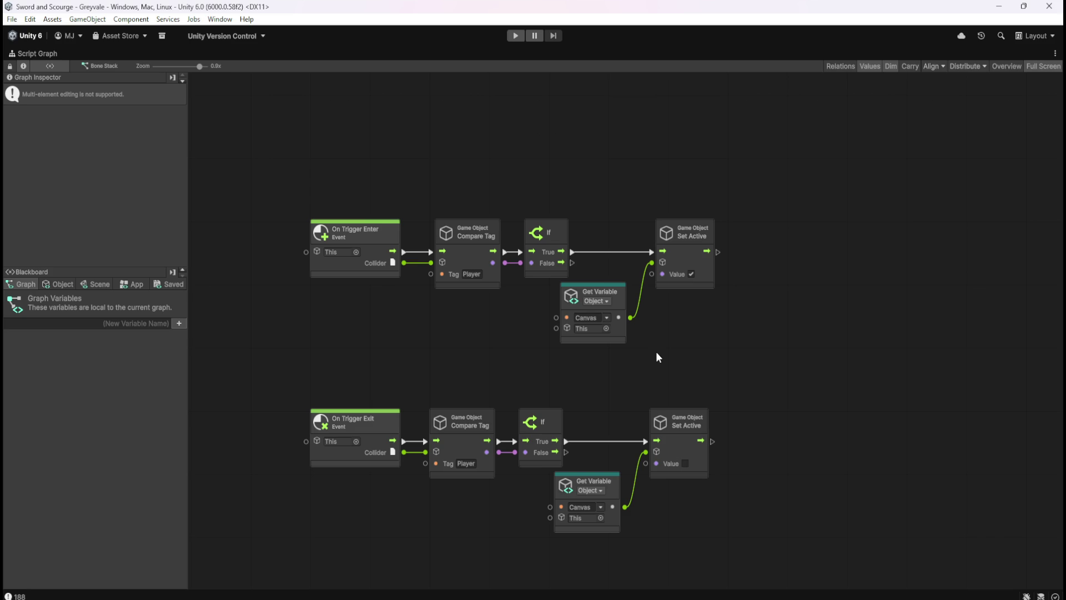
left_click(768, 170)
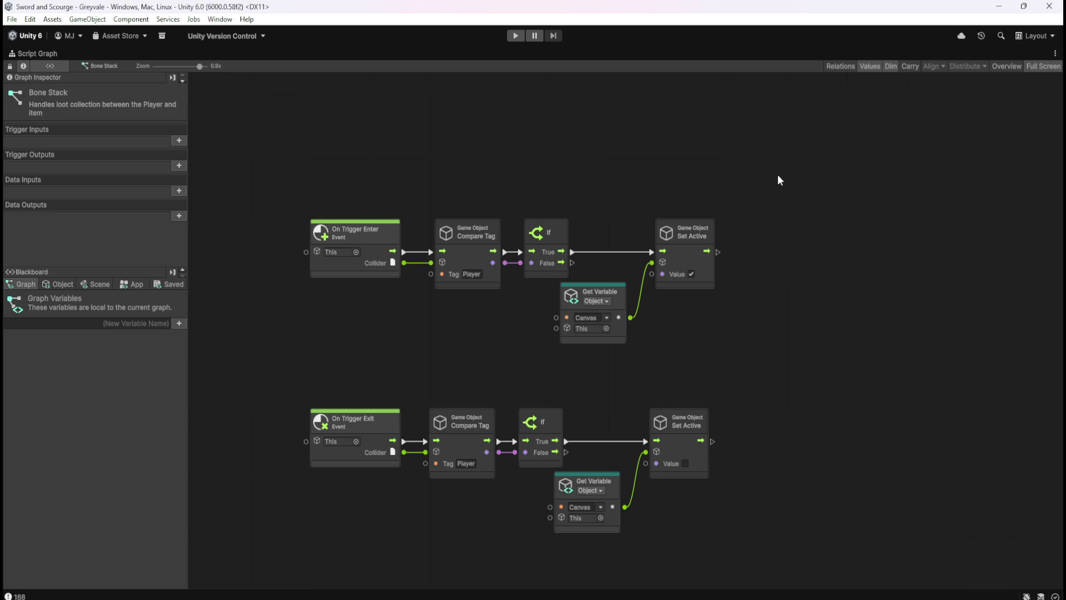
scroll(772, 277, "up", 5)
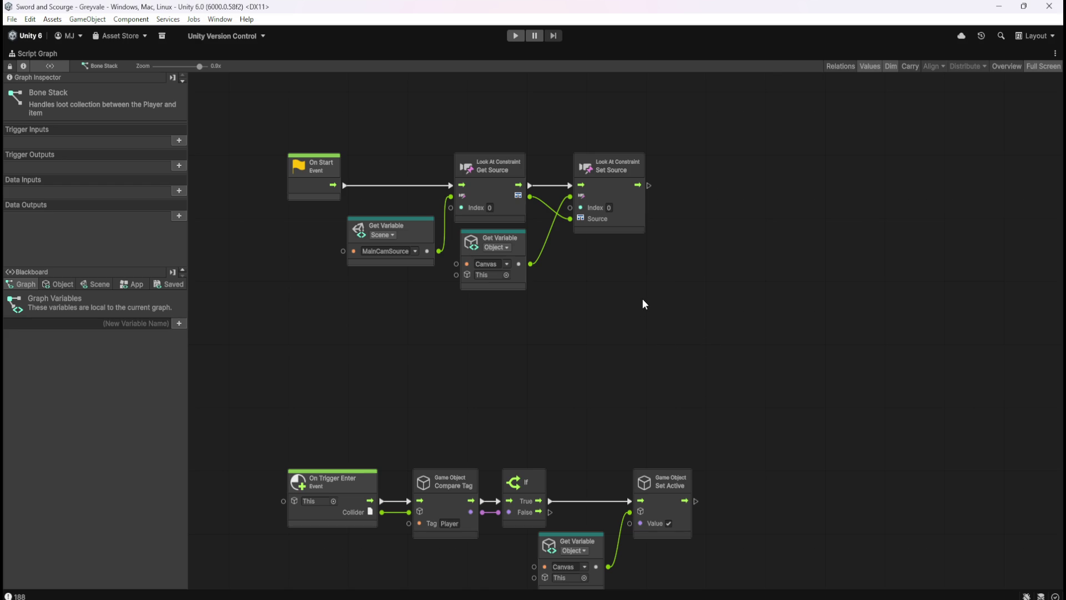
scroll(642, 303, "down", 3)
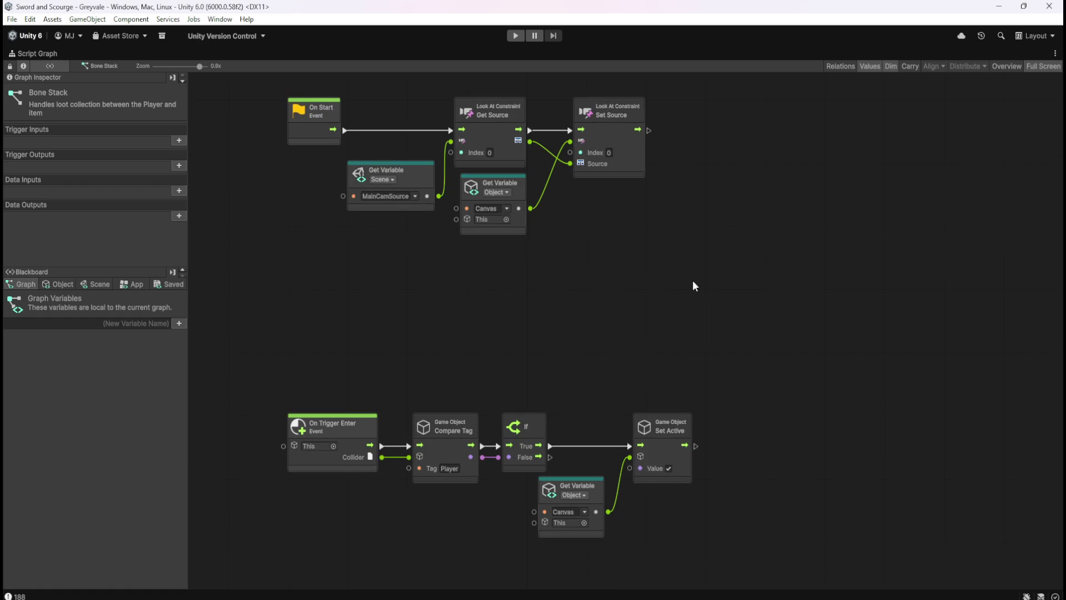
scroll(651, 291, "down", 1)
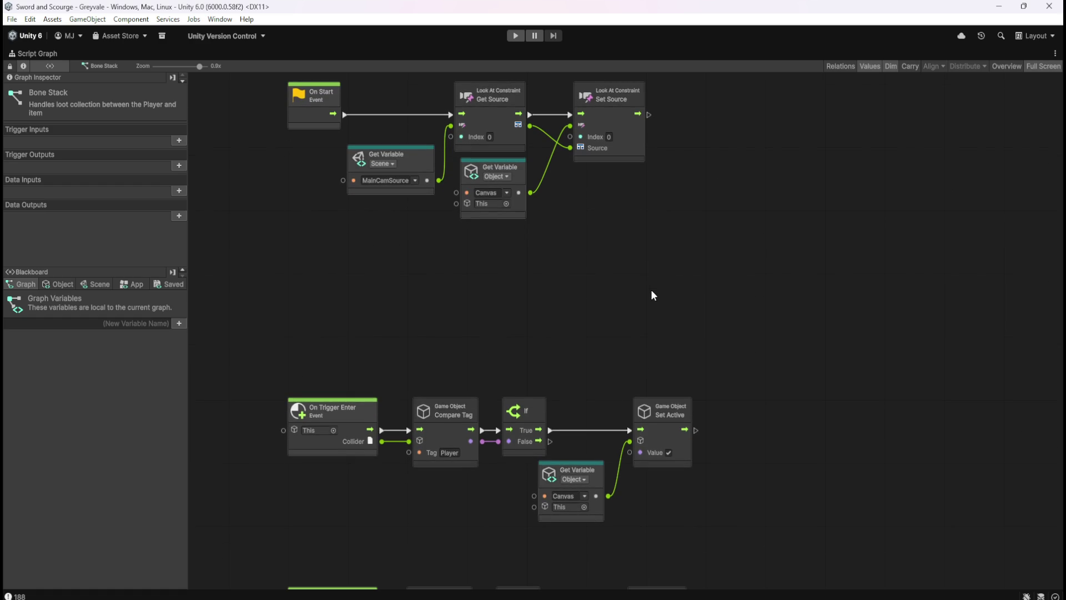
scroll(694, 322, "down", 2)
mouse_move(791, 464)
left_mouse_down()
mouse_move(791, 307)
mouse_move(863, 310)
left_mouse_up()
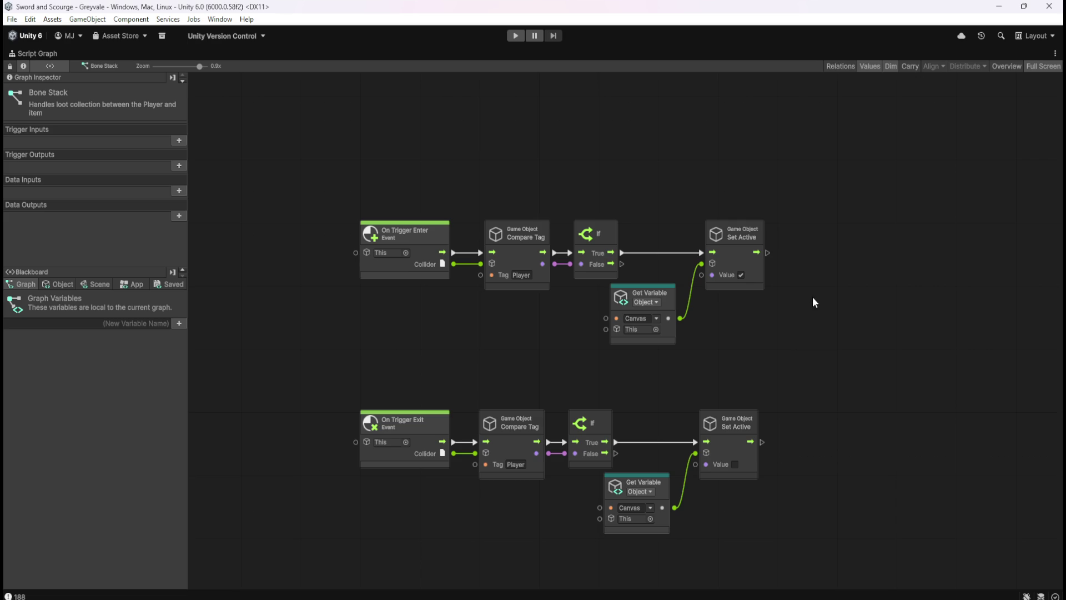
key("shift+space")
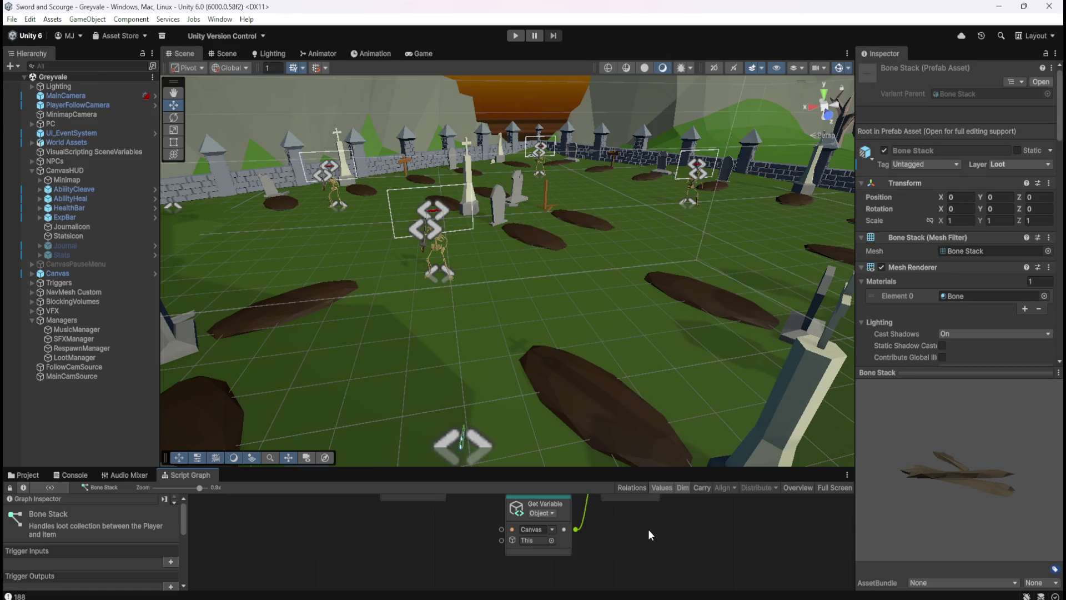
key("shift+space")
left_click_drag(839, 277, 809, 457)
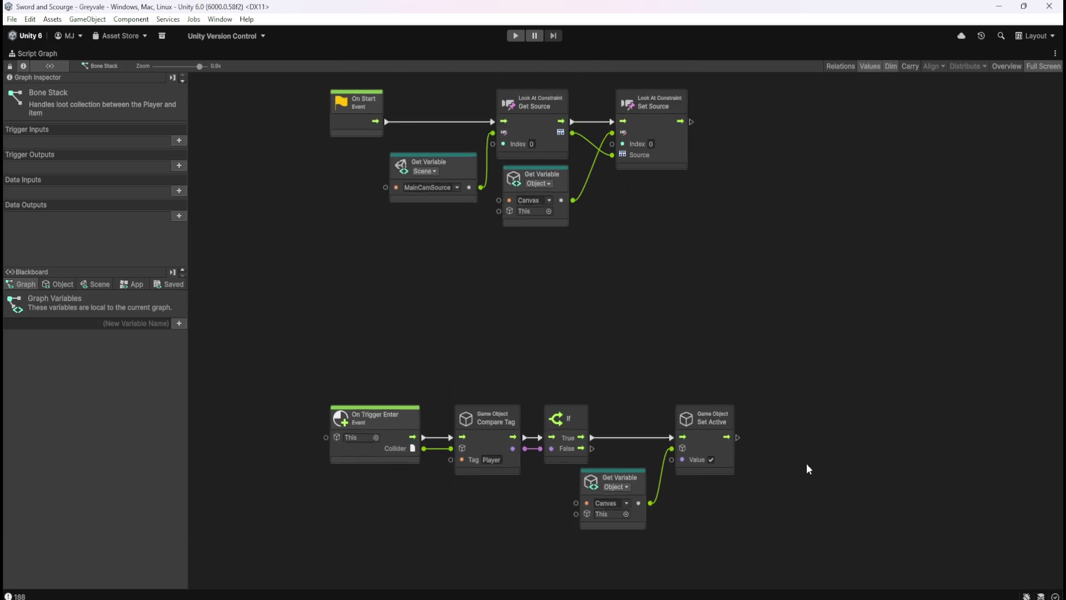
left_click_drag(751, 262, 698, 396)
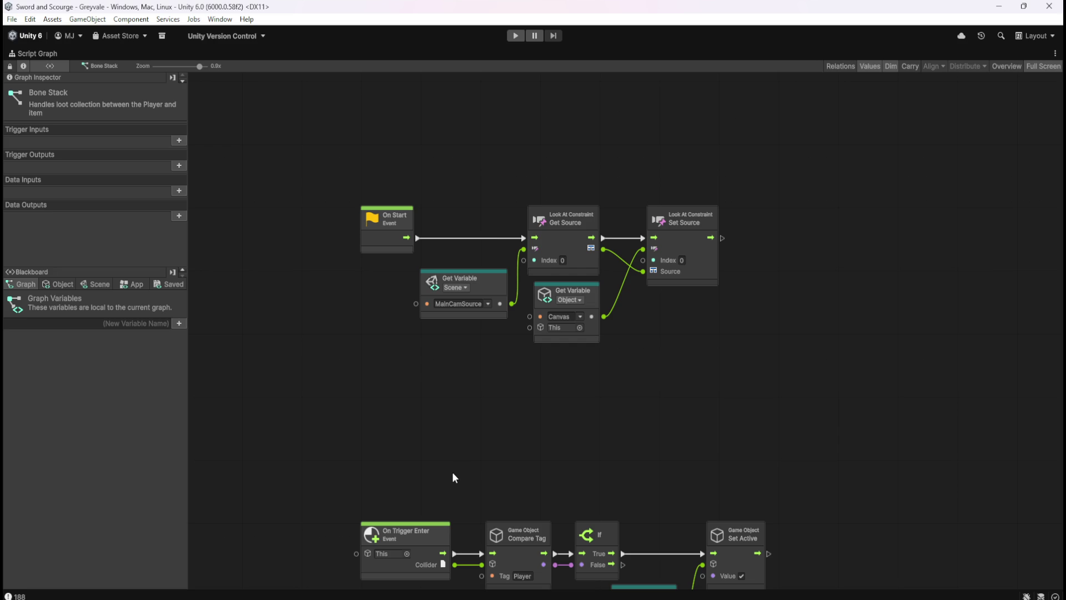
scroll(656, 415, "down", 5)
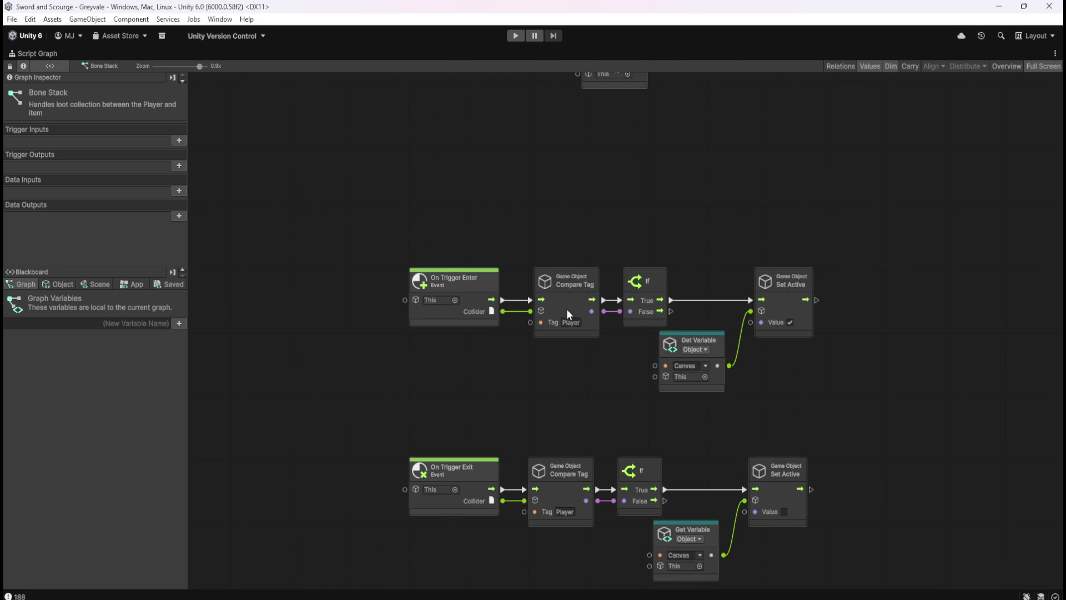
left_click_drag(814, 240, 705, 245)
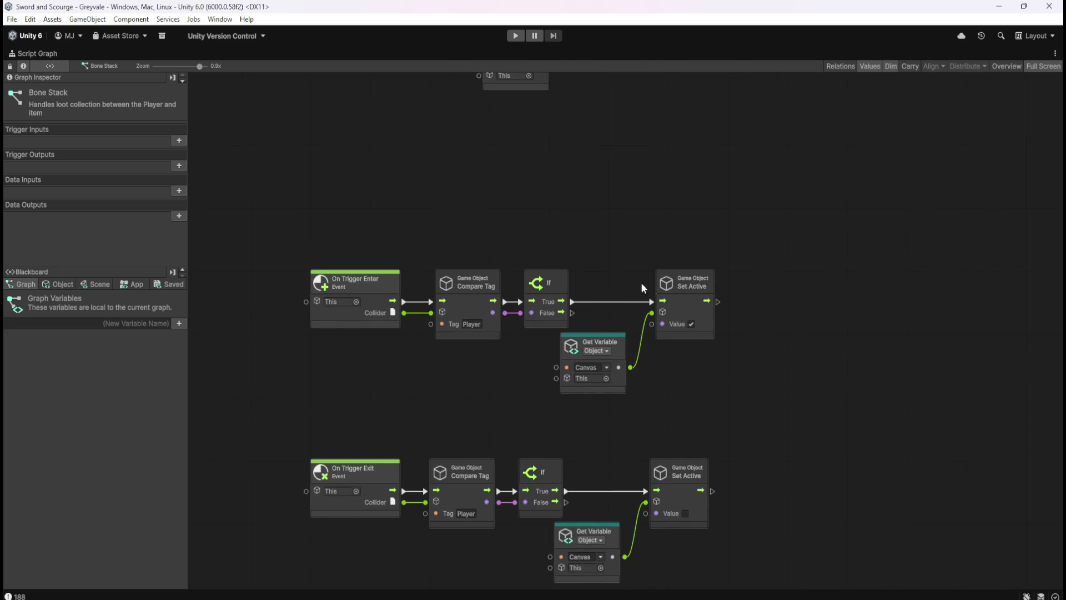
left_click_drag(833, 288, 775, 313)
- Add a widened 'Add field to HUD Lootbox' sticky note above the trigger-enter chain
right_click(767, 309)
left_click(814, 348)
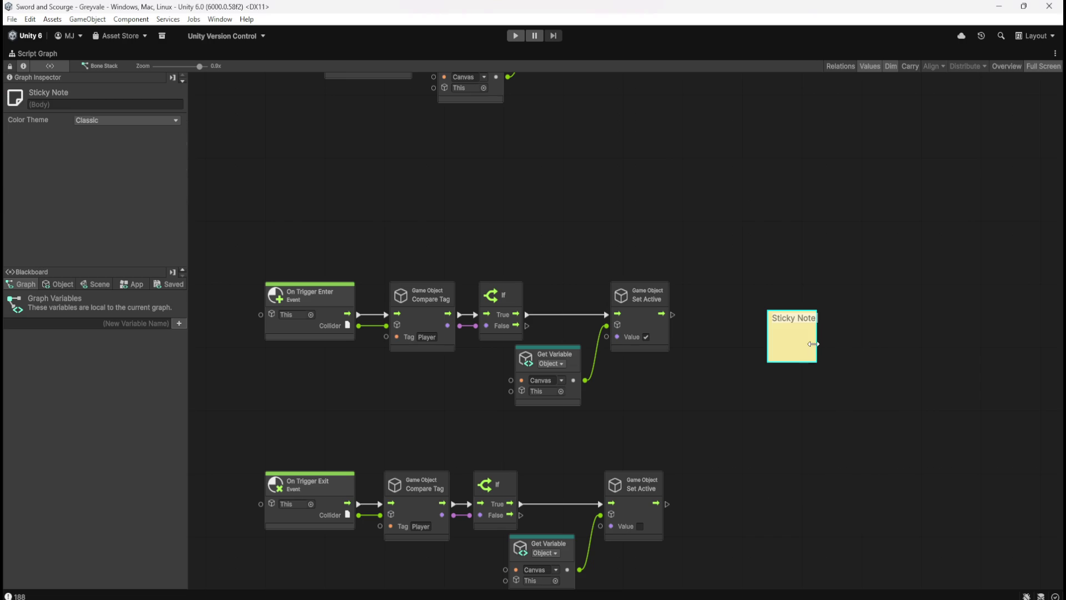
double_click(801, 317)
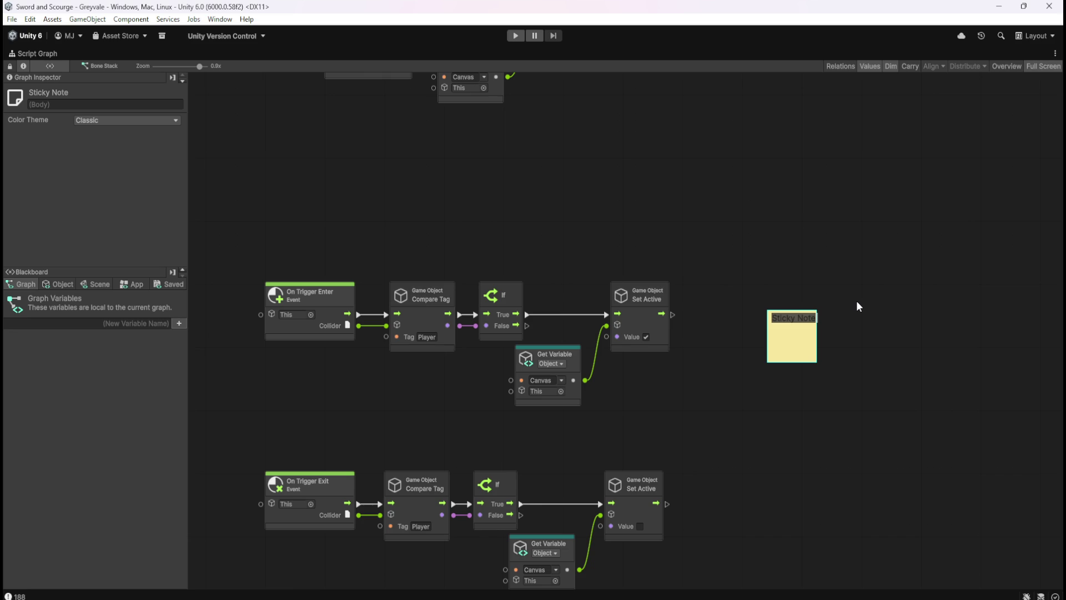
type("Add ")
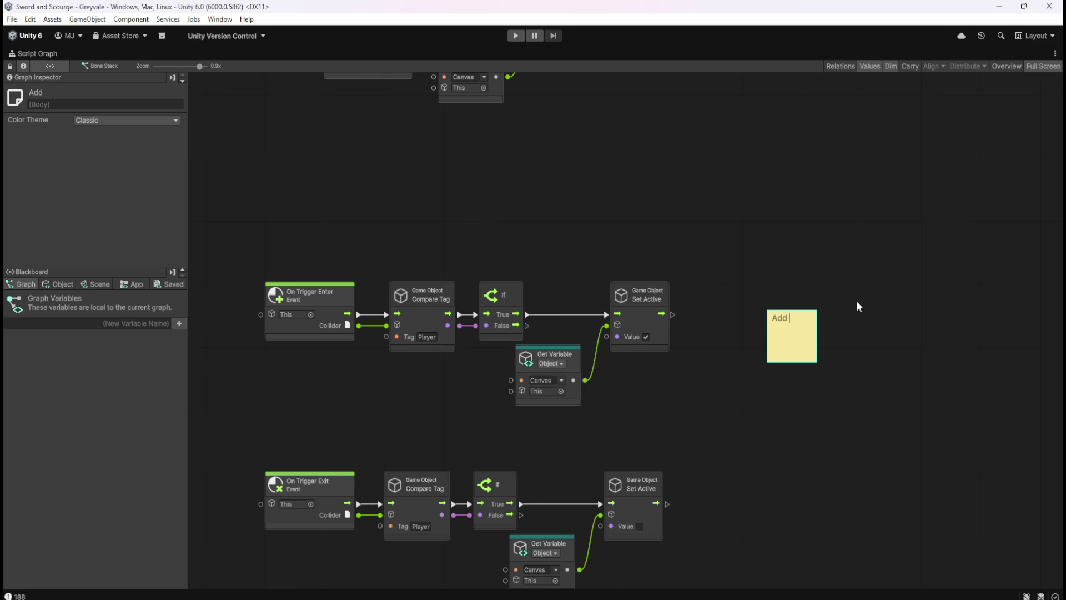
type("field to ")
type("HUD Lootbox")
left_click(857, 303)
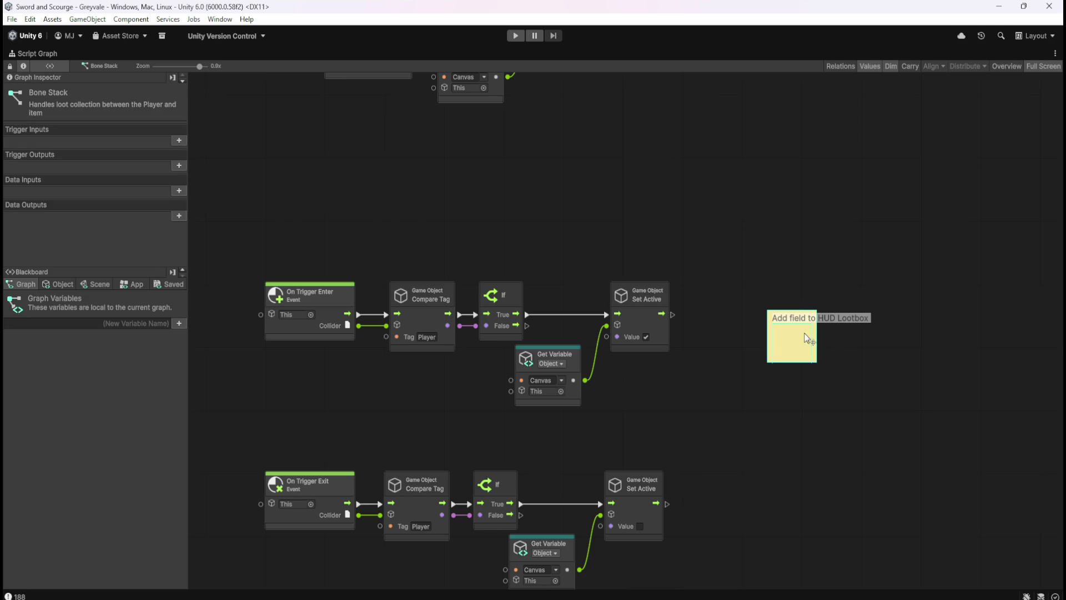
mouse_move(816, 343)
left_mouse_down()
mouse_move(894, 339)
mouse_move(859, 349)
mouse_move(864, 340)
mouse_move(777, 282)
mouse_move(771, 253)
mouse_move(601, 253)
left_mouse_up()
left_click(867, 348)
left_click(769, 262)
- Duplicate the note, retitle it 'Remove field to HUD Lootbox' and place it by the trigger-exit chain
left_click(608, 250)
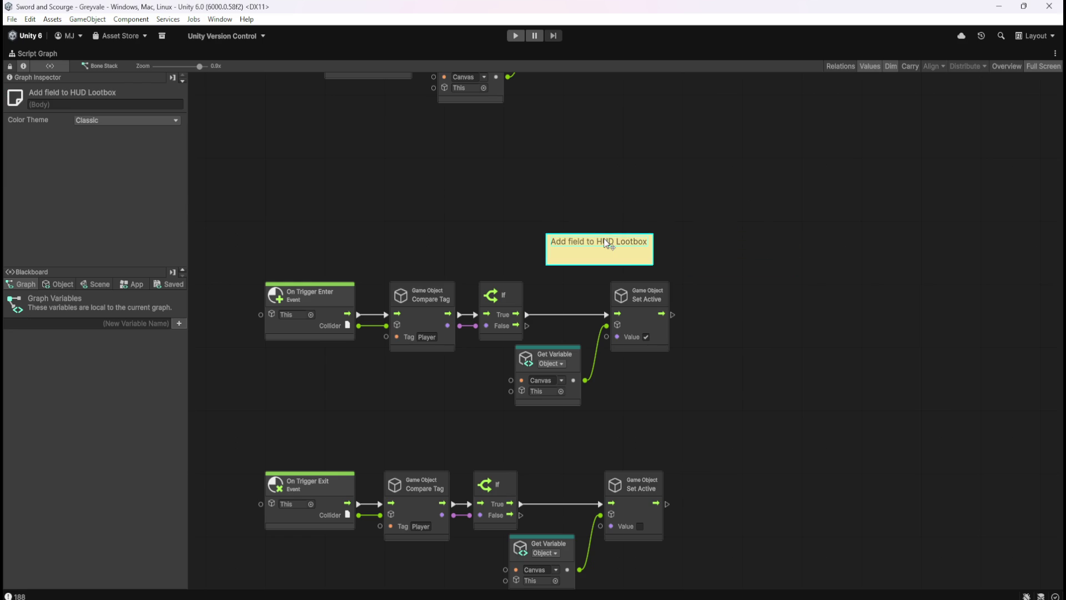
key("ctrl+d")
mouse_move(651, 321)
left_mouse_down()
mouse_move(626, 435)
mouse_move(614, 441)
left_mouse_up()
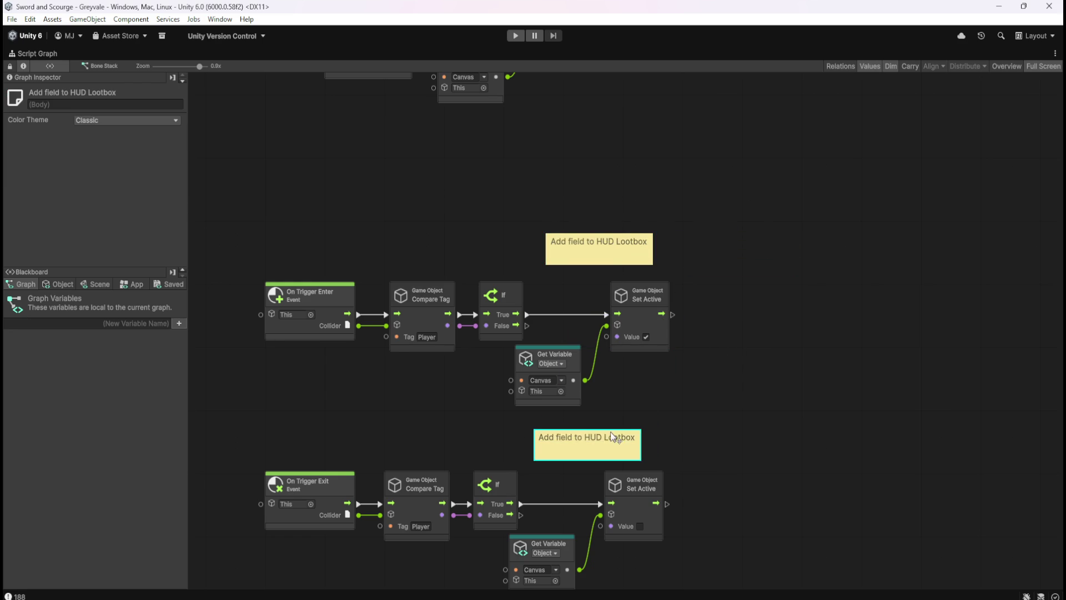
double_click(614, 439)
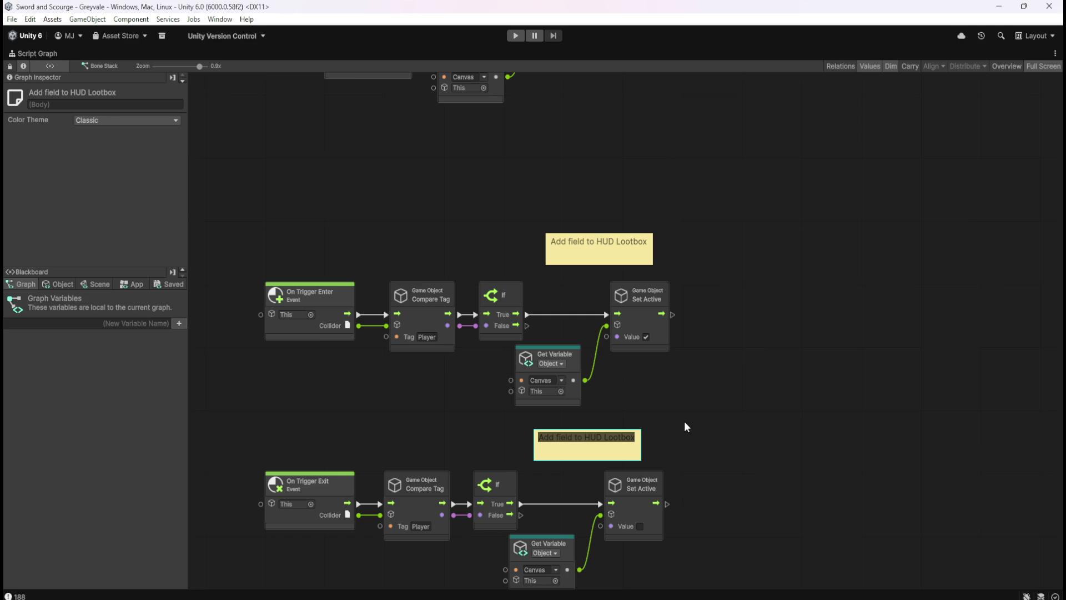
key("End")
key("Home")
key("ctrl+shift+Right")
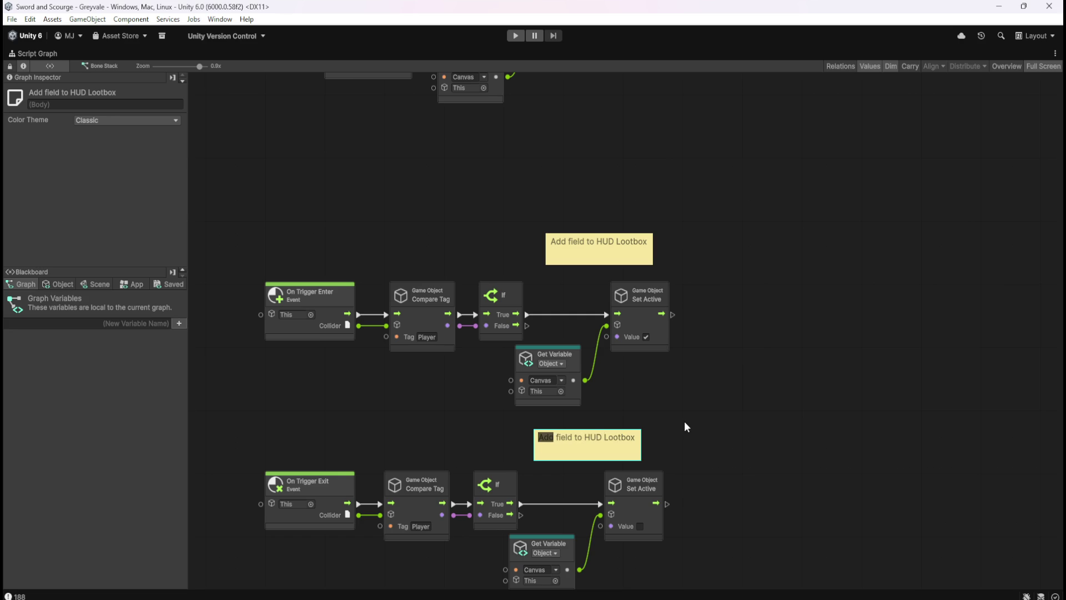
type("Remove")
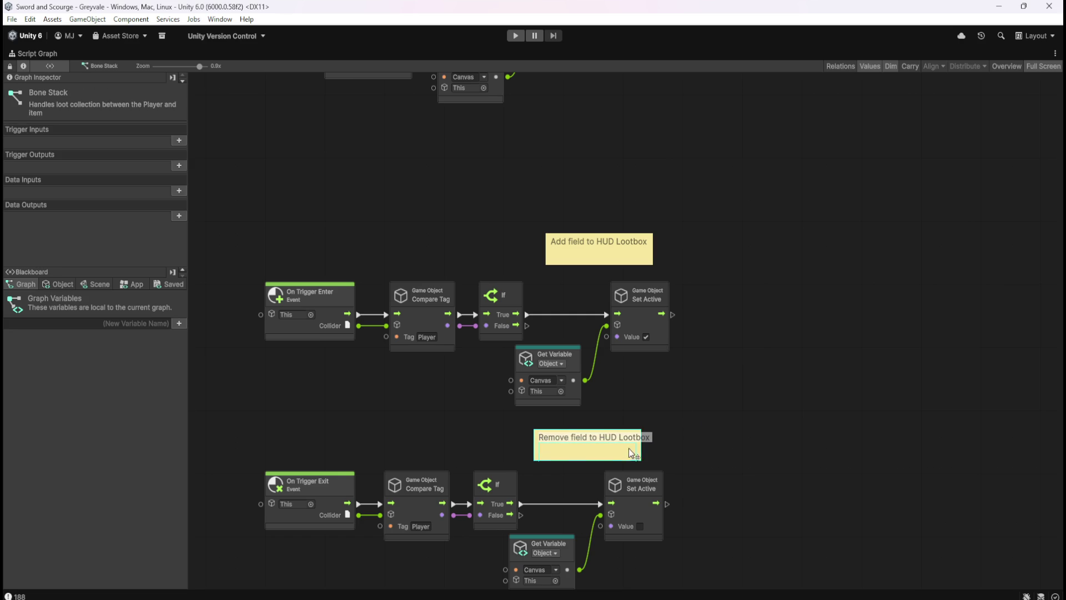
mouse_move(645, 447)
left_mouse_down()
mouse_move(657, 447)
mouse_move(649, 447)
left_mouse_up()
left_click(678, 337)
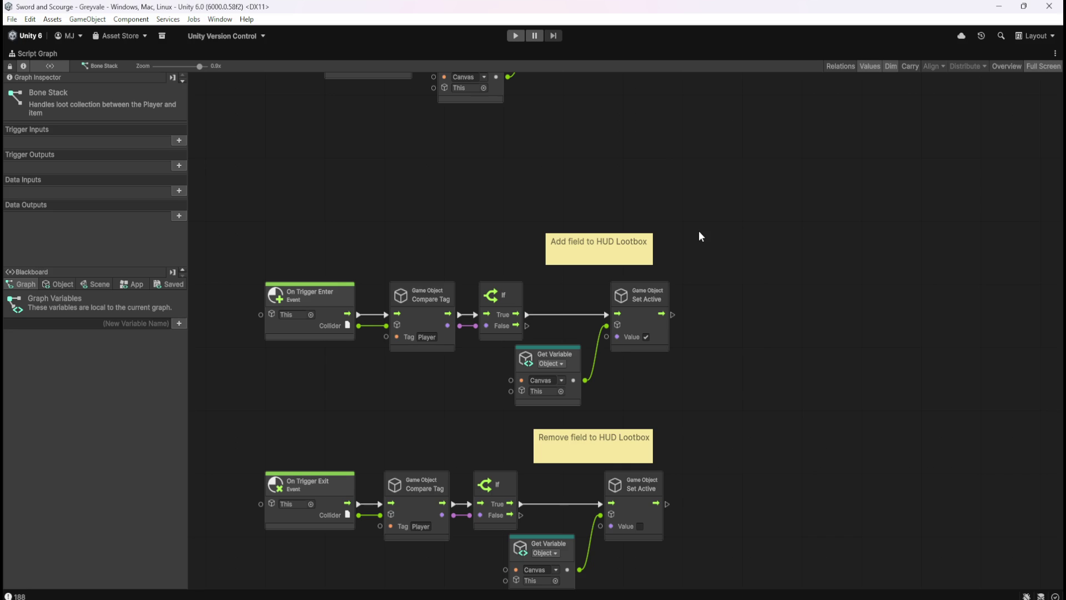
key("shift+space")
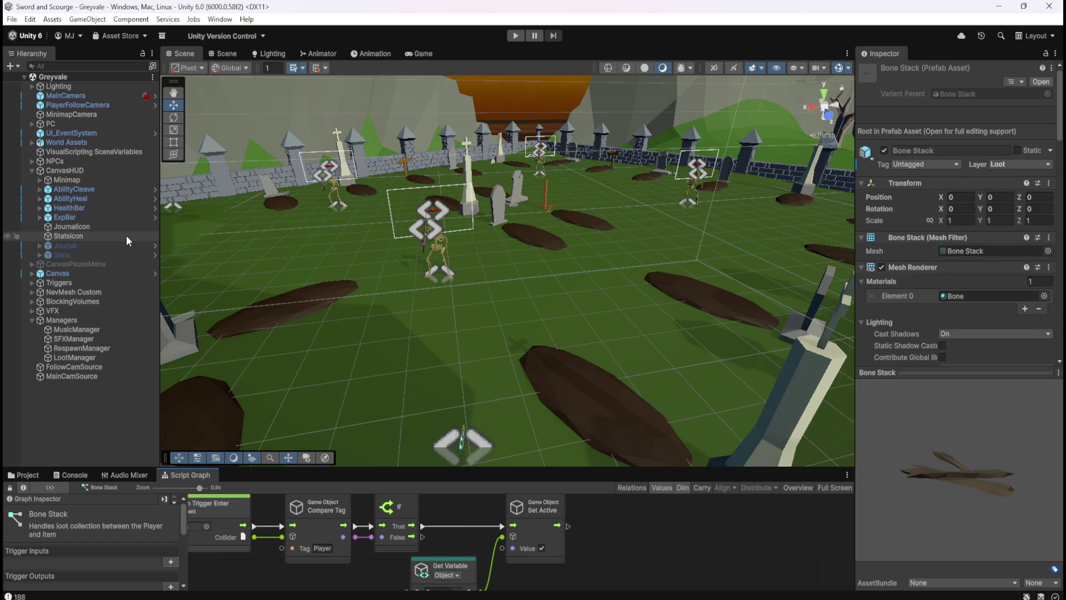
- Switch to the Game view and select CanvasHUD in the Hierarchy
left_click(418, 53)
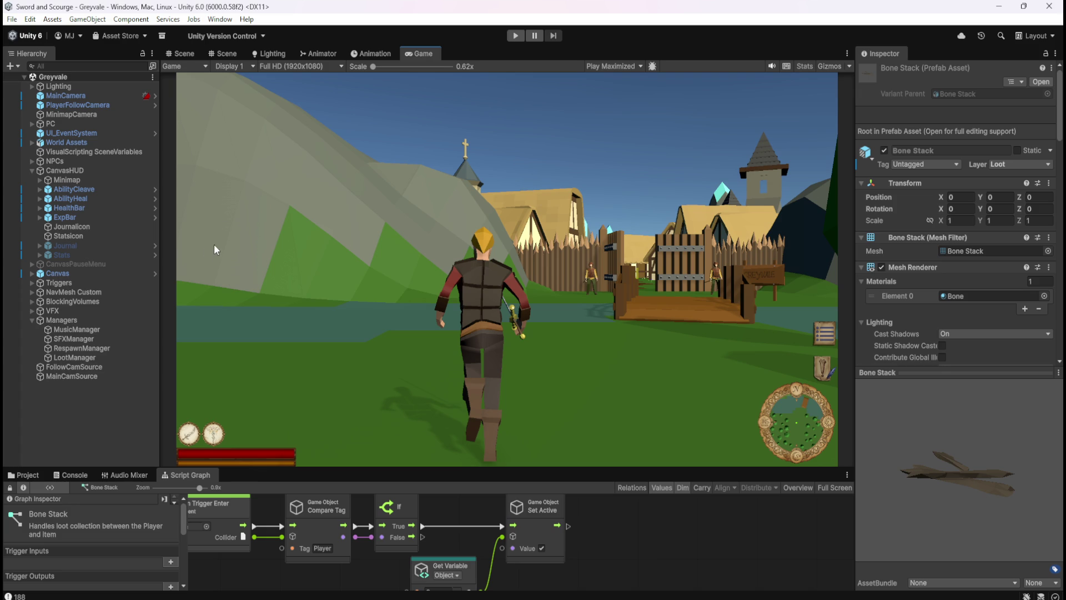
left_click(71, 172)
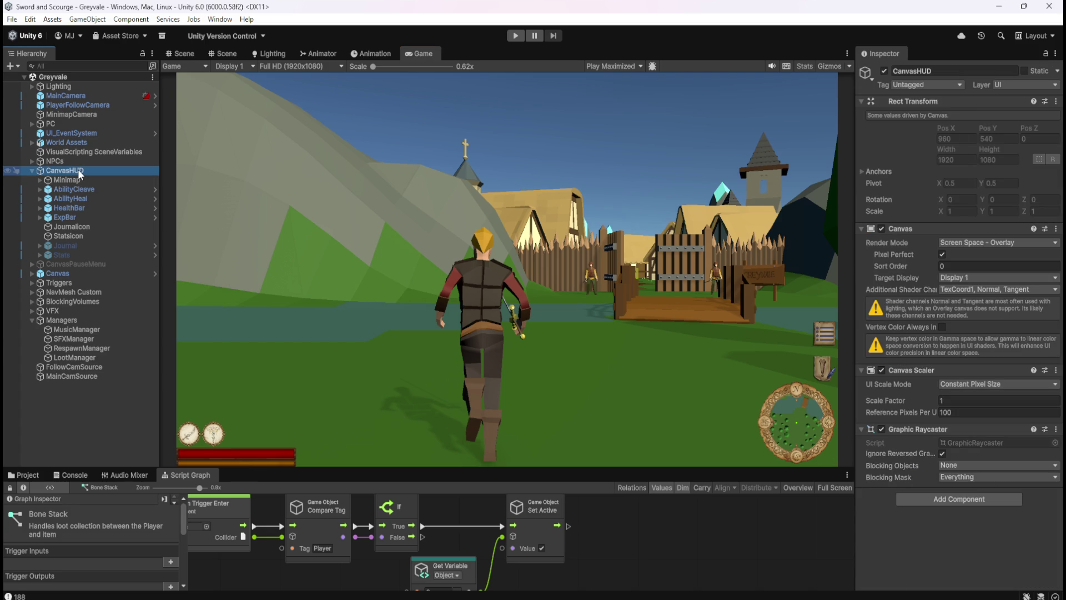
- Create an empty child GameObject under CanvasHUD named LootBrowser
right_click(77, 169)
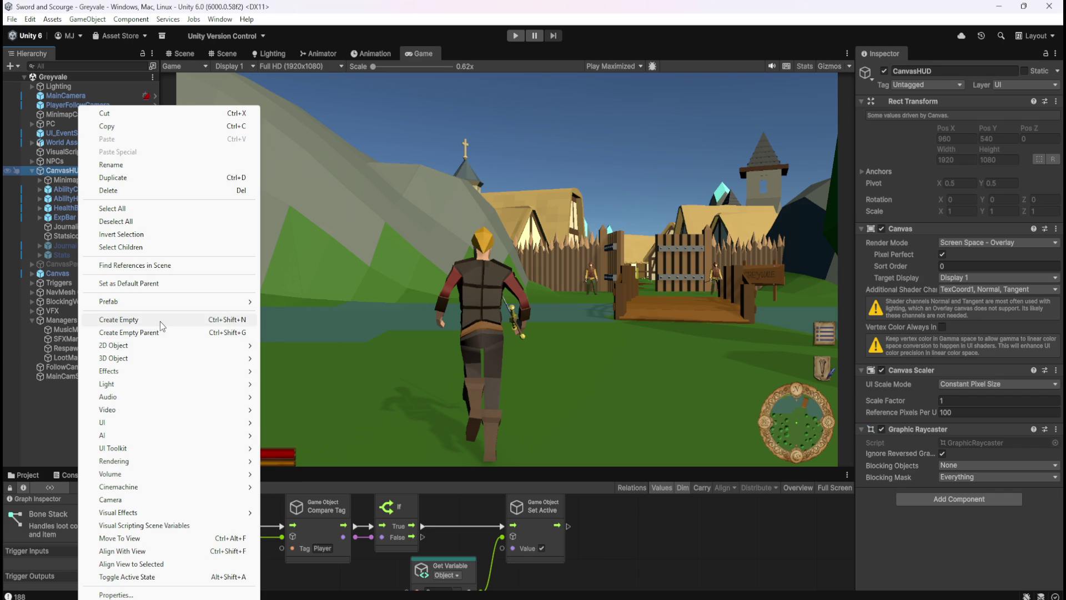
left_click(161, 321)
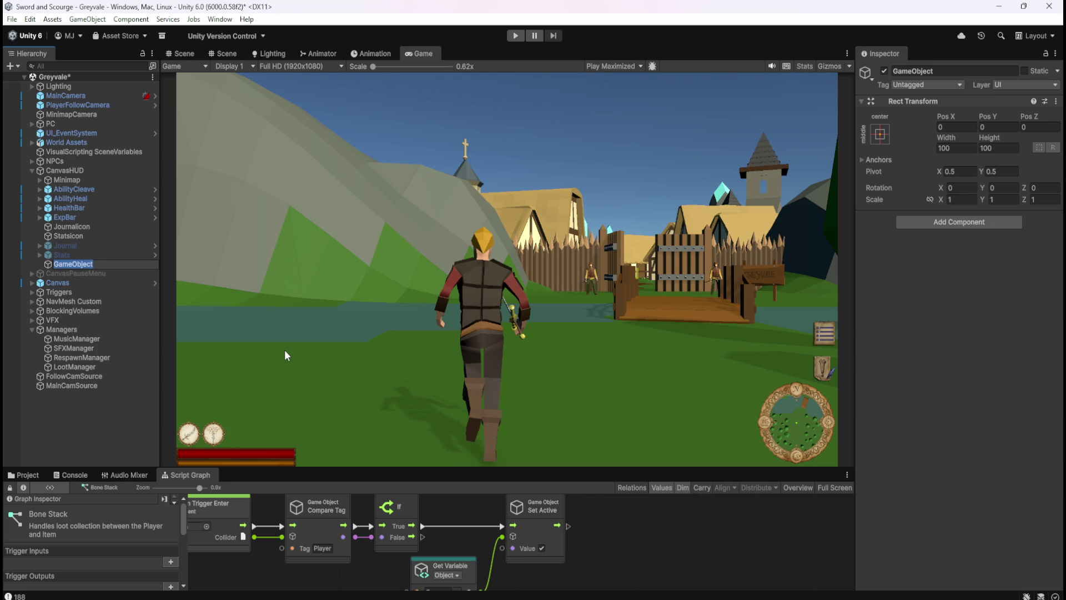
type("Loot")
type("Window")
key("BackSpace")
key("BackSpace")
key("BackSpace")
type("Browser")
key("Return")
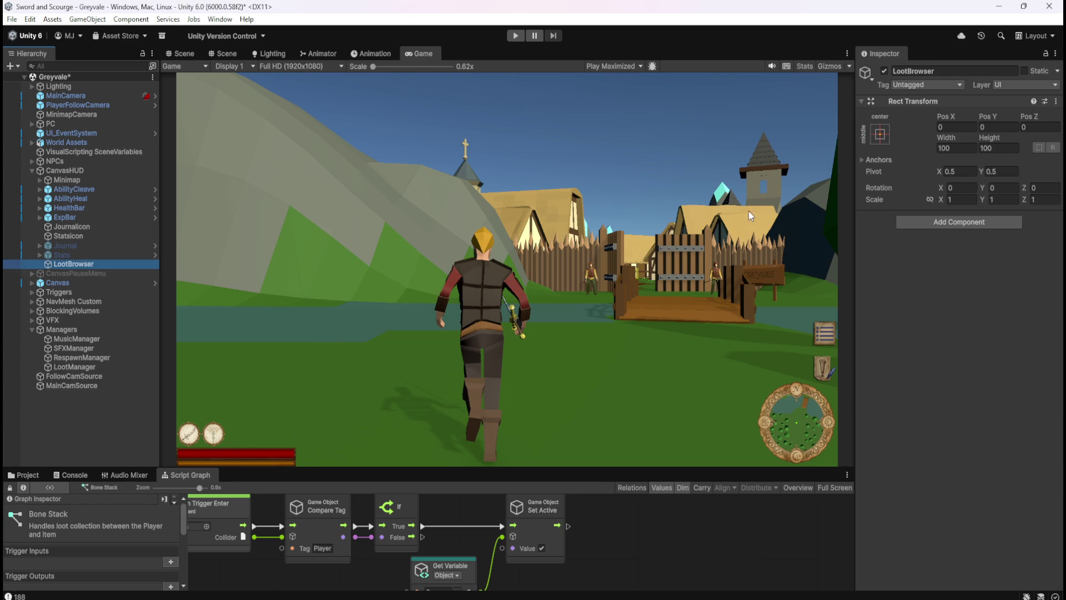
left_click(193, 55)
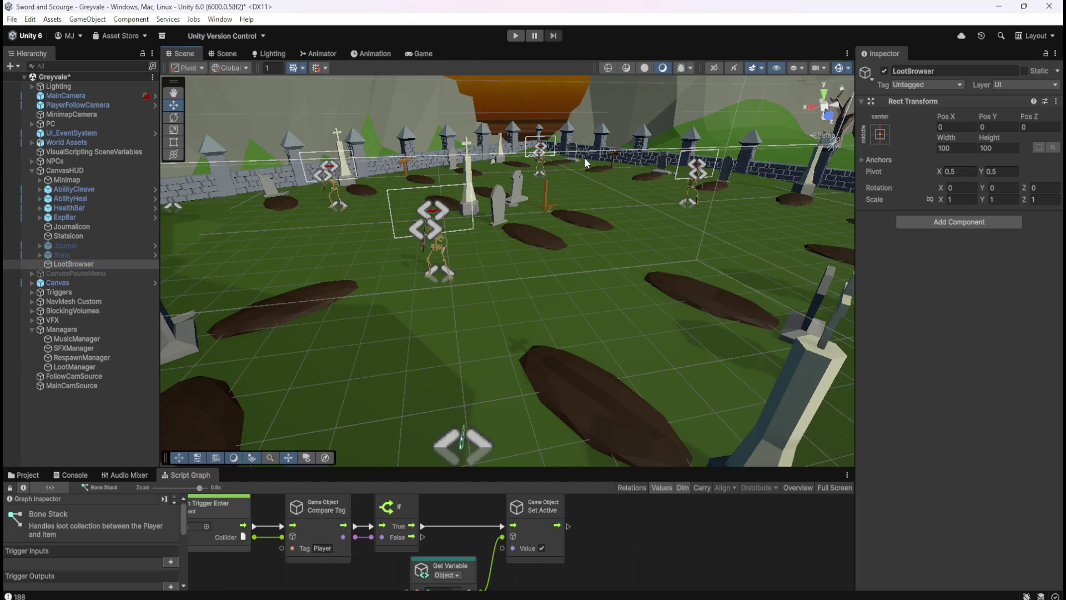
- Switch the Scene view to 2D, frame LootBrowser and zoom out to show the HUD canvas
left_click(714, 67)
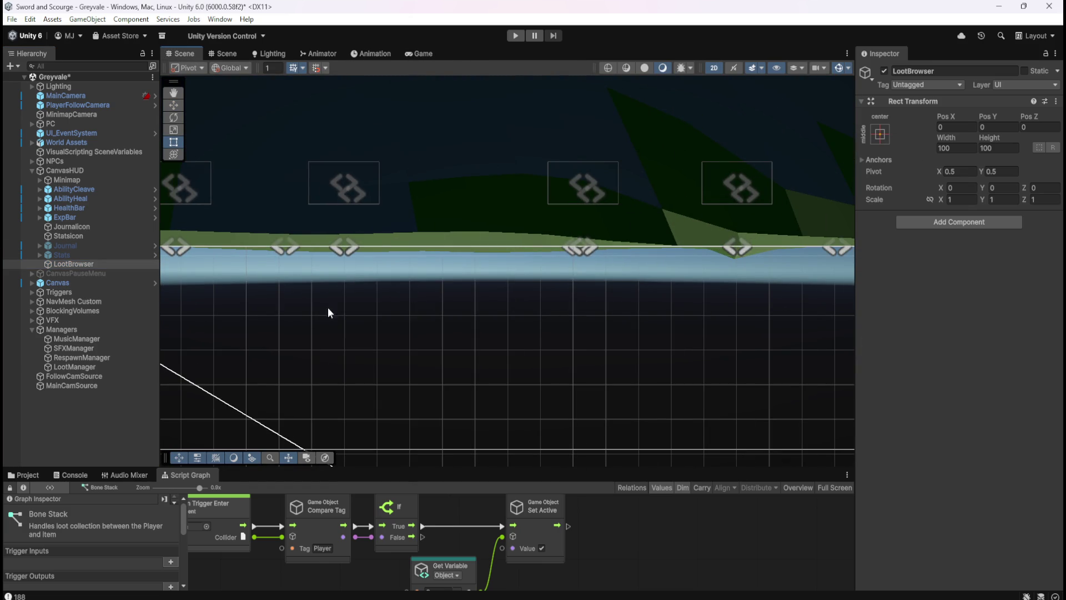
key("f")
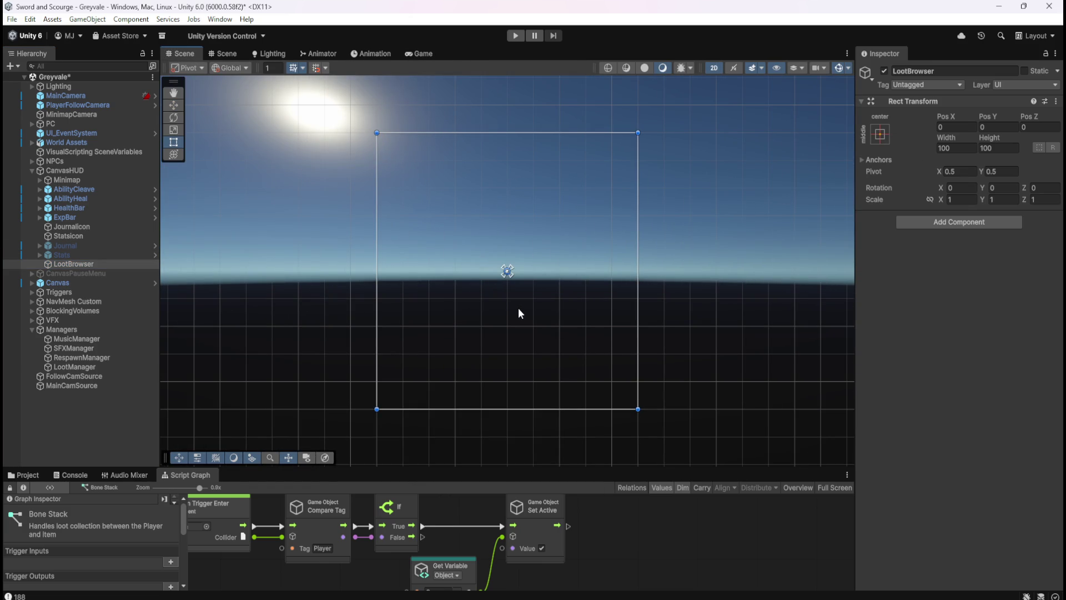
scroll(522, 307, "down", 5)
scroll(396, 287, "down", 6)
scroll(625, 305, "down", 2)
scroll(552, 375, "up", 4)
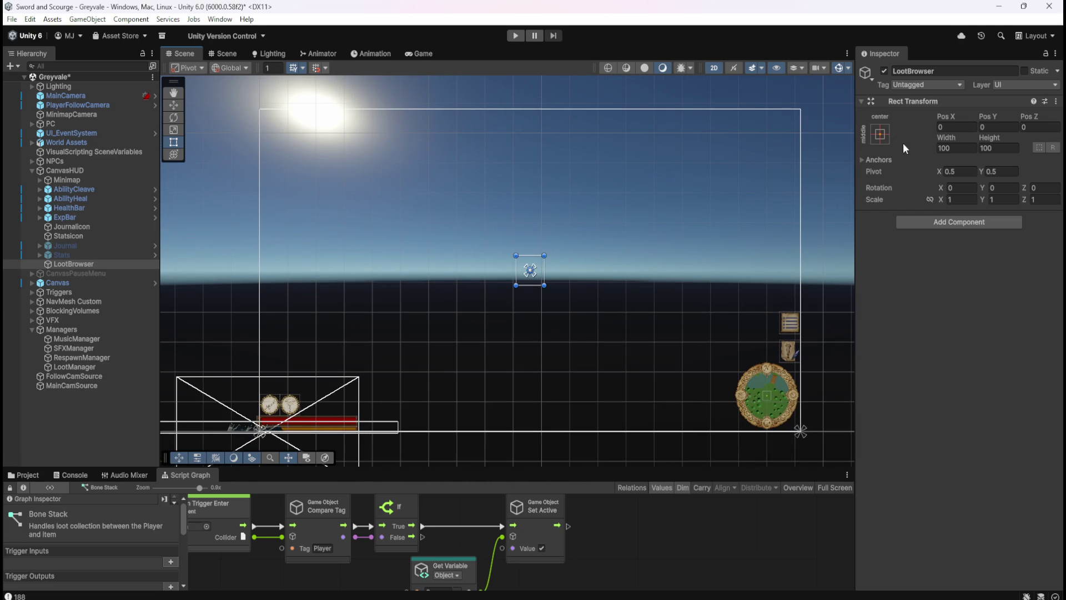
- Try the top-right anchor preset on LootBrowser, then undo it to keep middle-center anchoring
left_click(881, 133)
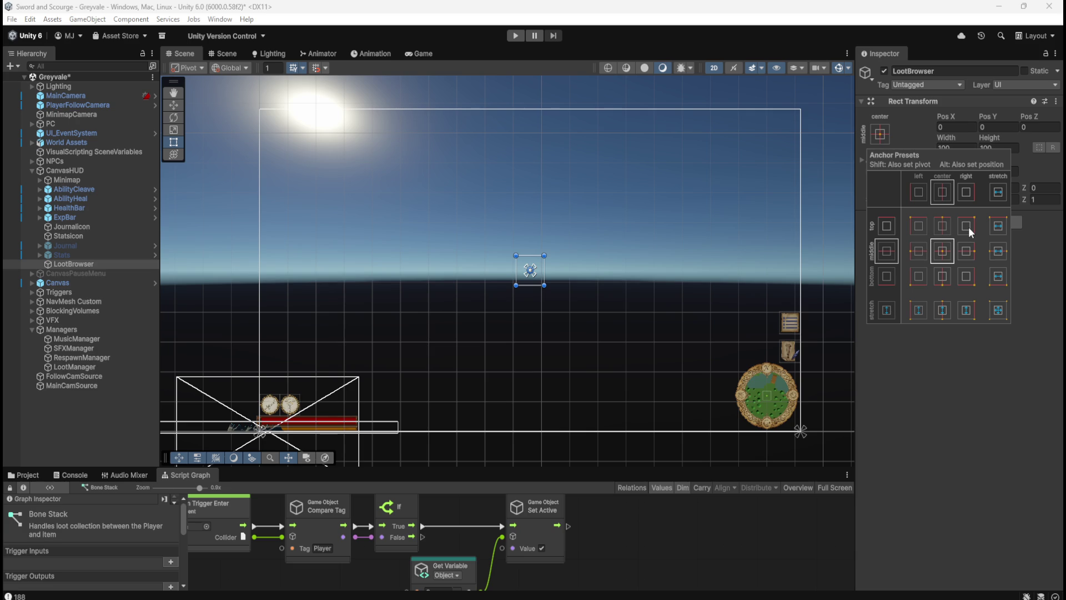
left_click(968, 226)
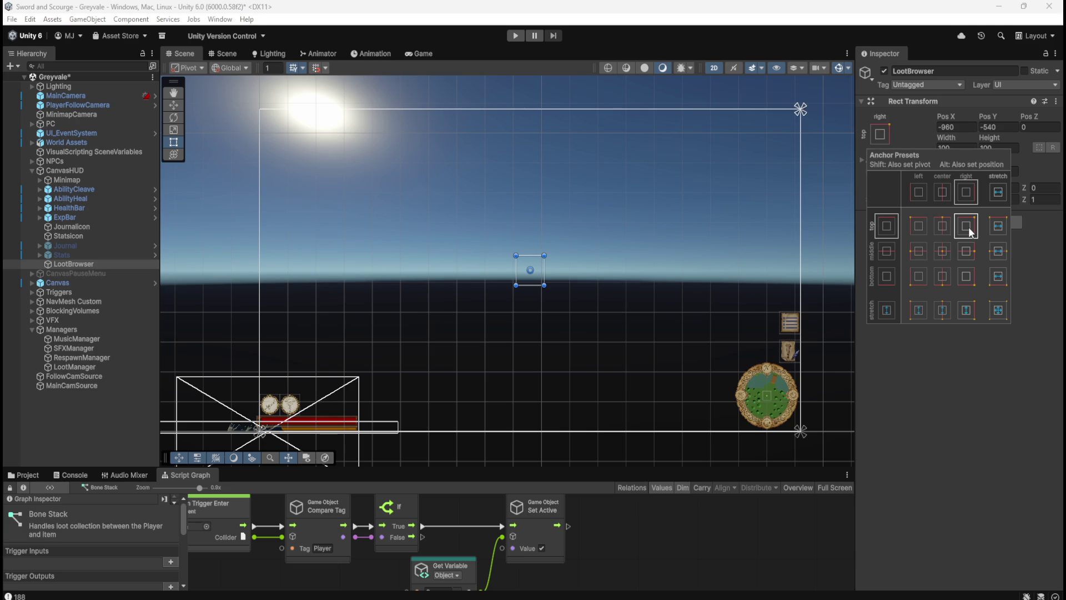
key("ctrl+z")
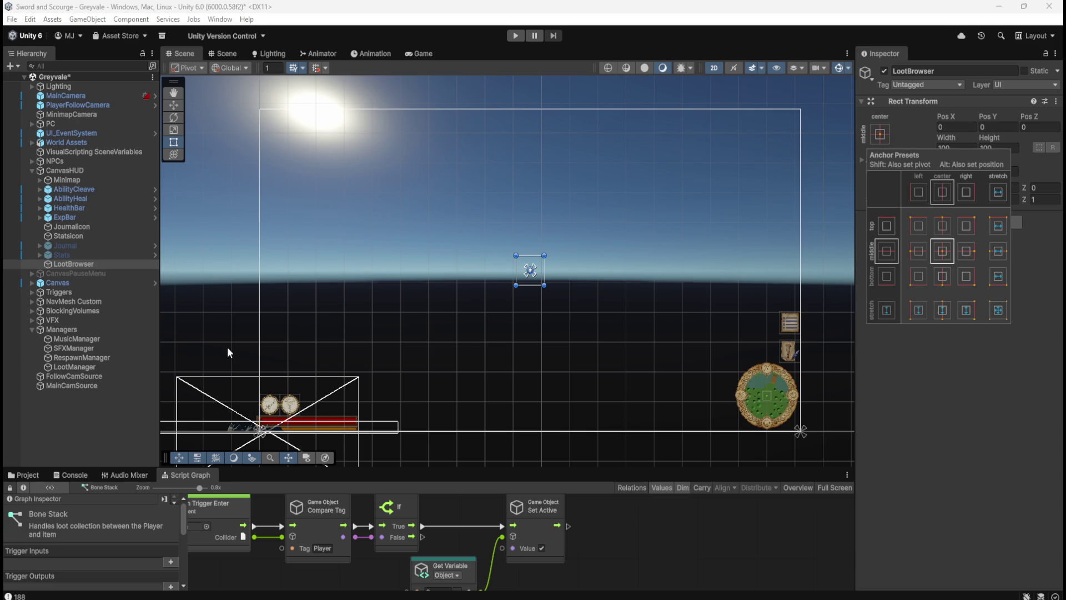
left_click(95, 256)
left_click(78, 264)
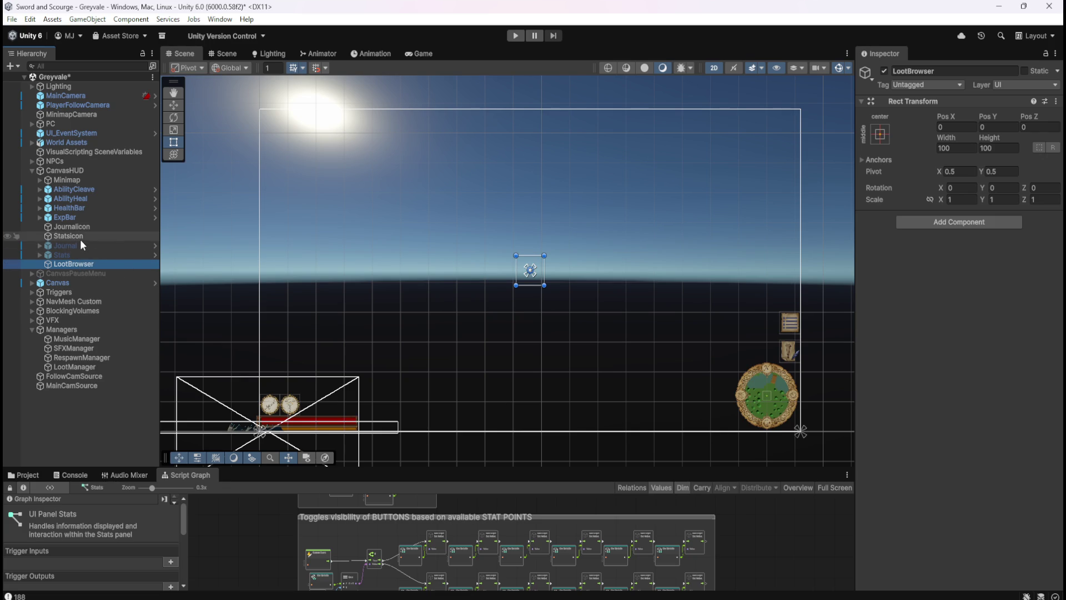
left_click(81, 218)
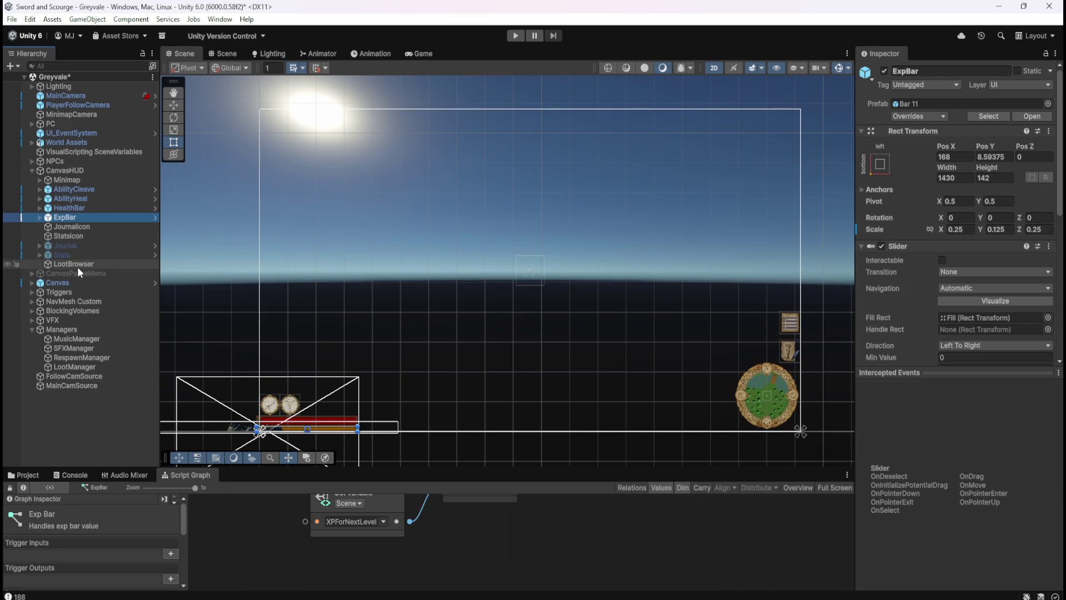
scroll(916, 315, "down", 5)
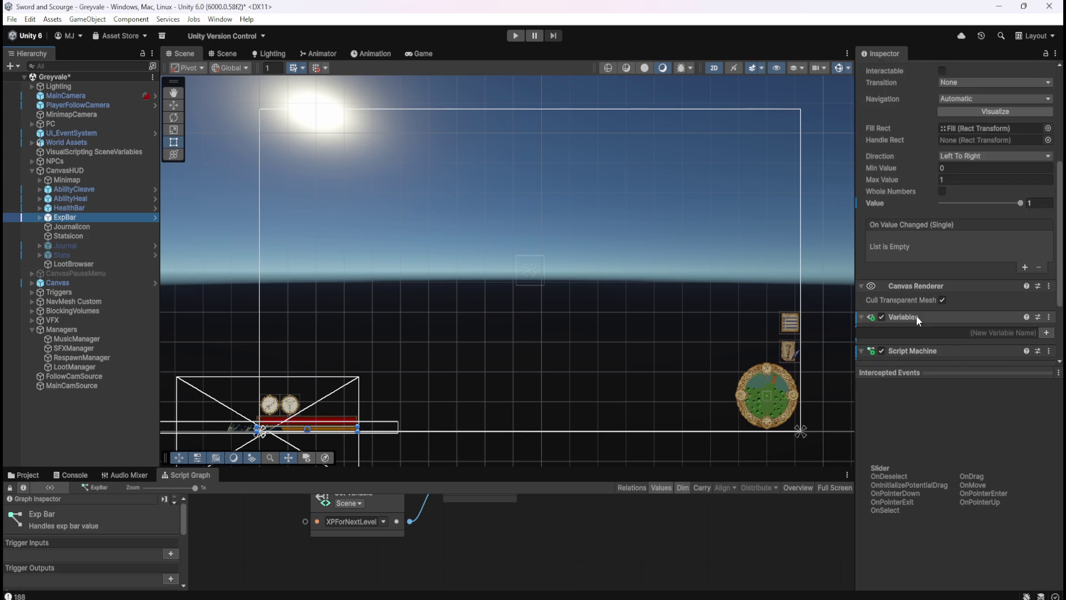
scroll(916, 315, "up", 5)
left_click(108, 265)
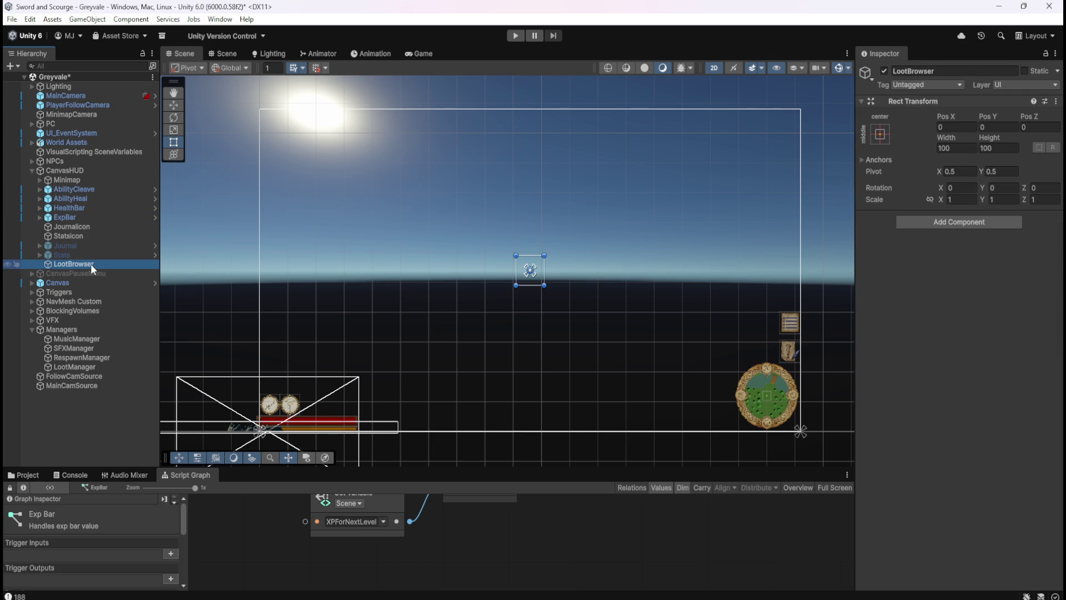
- Add a Scroll Rect to LootBrowser, keeping Elastic movement and an empty On Value Changed list
left_click(962, 224)
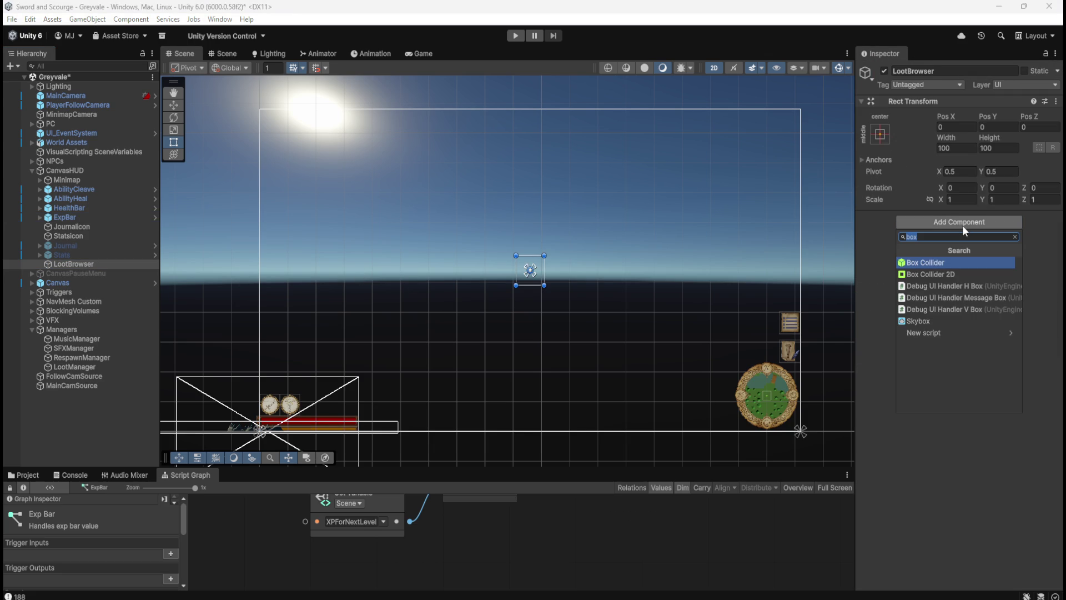
type("scroll")
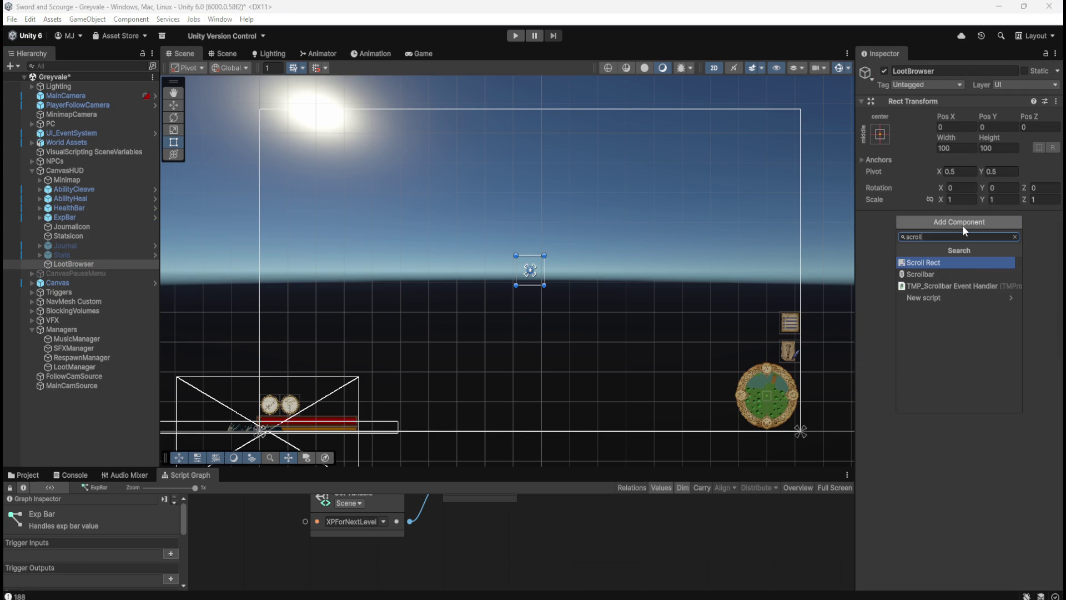
left_click(944, 263)
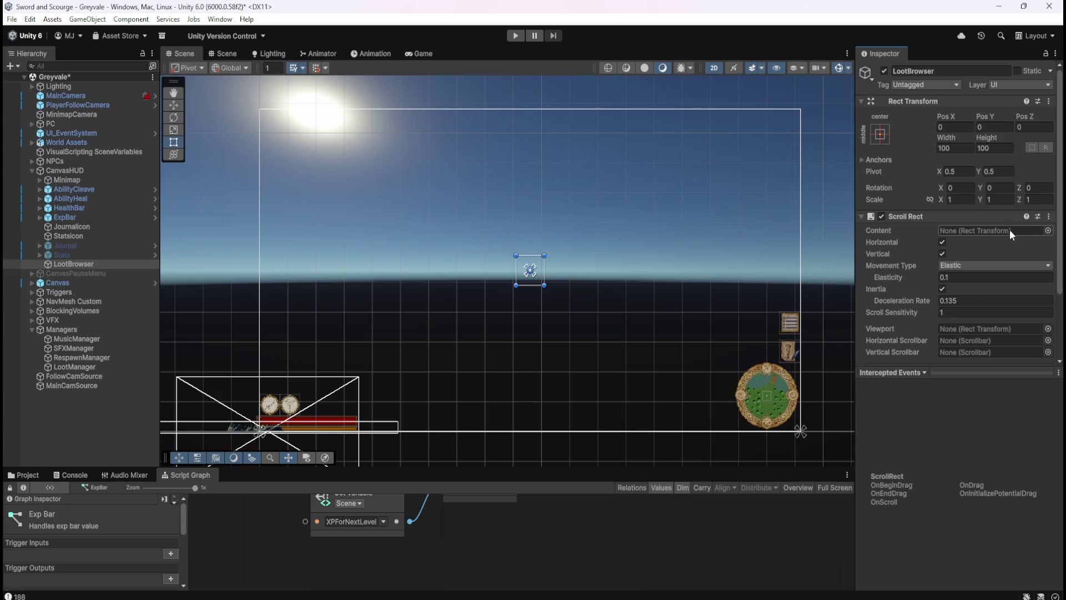
scroll(916, 263, "down", 3)
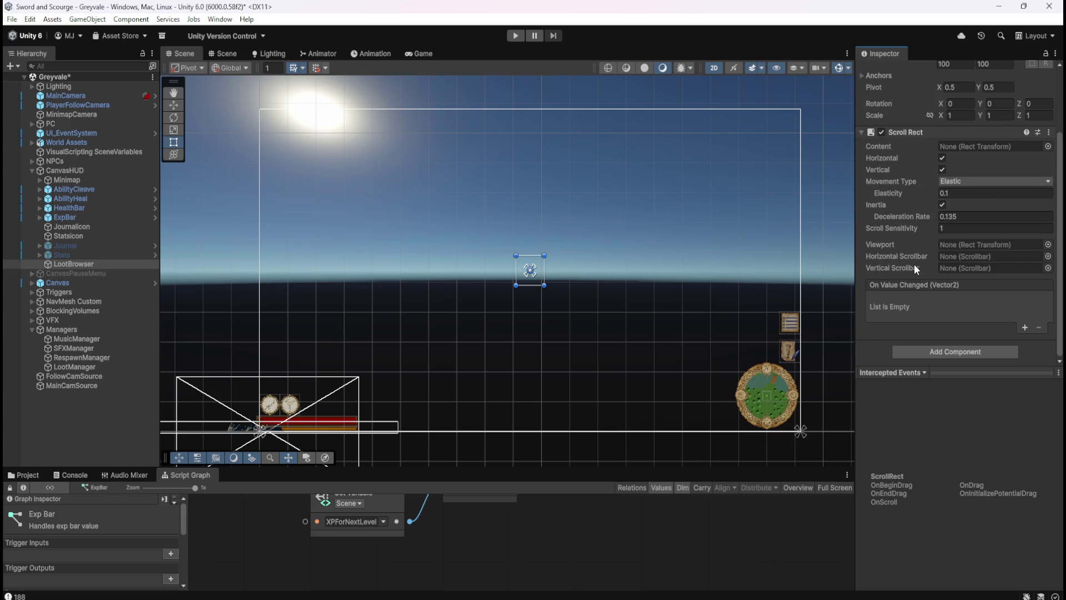
left_click(1024, 328)
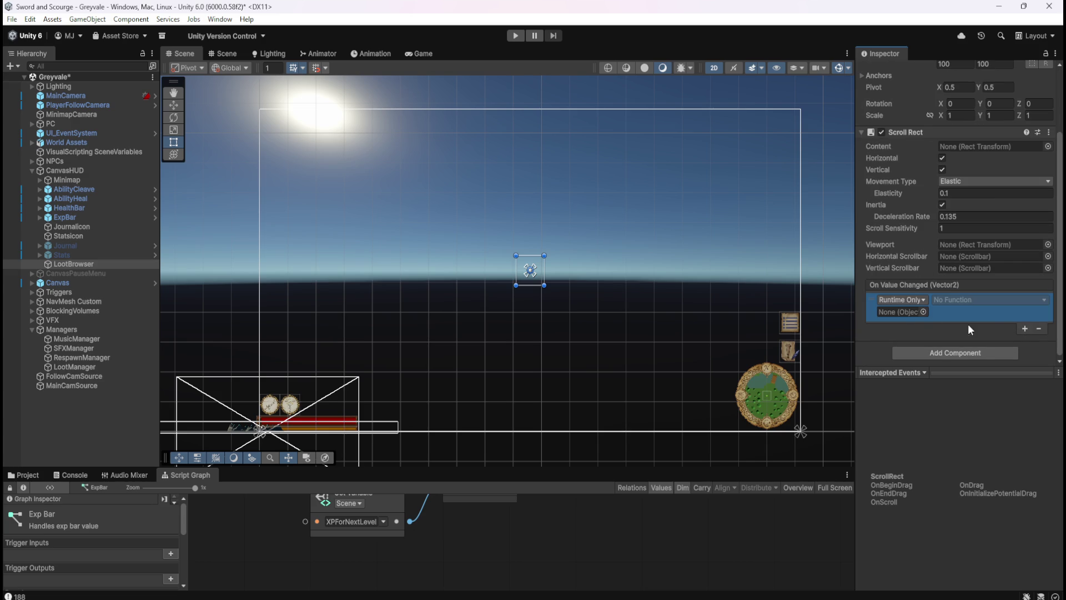
left_click(922, 300)
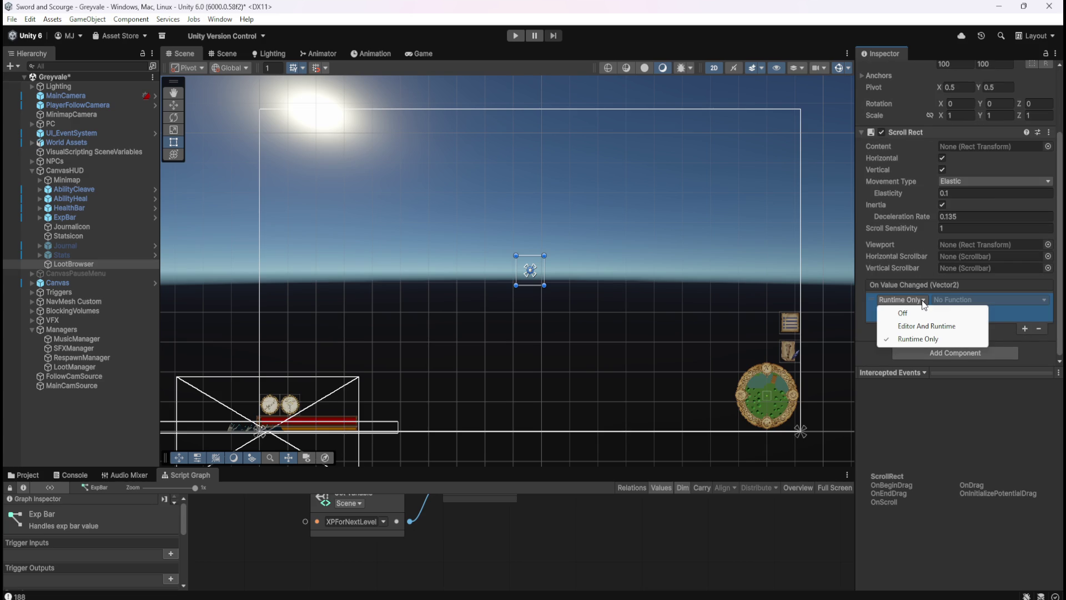
left_click(1038, 328)
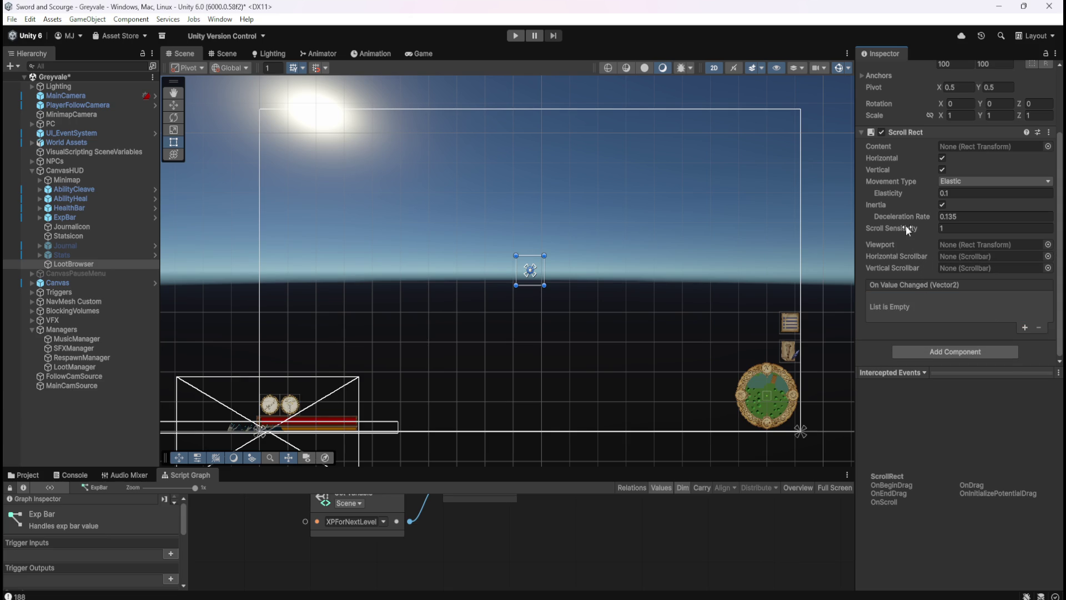
left_click(948, 181)
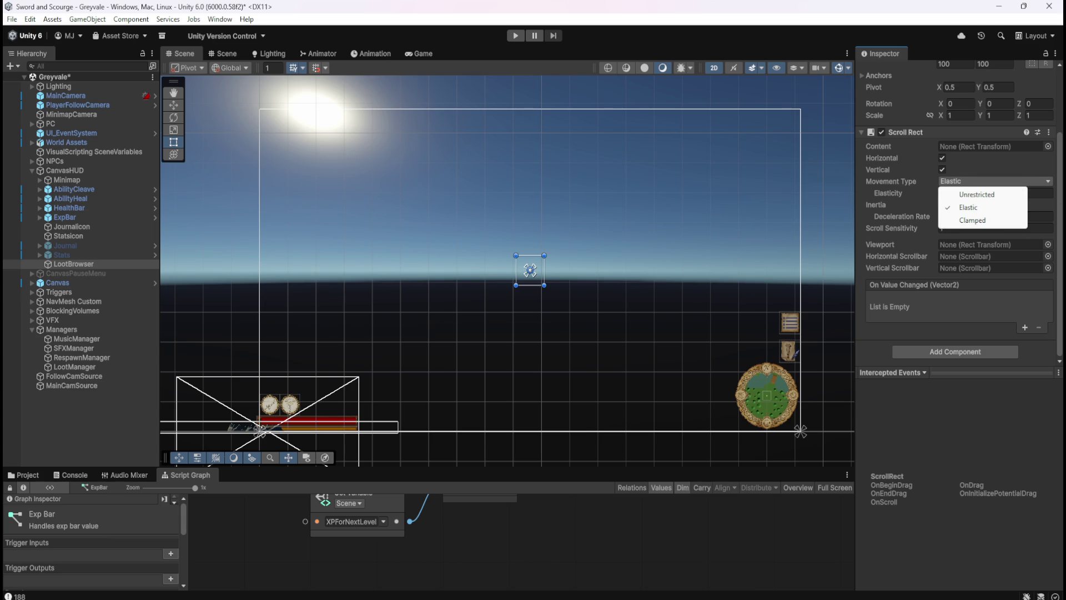
key("Escape")
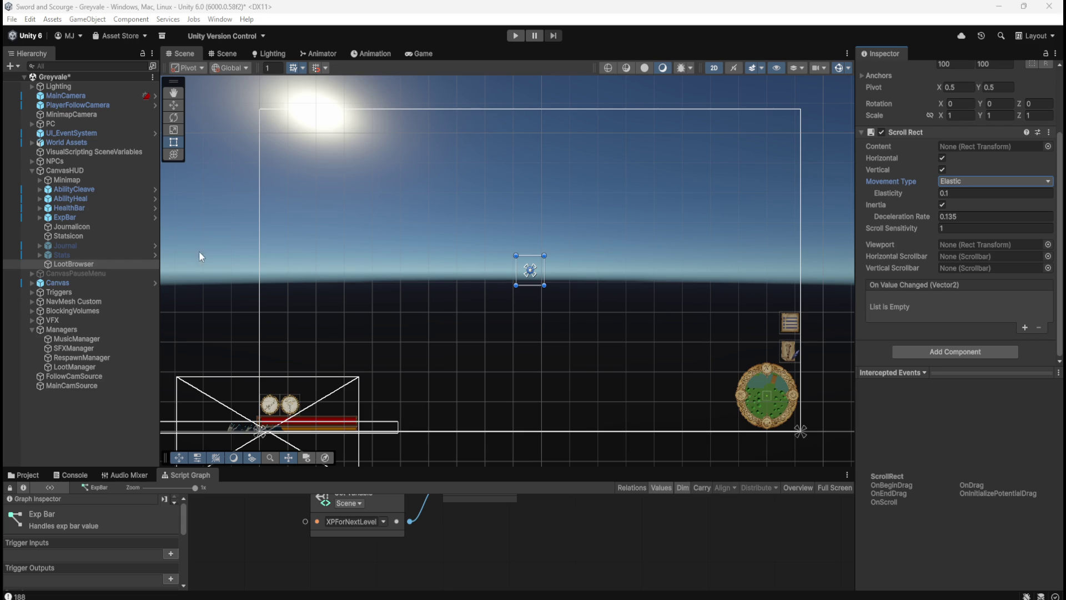
- Reselect LootBrowser and uncheck Horizontal in its Scroll Rect component
left_click(104, 257)
left_click(105, 264)
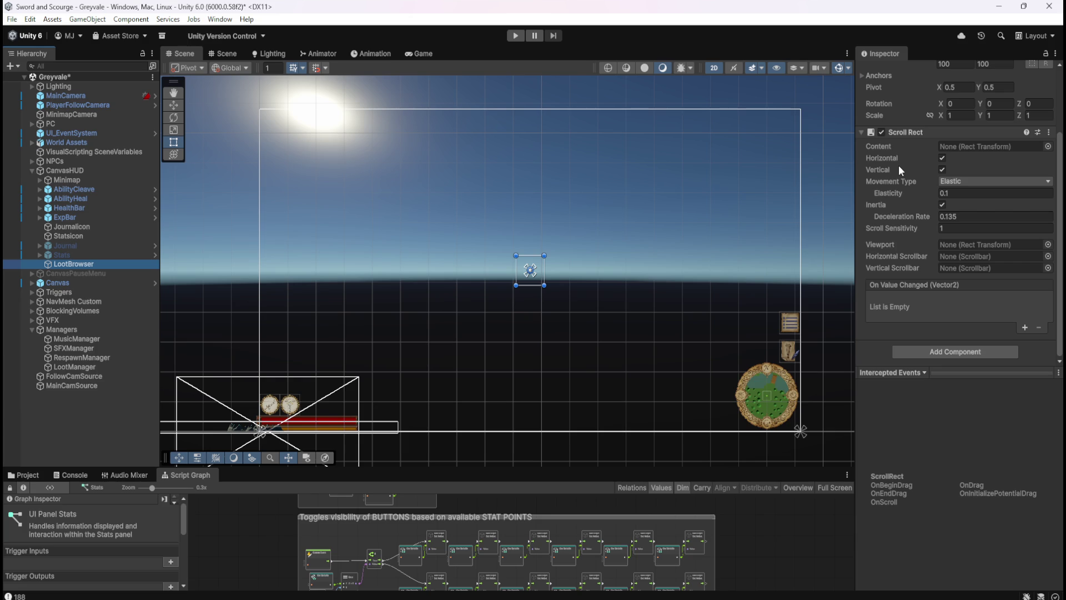
left_click(943, 159)
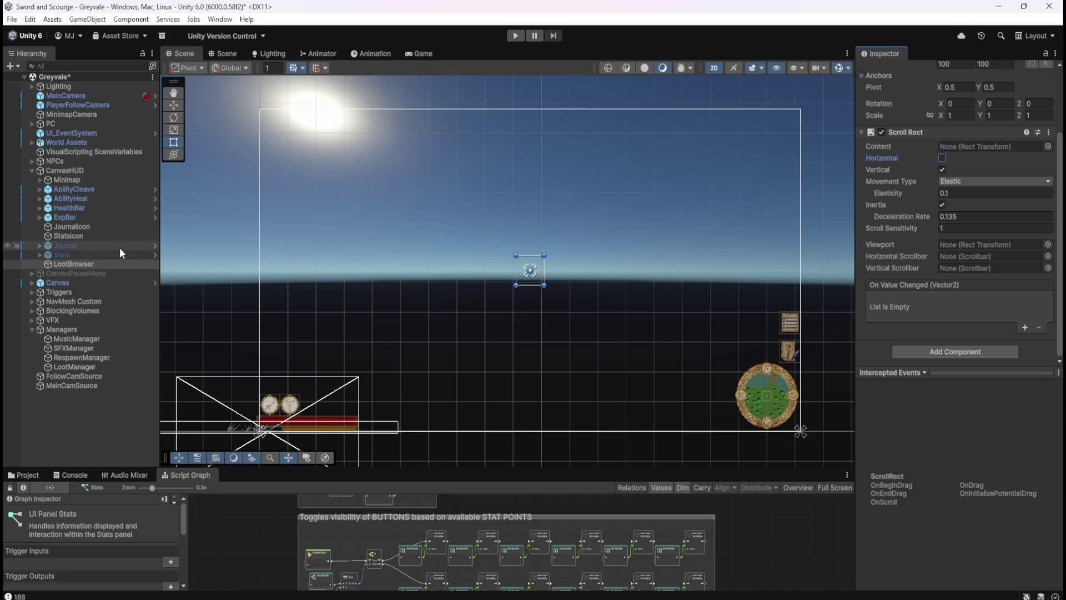
- Select LootBrowser and open the Rect Transform picker for the Scroll Rect Content field
left_click(99, 264)
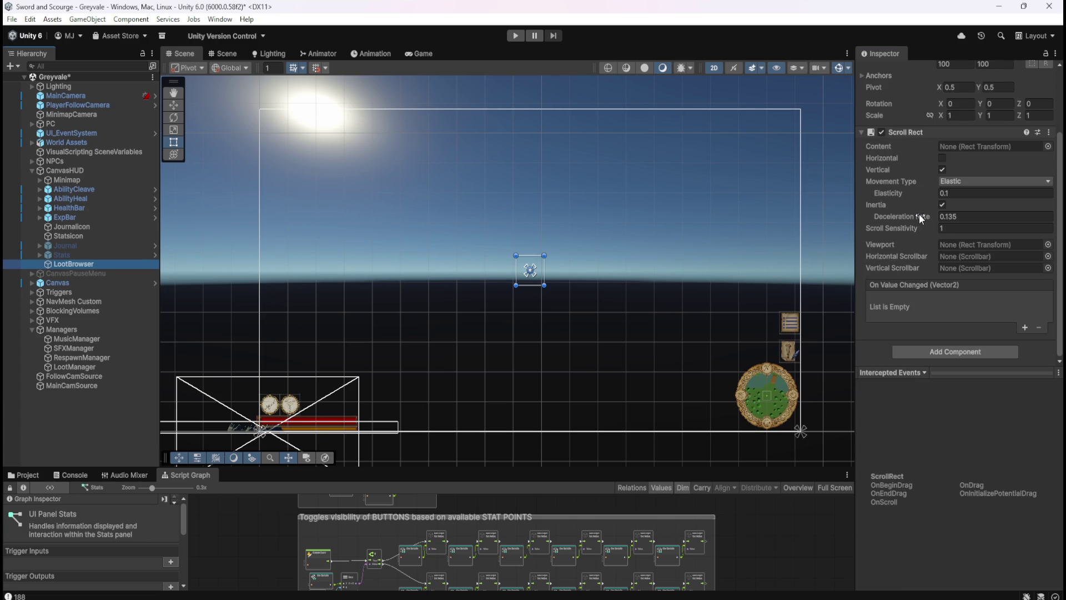
left_click(1047, 146)
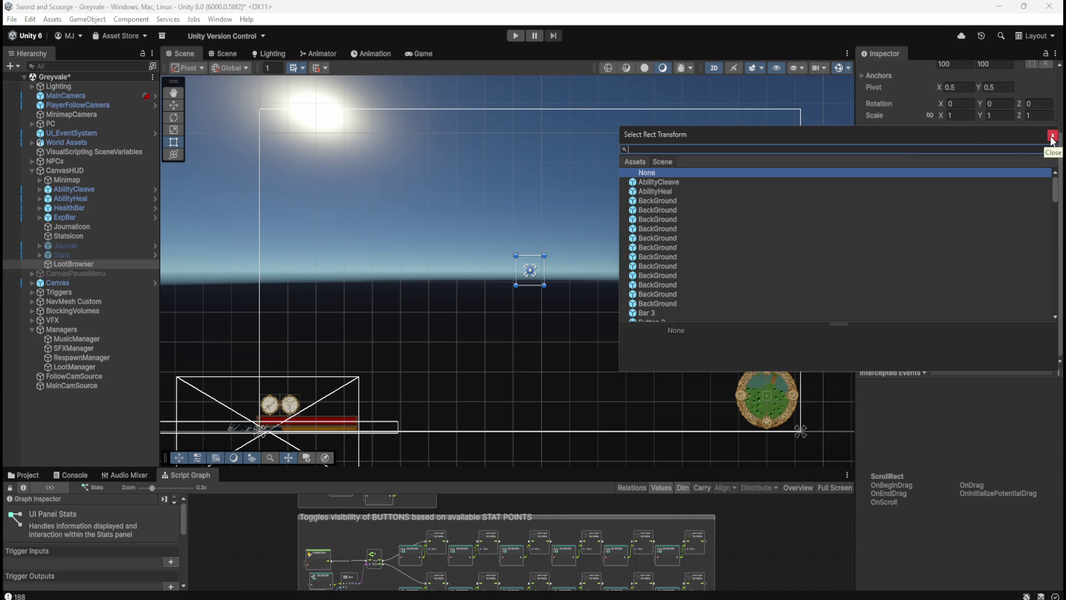
- Browse the Content picker's Assets and Scene lists, then close it without choosing
left_click(1052, 141)
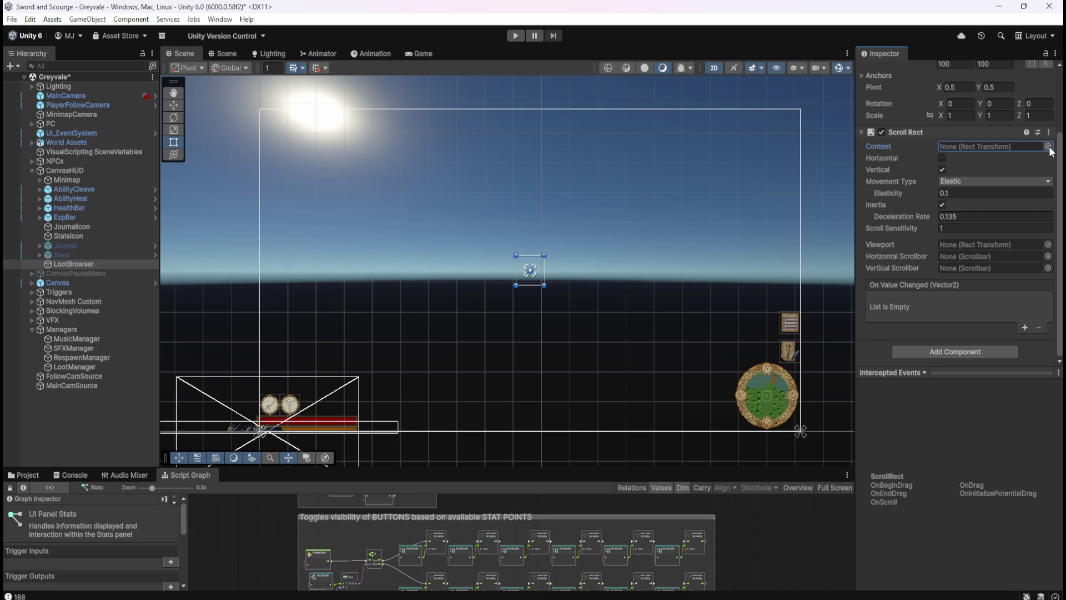
left_click(1048, 146)
scroll(796, 205, "down", 3)
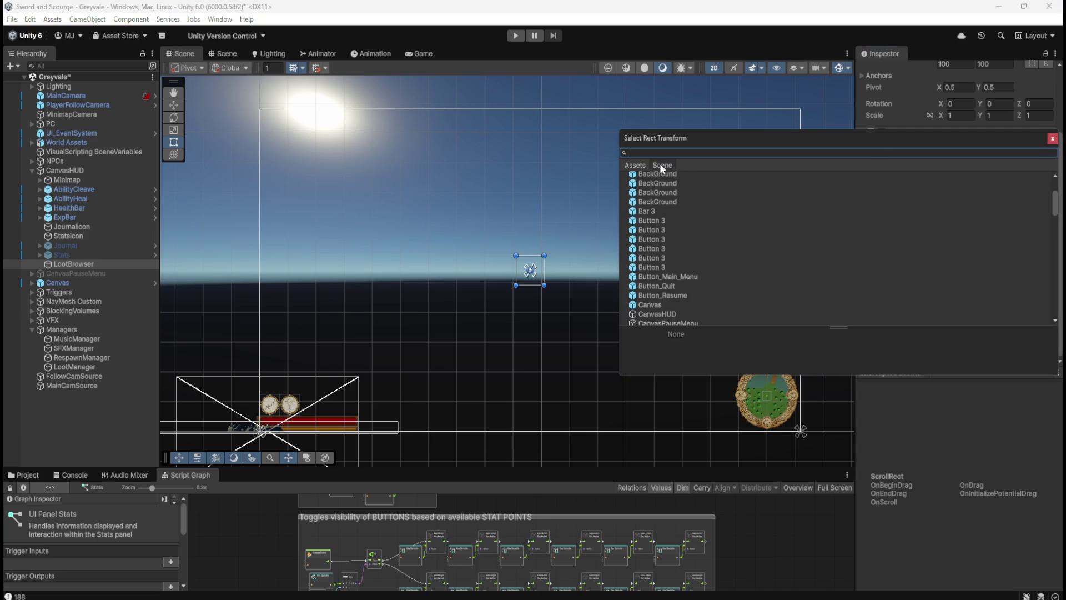
left_click(647, 166)
left_click(661, 165)
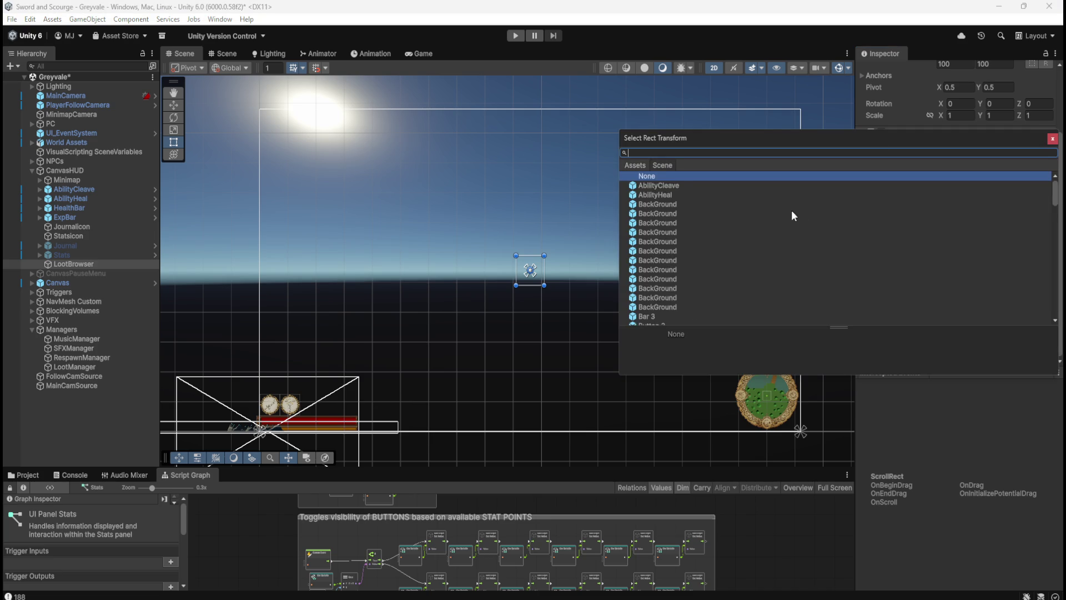
scroll(884, 234, "down", 3)
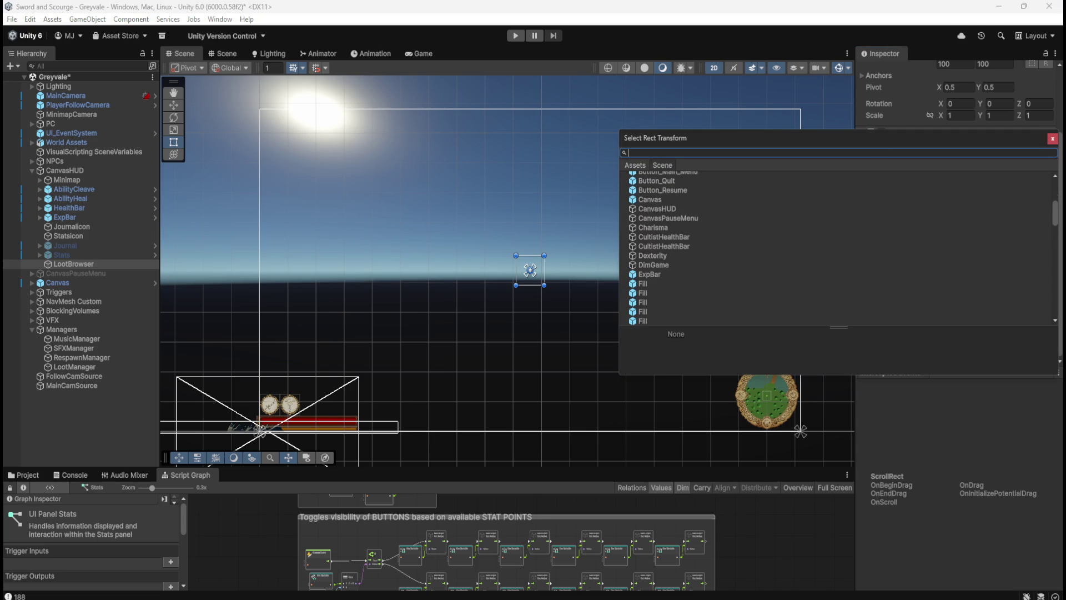
key("Escape")
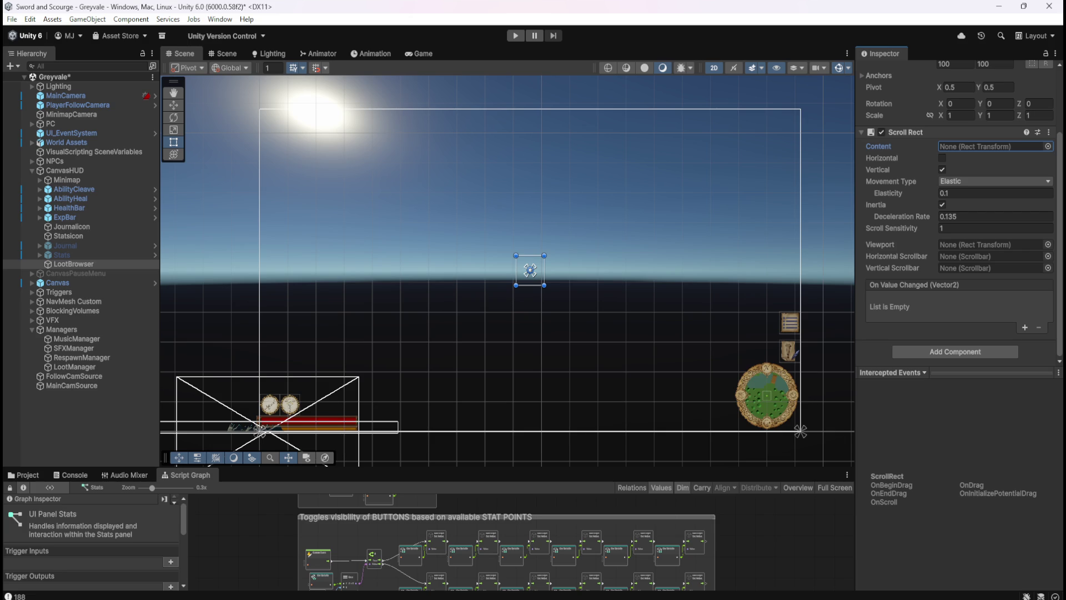
- Pick AbilityCleave as the Scroll Rect Content, then remove it so Content stays None
left_click(1048, 146)
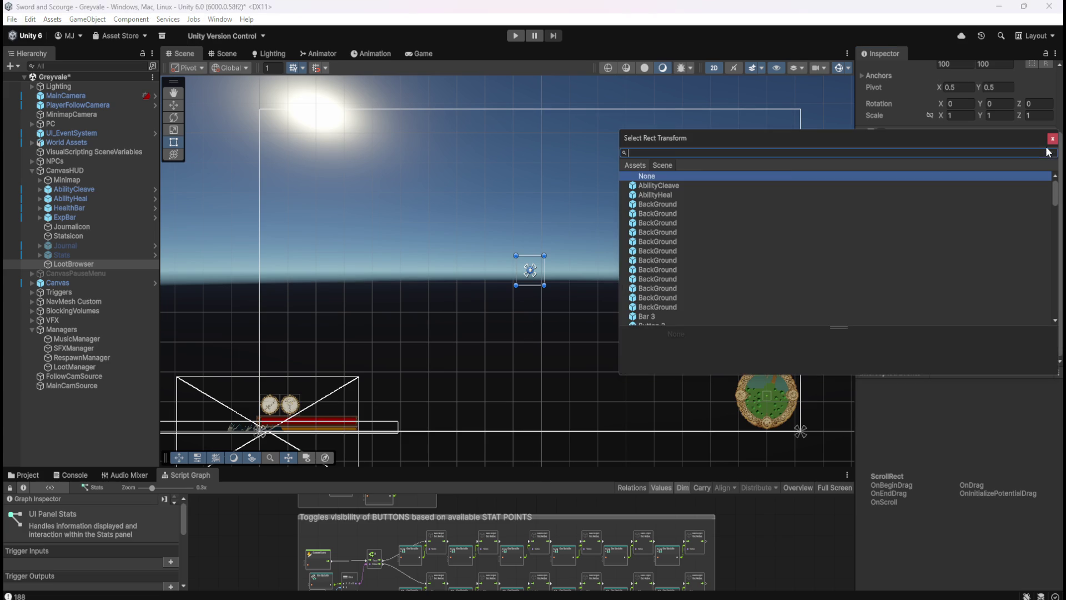
left_click(672, 186)
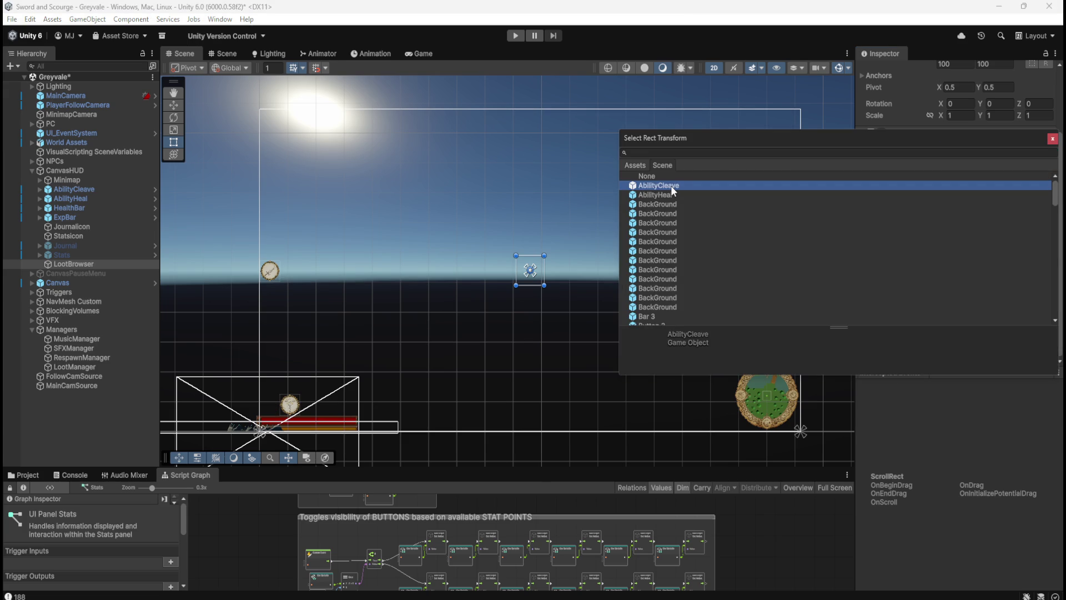
left_click(1052, 138)
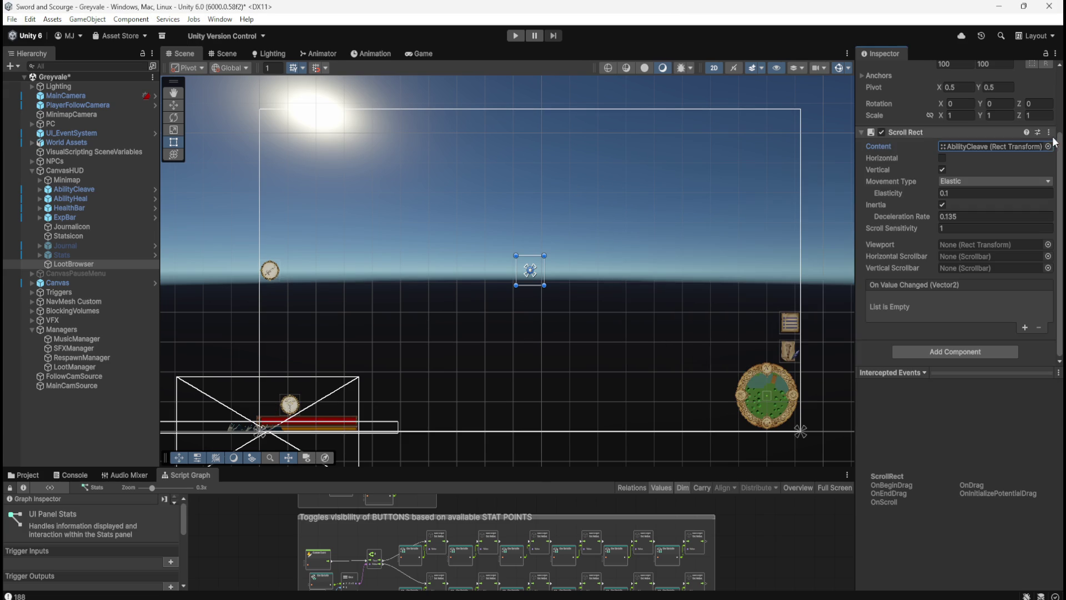
key("Delete")
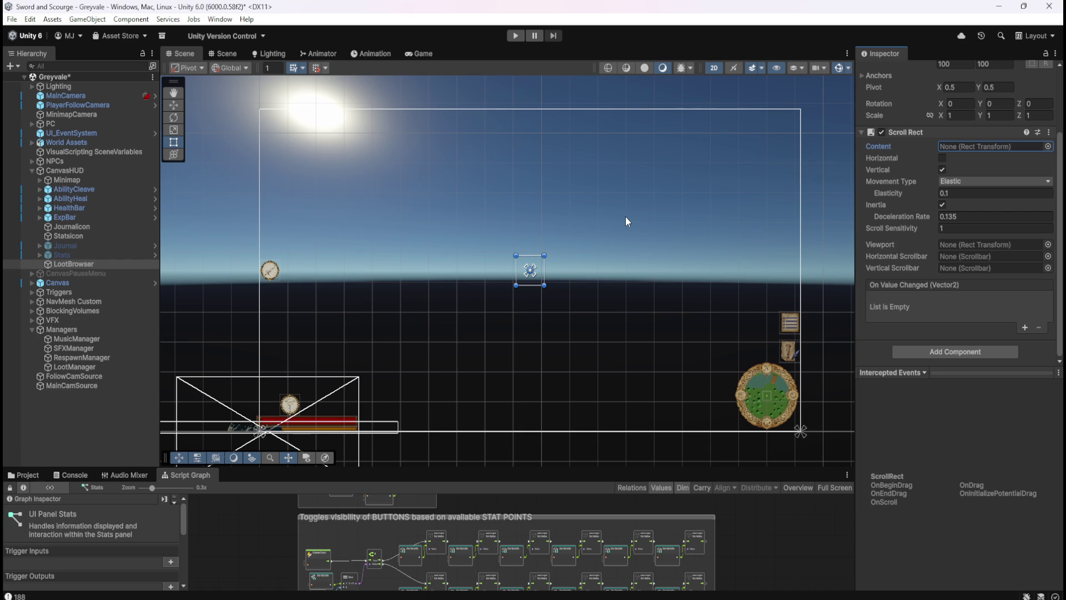
left_click(351, 278)
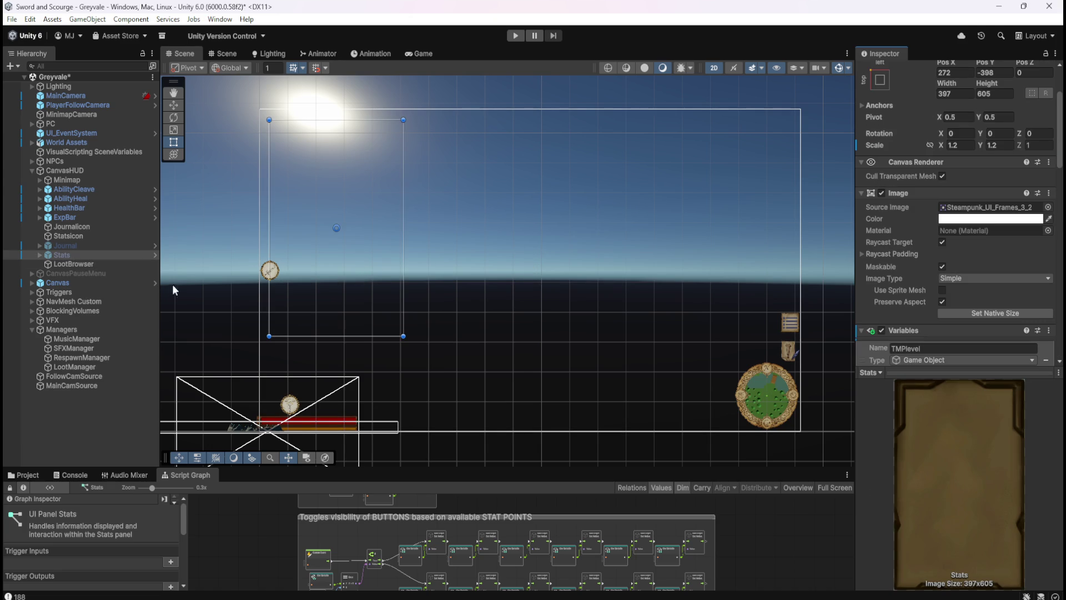
left_click(263, 286)
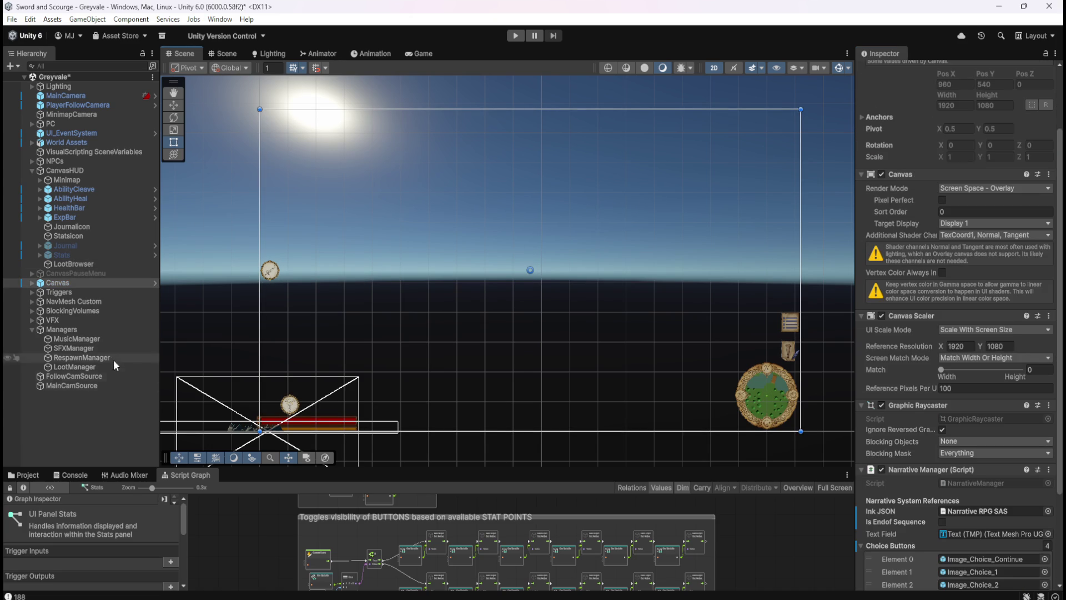
left_click(104, 228)
left_click(102, 235)
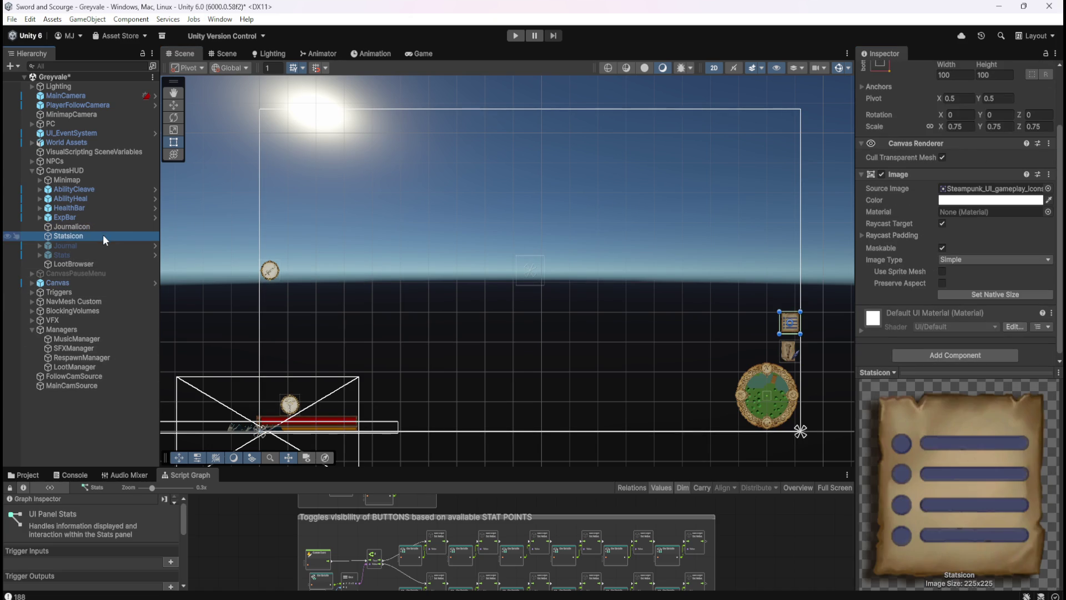
left_click(97, 246)
left_click(92, 254)
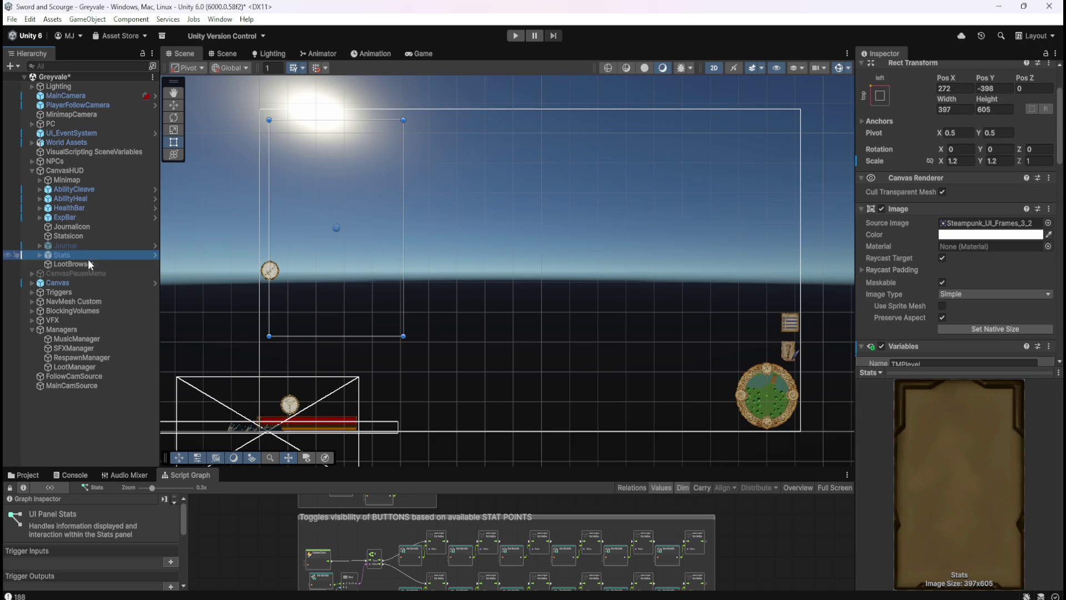
left_click(94, 228)
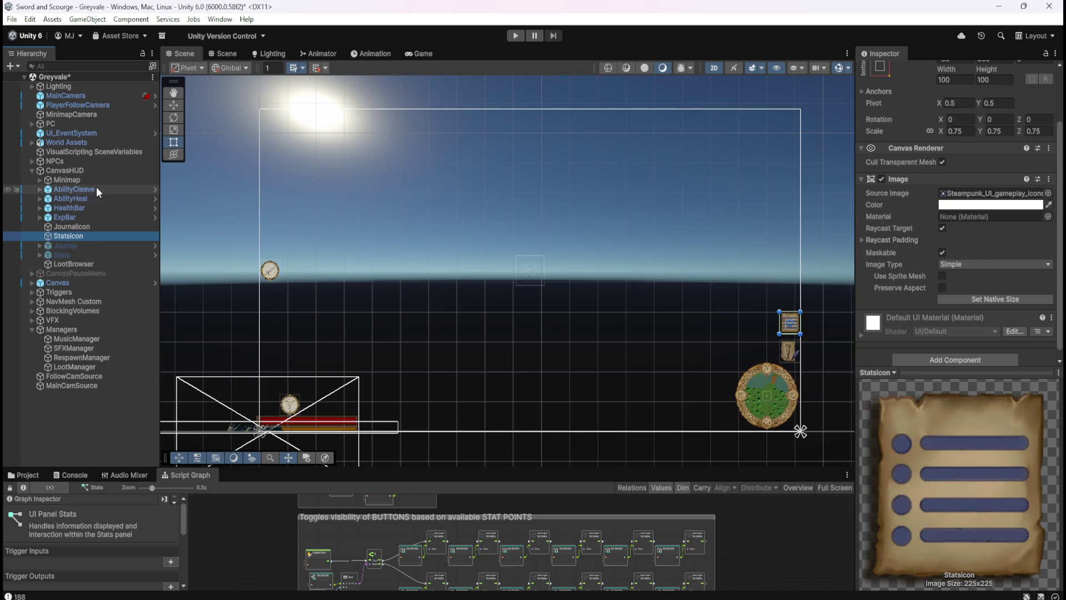
left_click(92, 196)
left_click(95, 191)
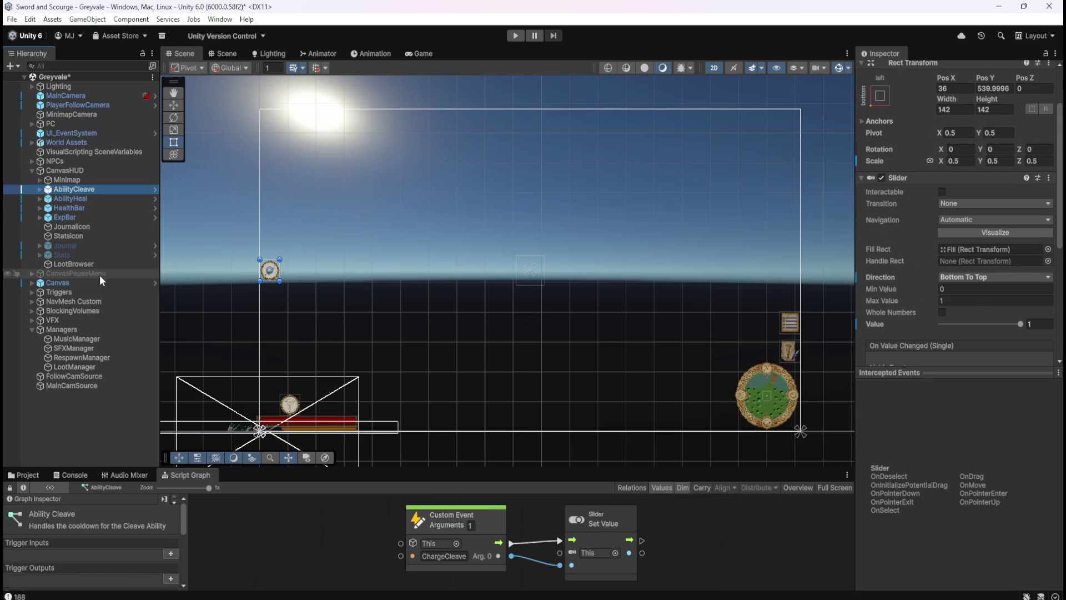
left_click(83, 264)
key("Up")
key("Up")
key("Up")
key("Down")
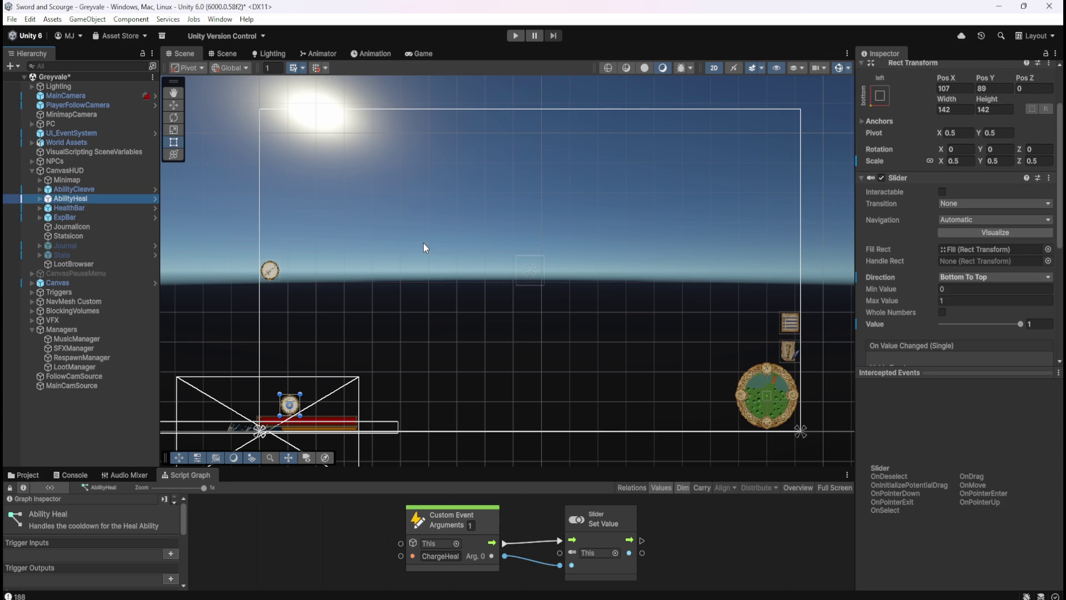
key("Down")
key("Down")
key("Down")
key("Up")
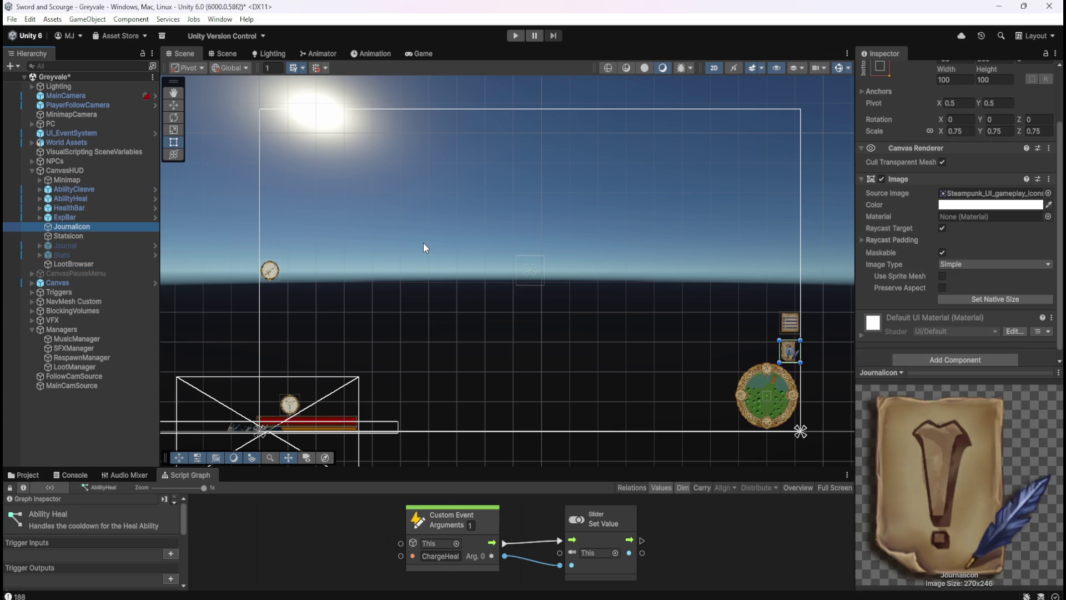
key("Down")
key("Down")
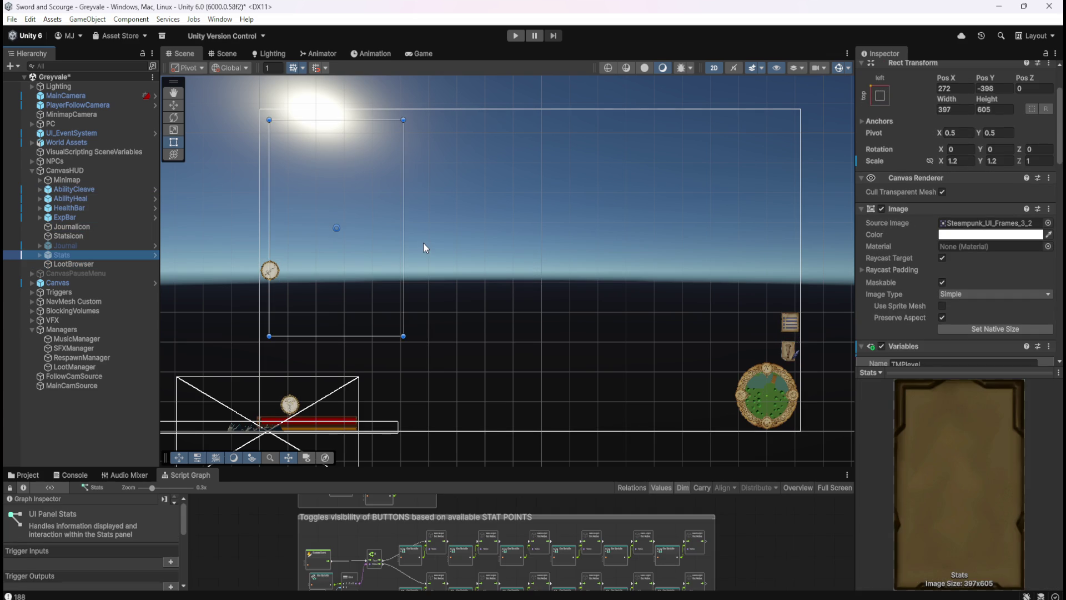
left_click(83, 263)
left_click(87, 234)
left_click(92, 228)
left_click(81, 272)
left_click(98, 208)
left_click(104, 198)
left_click(111, 189)
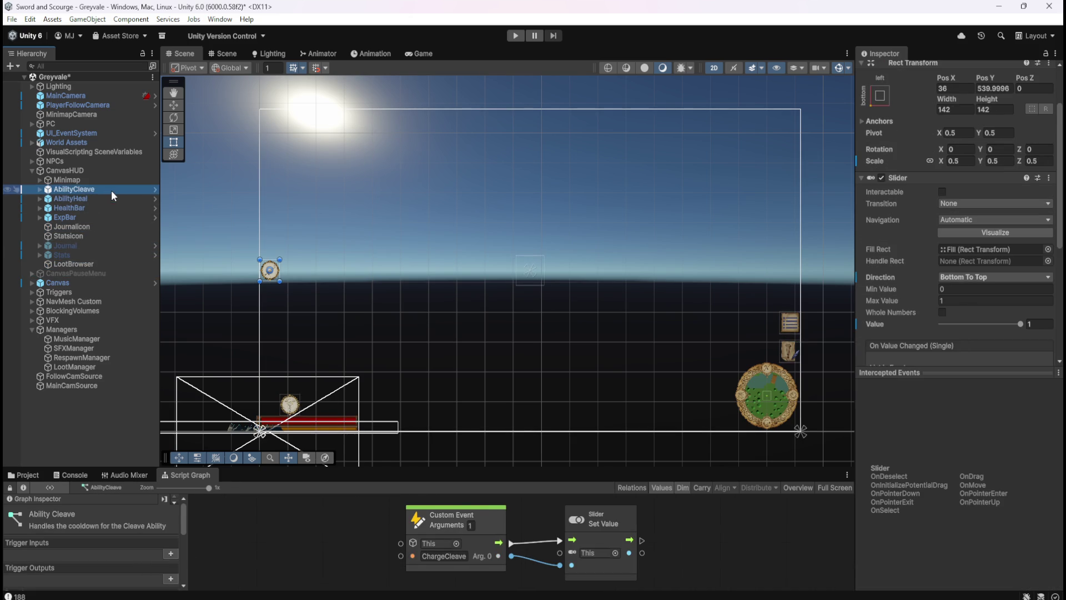
left_click(96, 264)
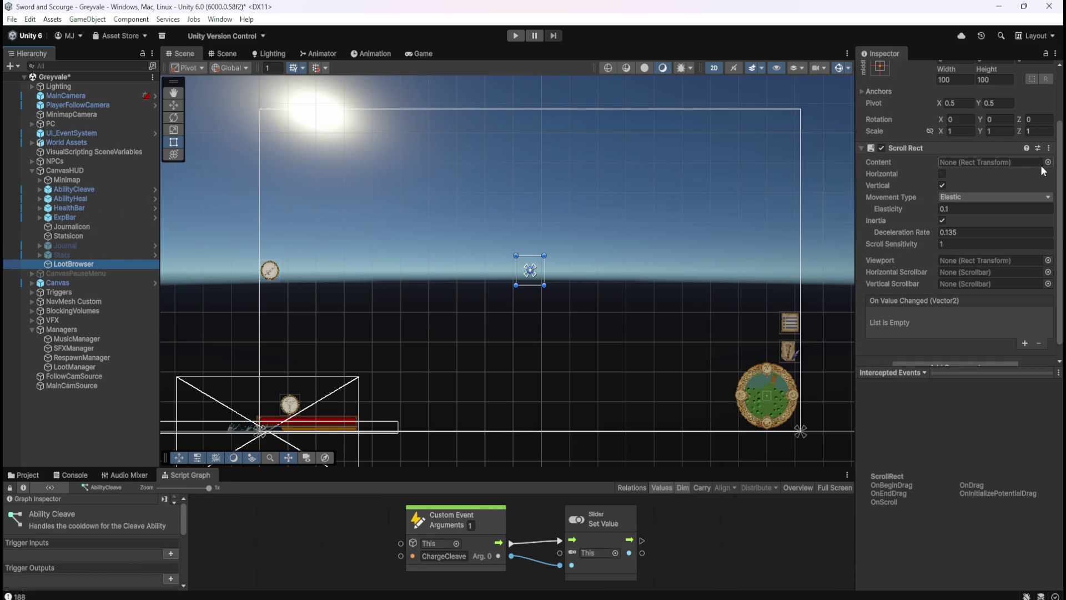
left_click(272, 273)
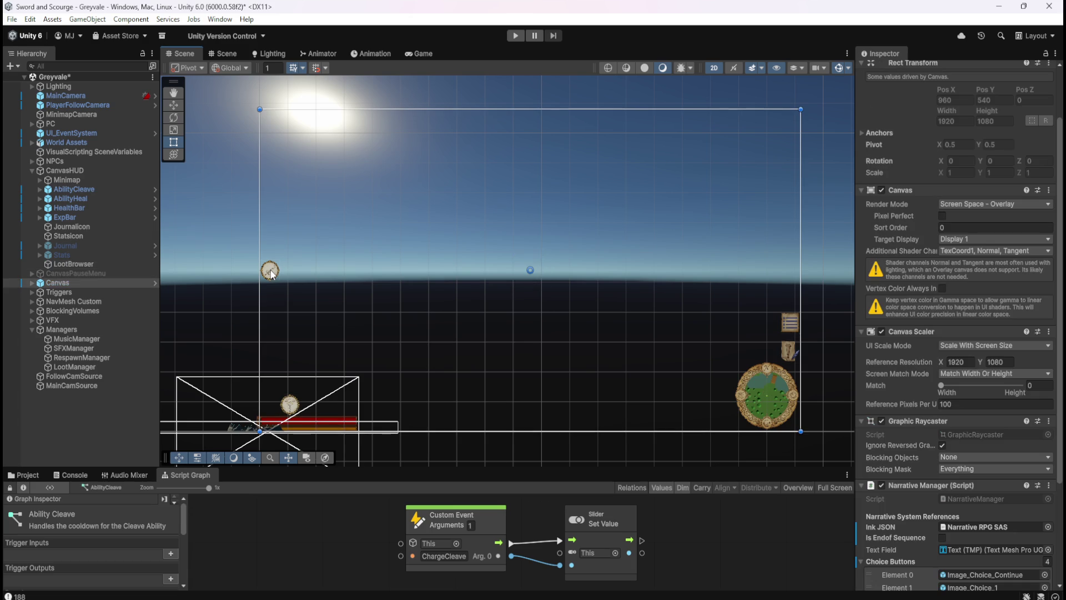
left_click(99, 227)
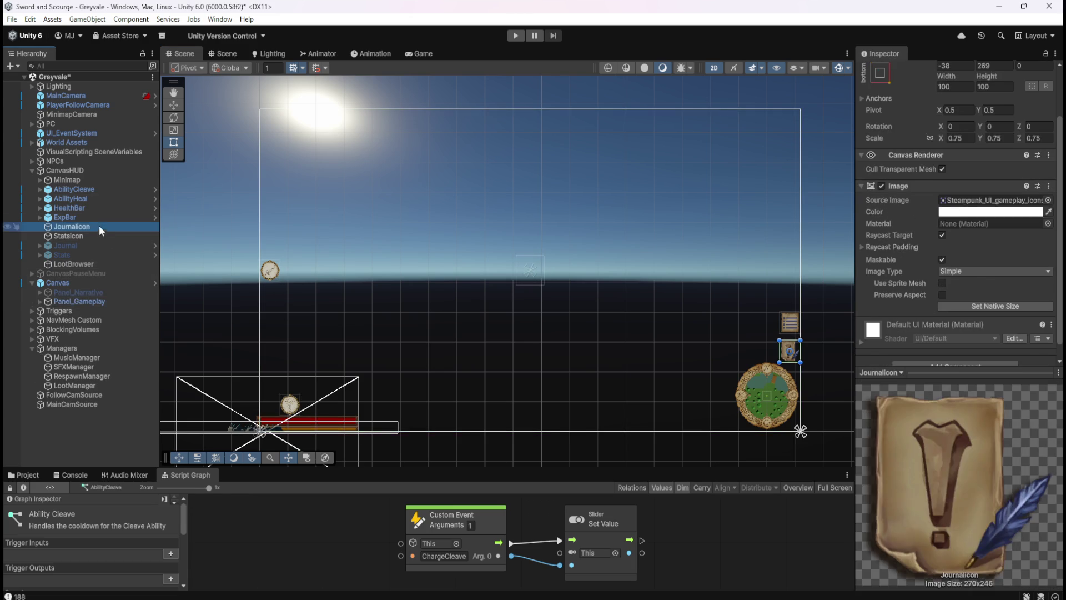
left_click(103, 199)
left_click(106, 190)
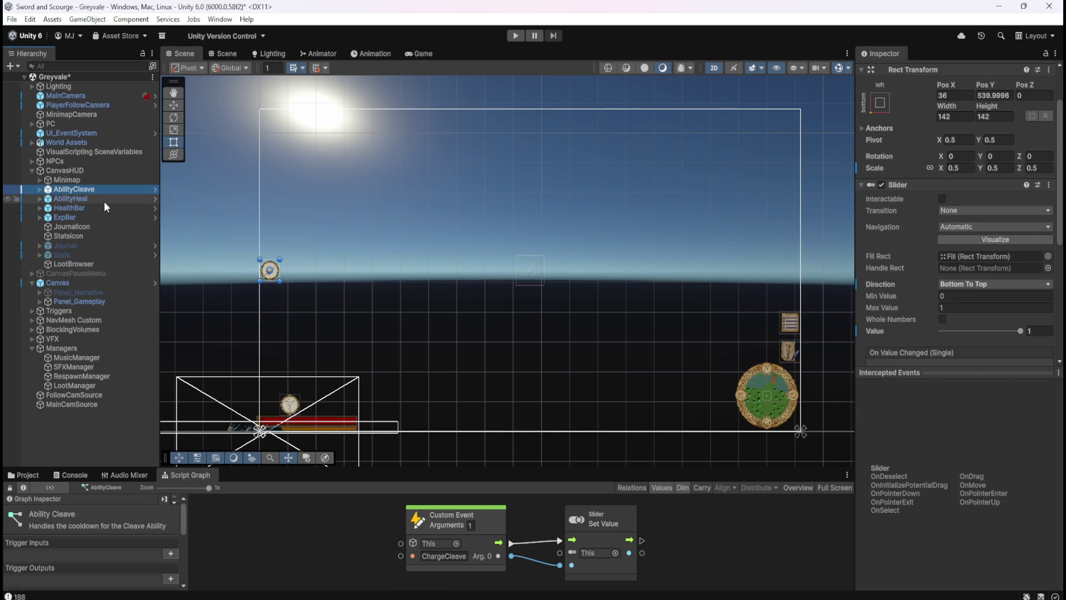
left_click(104, 201)
left_click(112, 191)
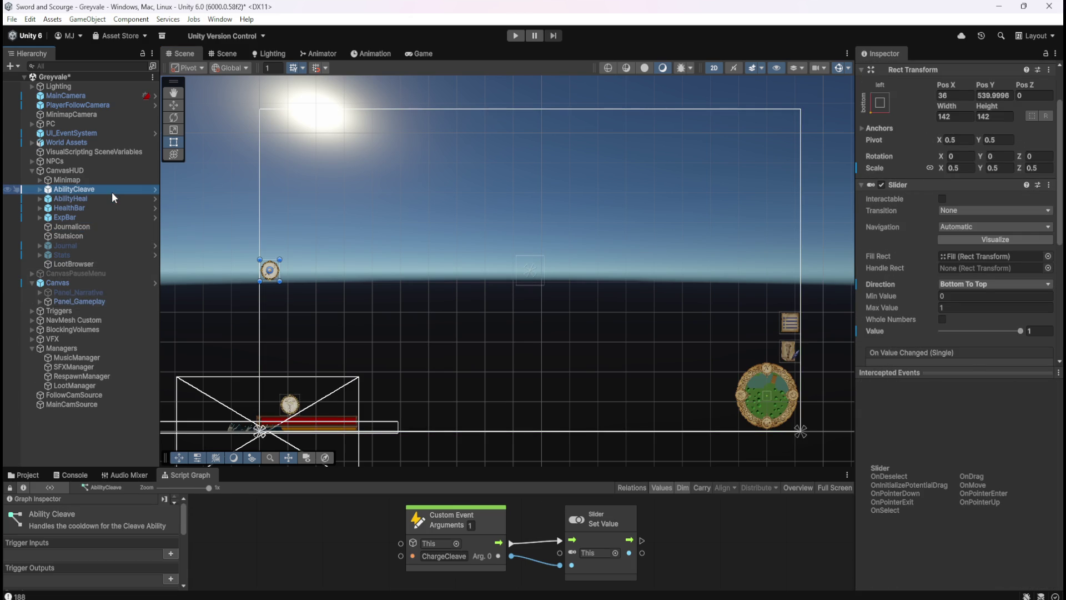
left_click(109, 198)
- Set AbilityCleave's Rect Transform Pos Y to 89, then reselect LootBrowser and Stats
left_click(112, 190)
left_click(995, 96)
type("89")
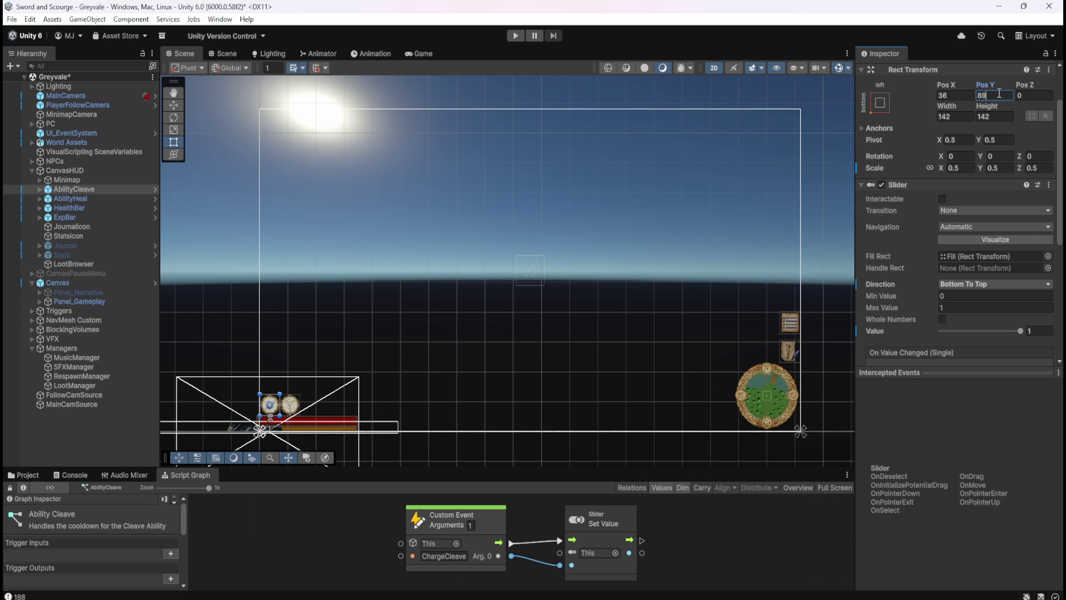
left_click(108, 264)
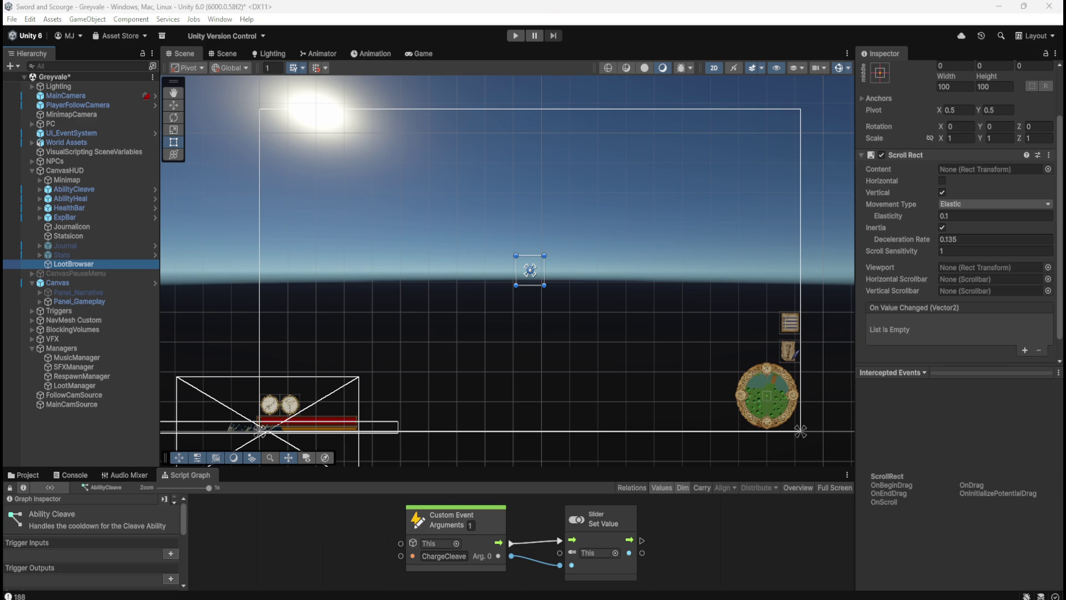
left_click(59, 253)
- Leave LootBrowser's movement type Elastic with no Content assigned, and save the Greyvale scene
left_click(65, 264)
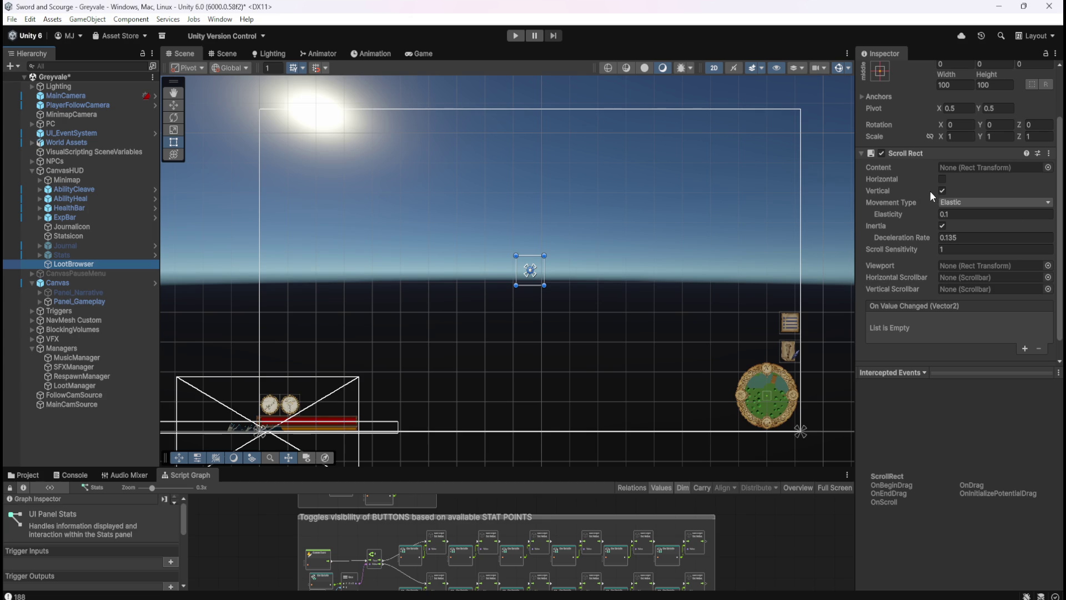
left_click(977, 206)
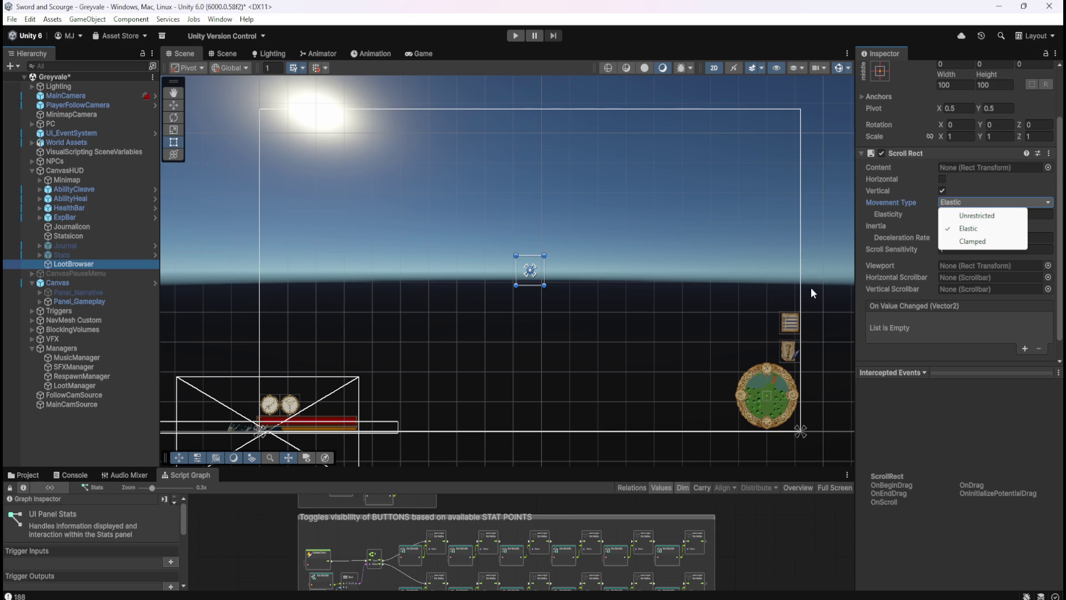
left_click(771, 13)
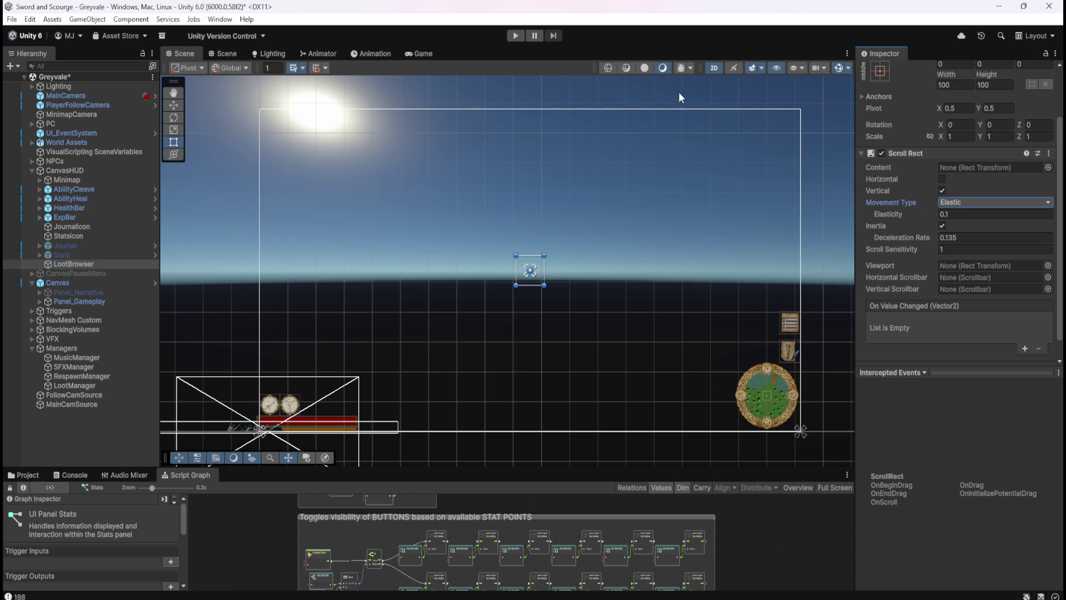
left_click(1047, 167)
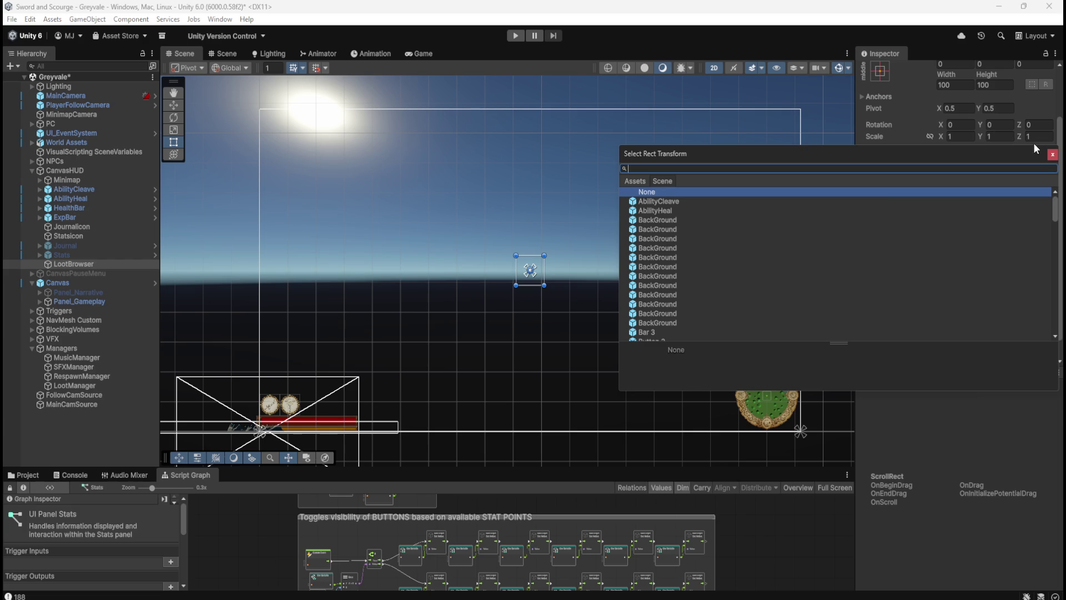
left_click(1052, 154)
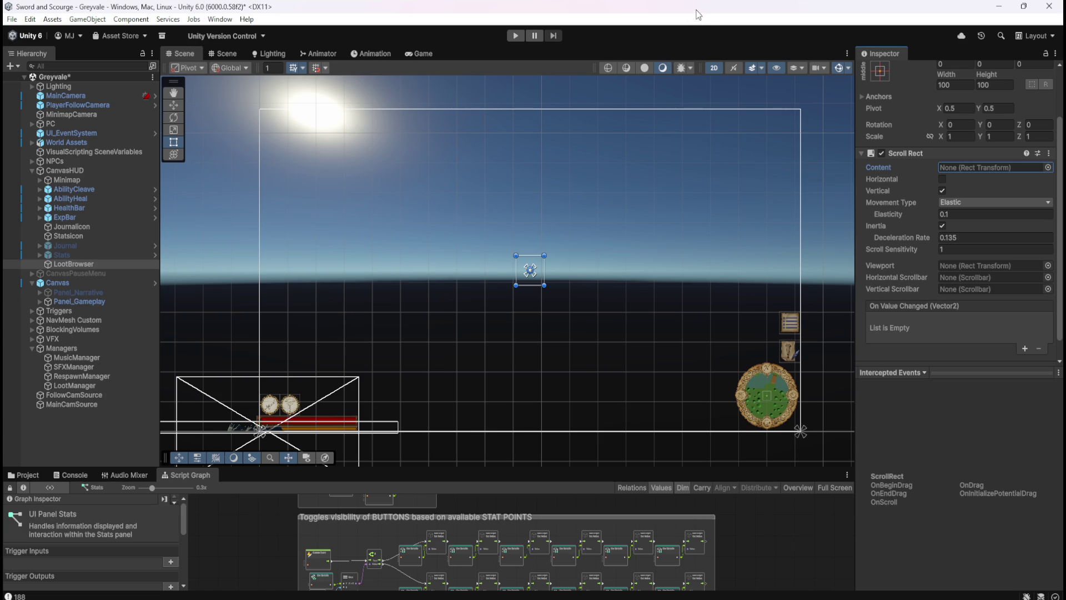
key("ctrl+s")
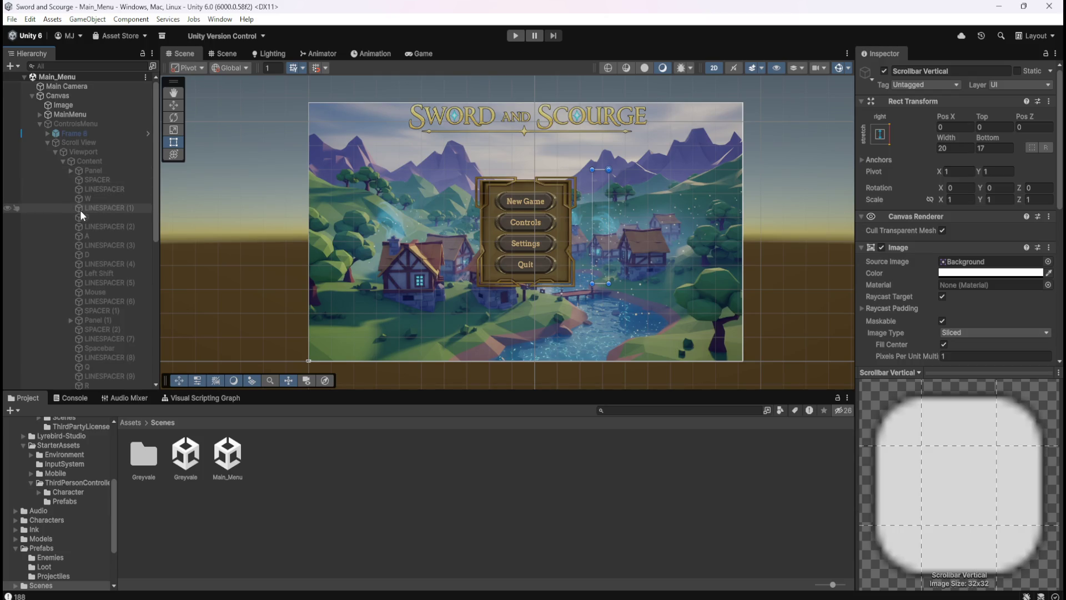
- Inspect the Main_Menu reference Content, Viewport and Scroll View settings
scroll(86, 205, "down", 2)
scroll(109, 189, "up", 7)
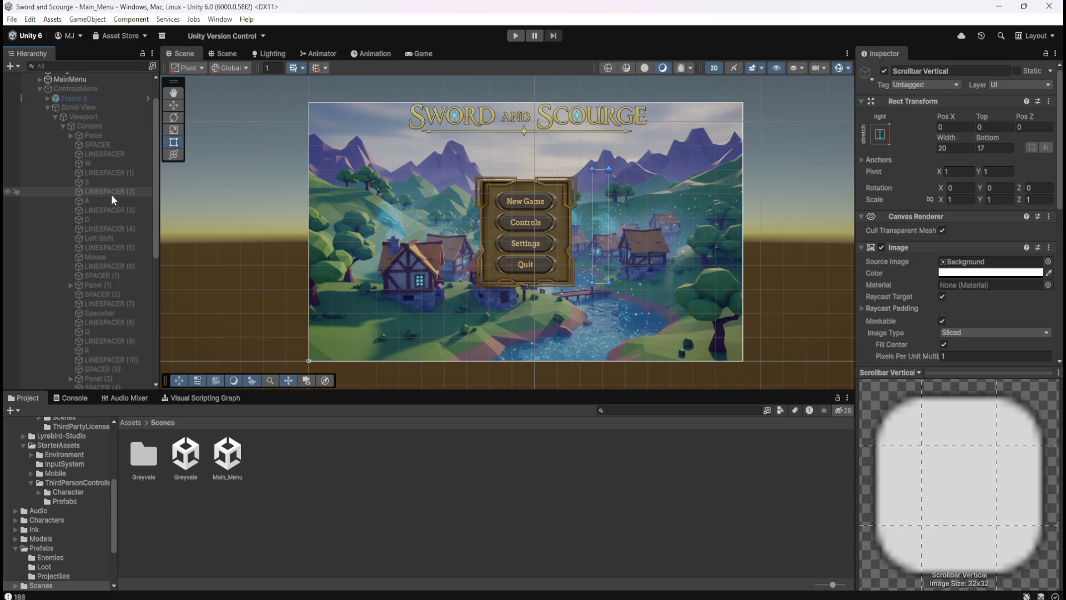
left_click(114, 161)
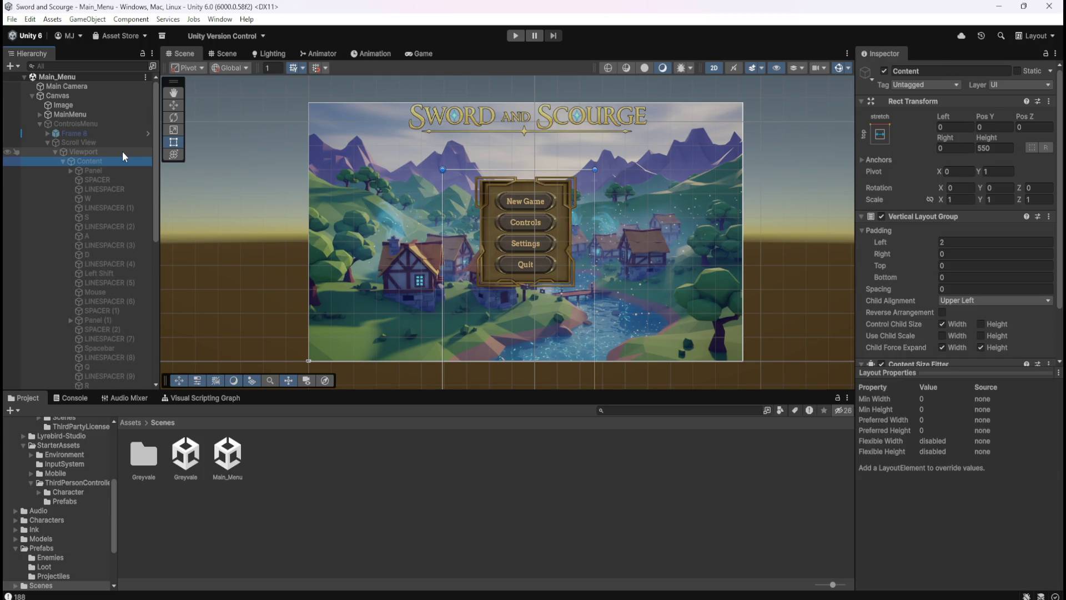
left_click(122, 151)
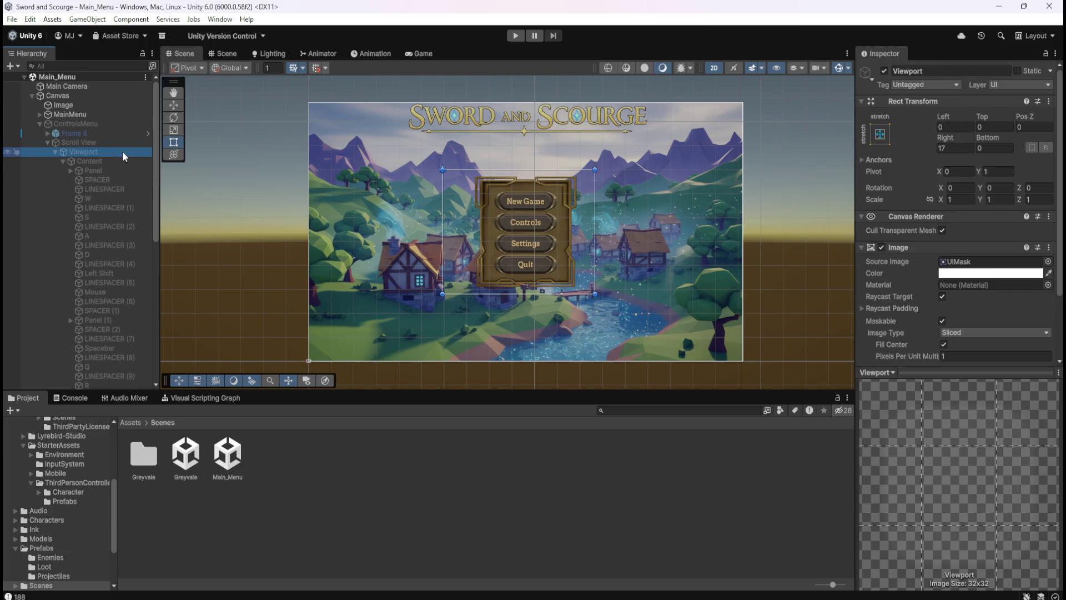
left_click(125, 144)
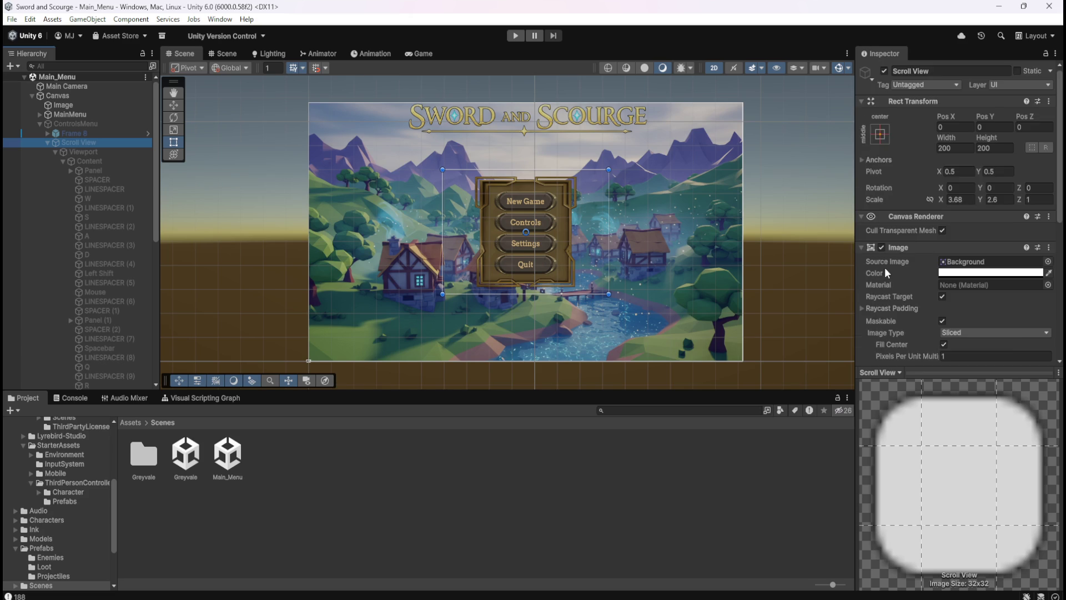
scroll(885, 271, "down", 5)
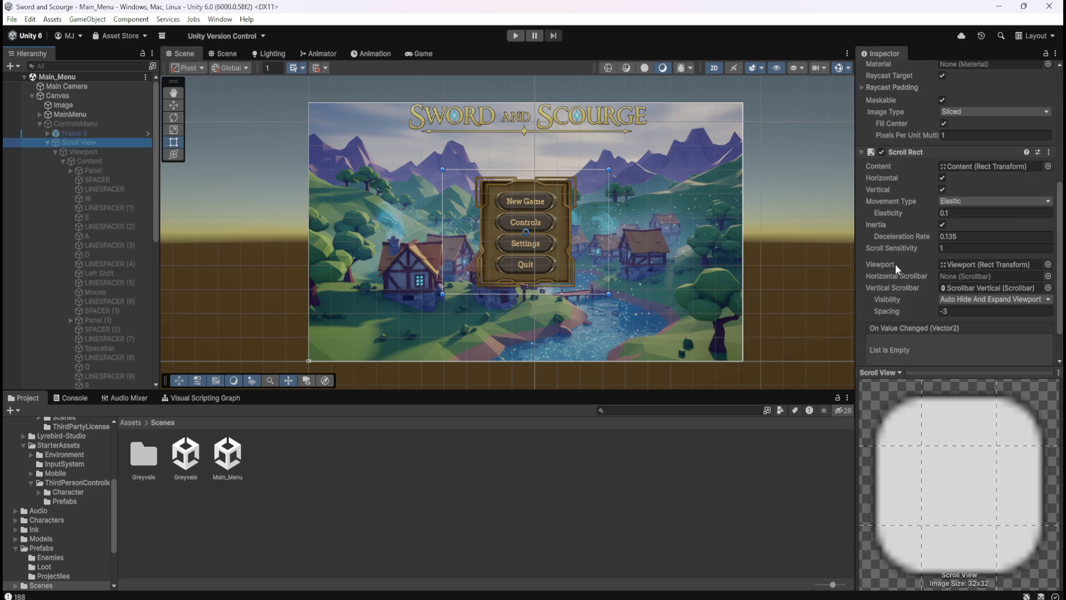
scroll(885, 214, "down", 2)
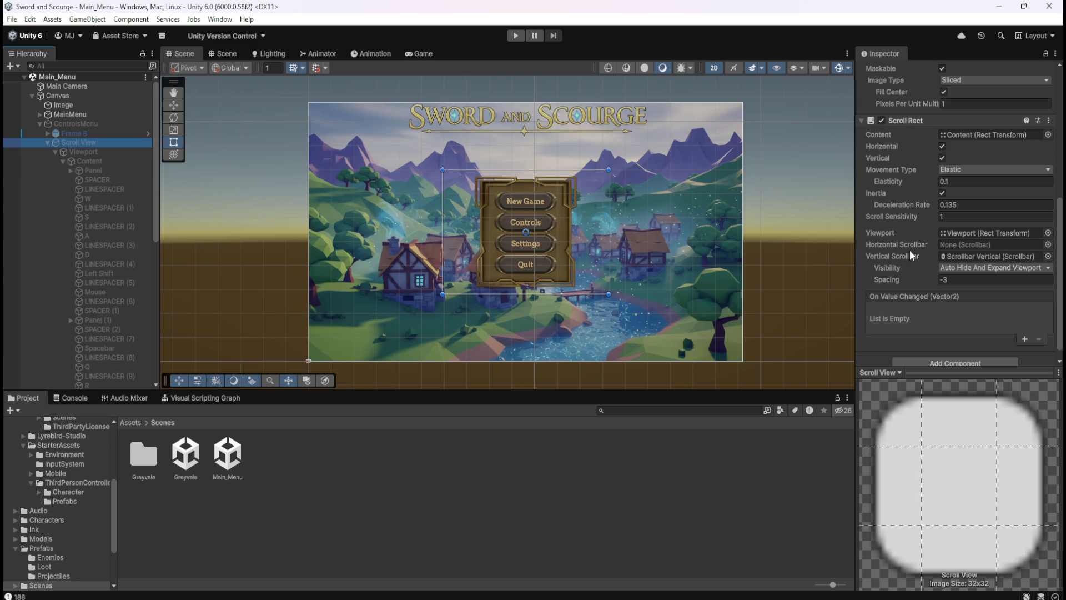
- Inspect Content's Panel, SPACER, LINESPACER dividers and the W and S text entries
left_click(113, 172)
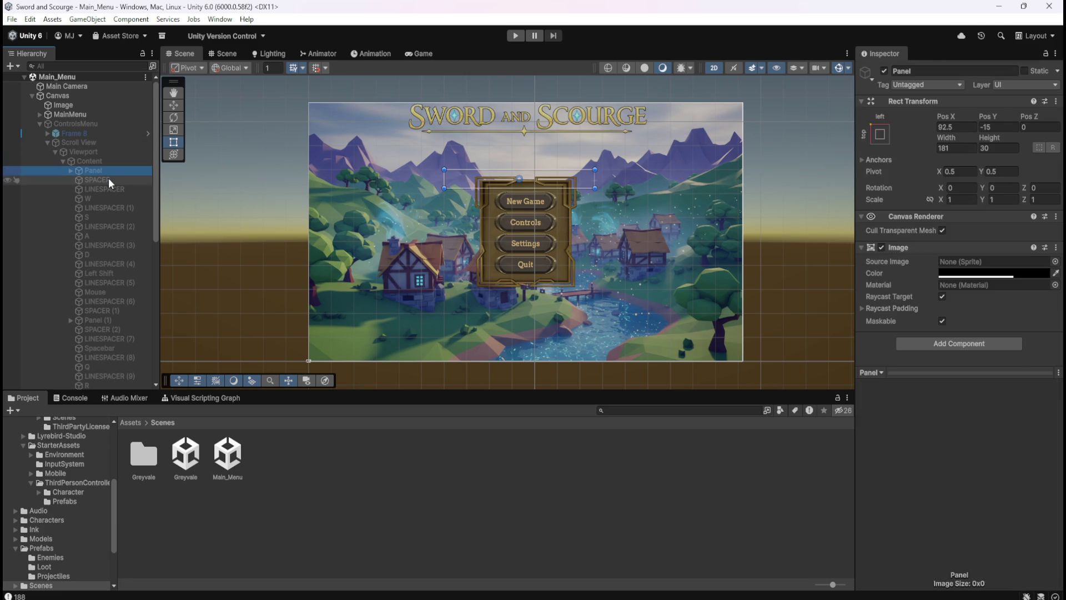
left_click(108, 178)
left_click(115, 188)
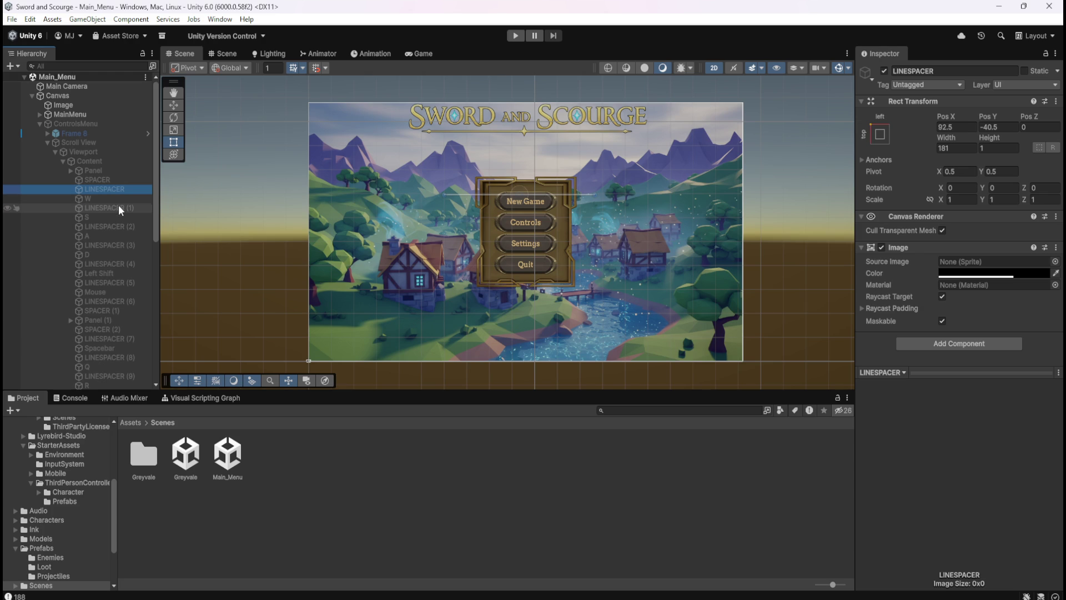
left_click(118, 205)
left_click(121, 191)
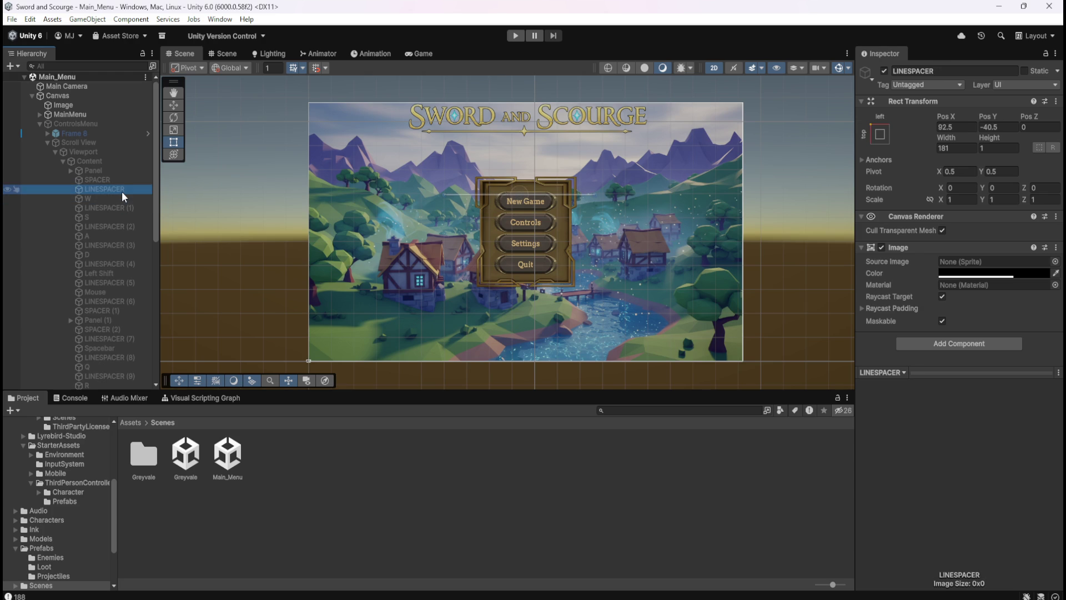
left_click(117, 200)
left_click(119, 208)
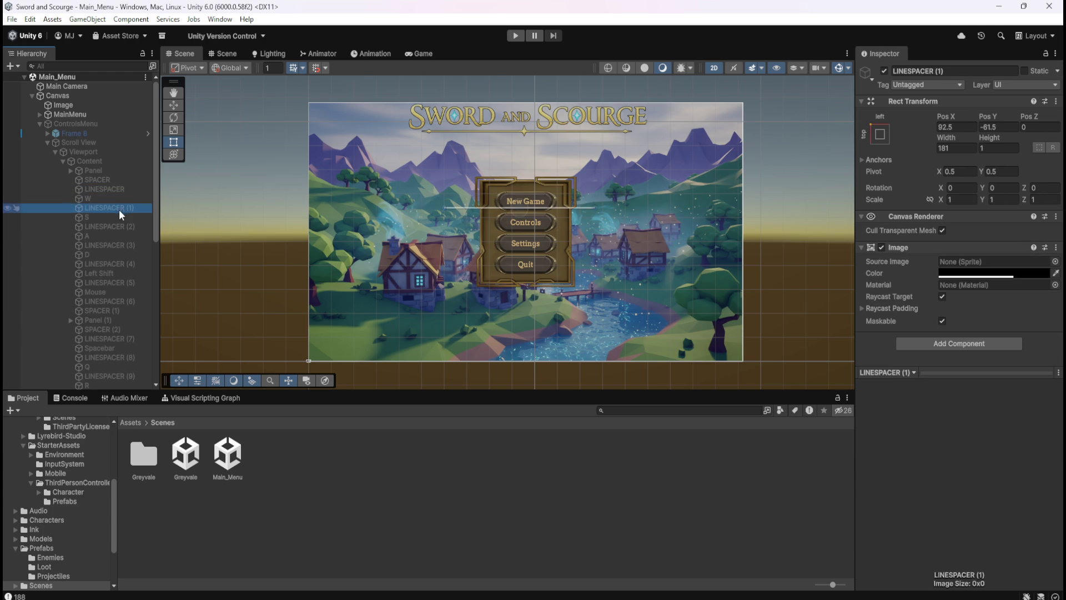
left_click(118, 215)
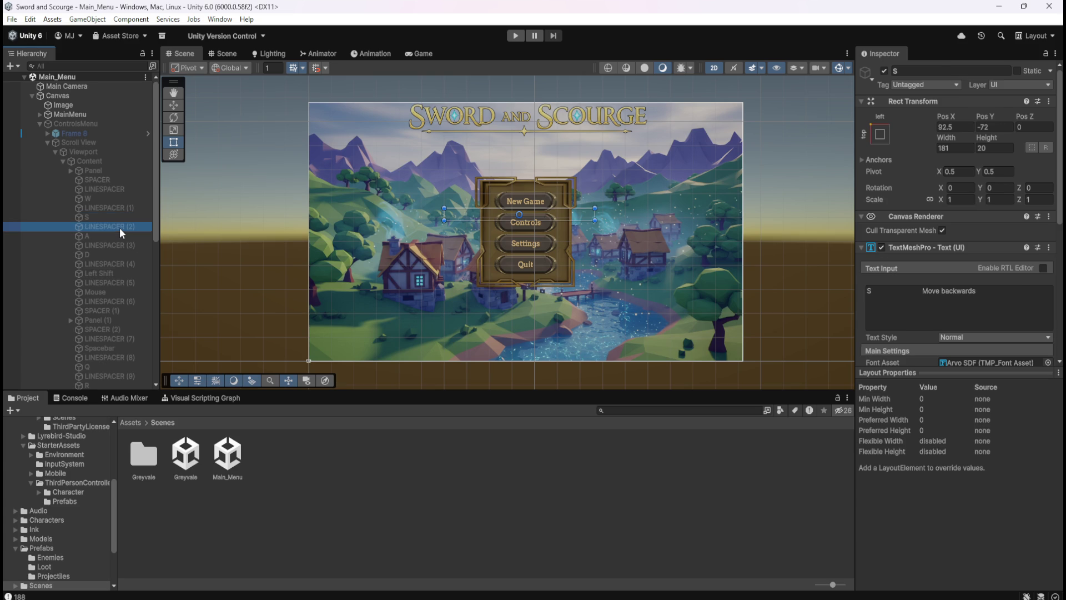
left_click(119, 228)
left_click(118, 219)
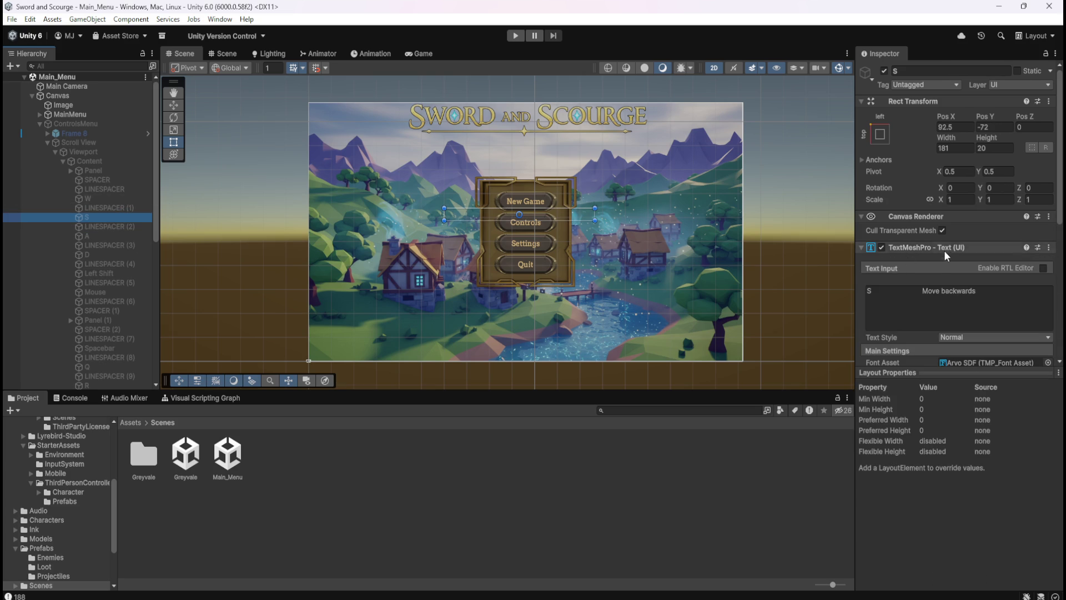
scroll(935, 262, "down", 1)
scroll(936, 272, "up", 1)
- Review the reference Content's layout group once more
left_click(91, 161)
scroll(904, 263, "down", 2)
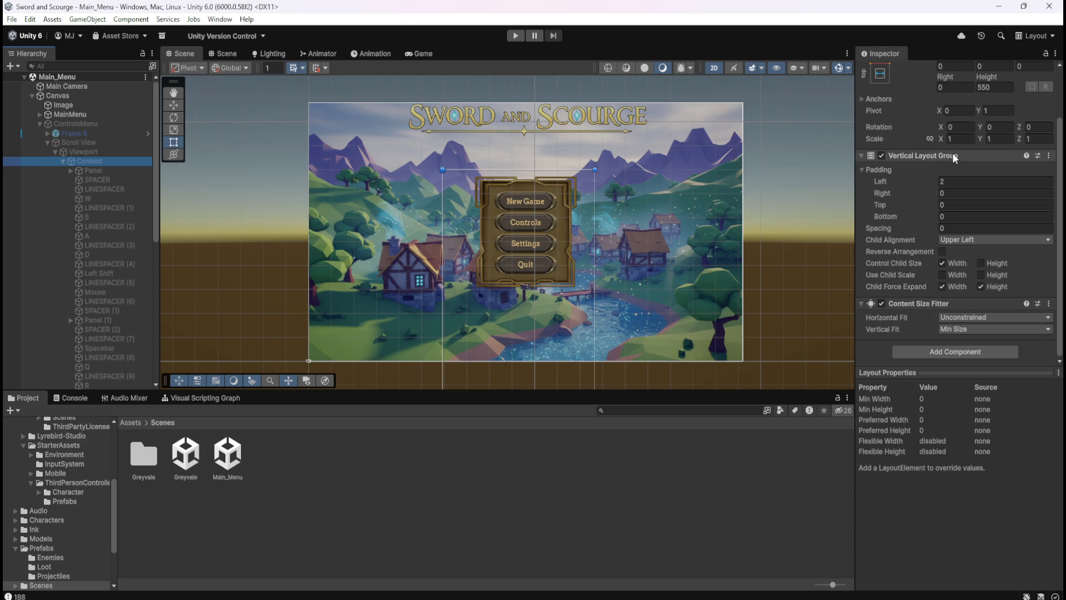
scroll(927, 267, "up", 3)
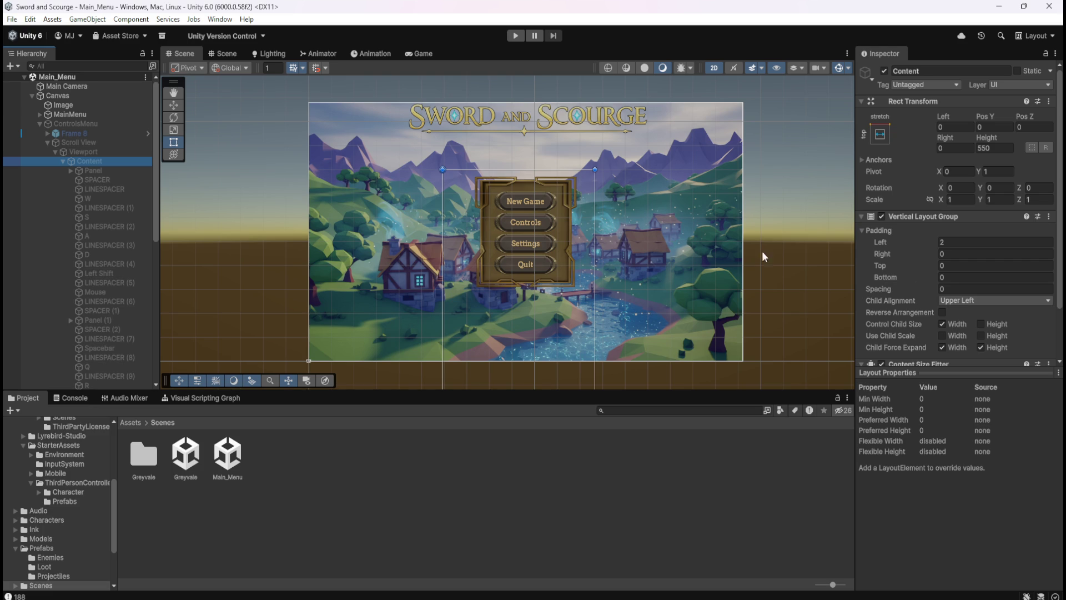
- Review the reference Scroll View's settings again, then open the Greyvale scene
left_click(88, 141)
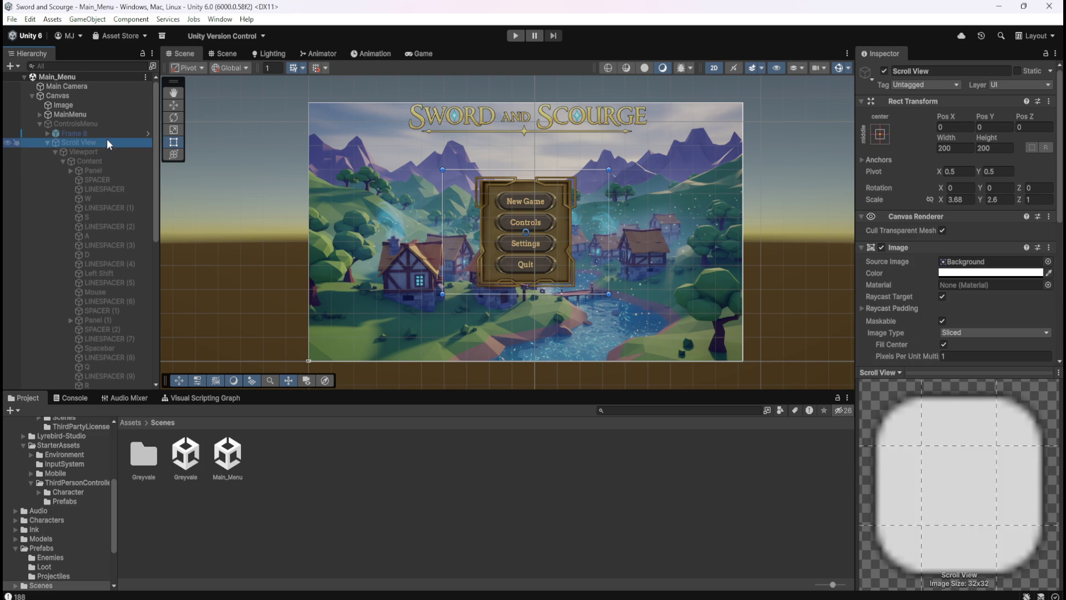
scroll(914, 285, "down", 3)
scroll(914, 285, "down", 5)
scroll(910, 250, "up", 4)
scroll(915, 329, "up", 2)
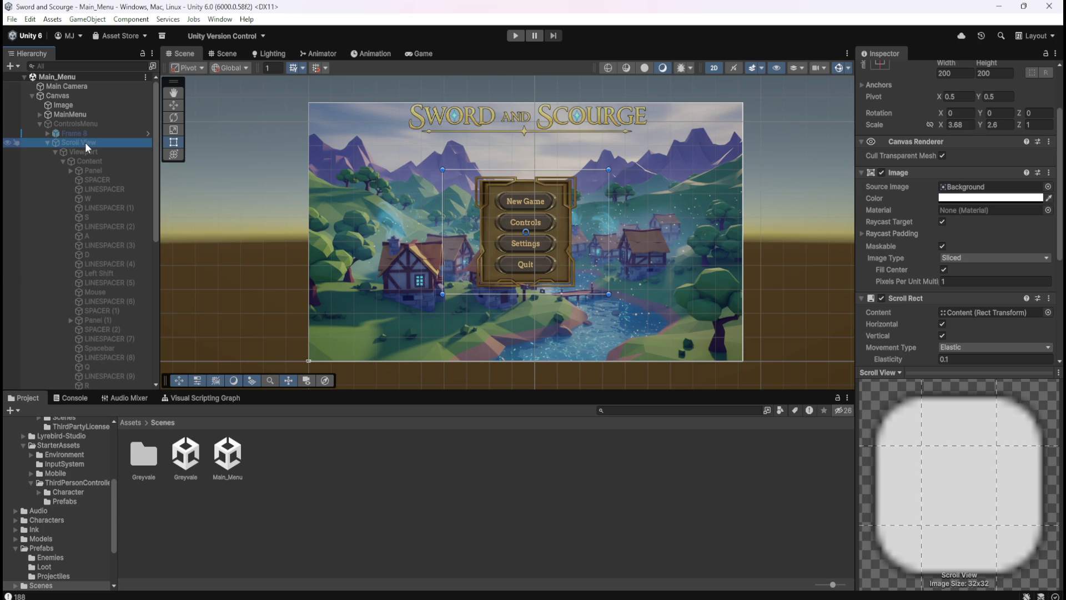
scroll(904, 272, "down", 3)
scroll(904, 276, "down", 3)
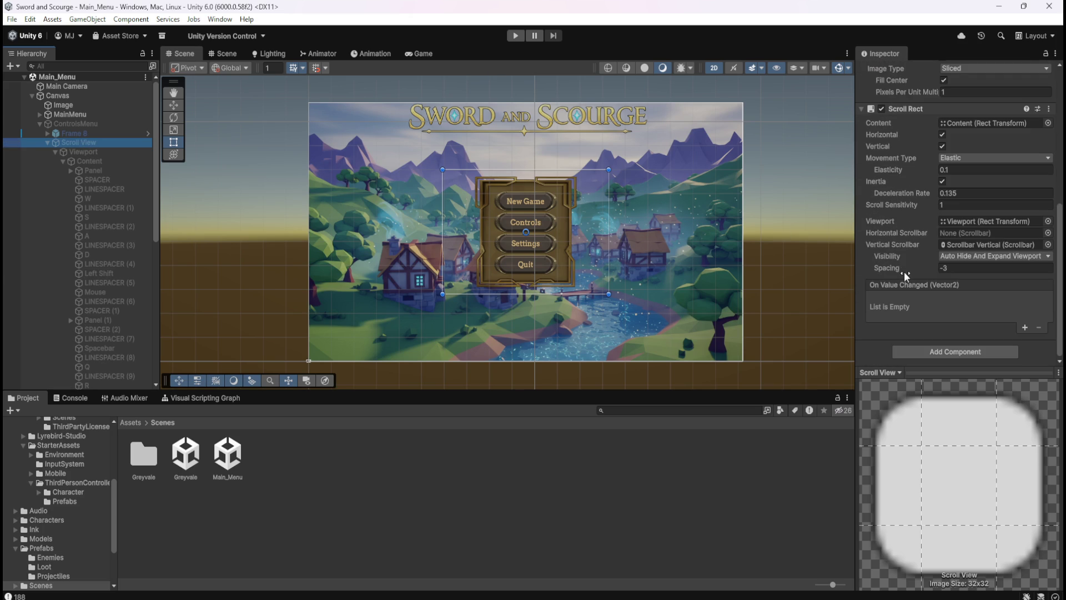
scroll(904, 272, "up", 6)
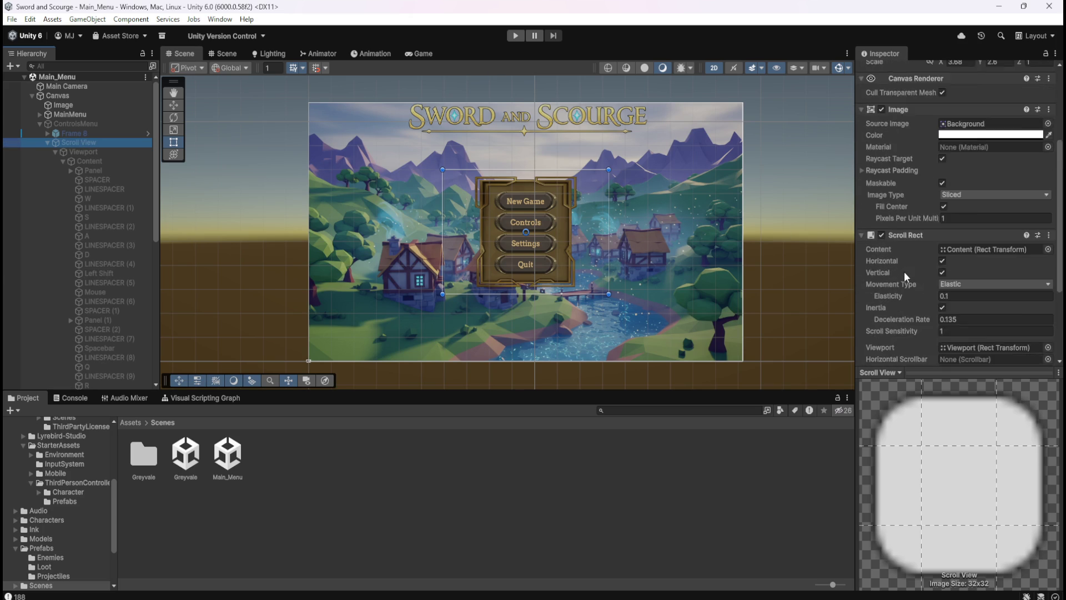
double_click(185, 455)
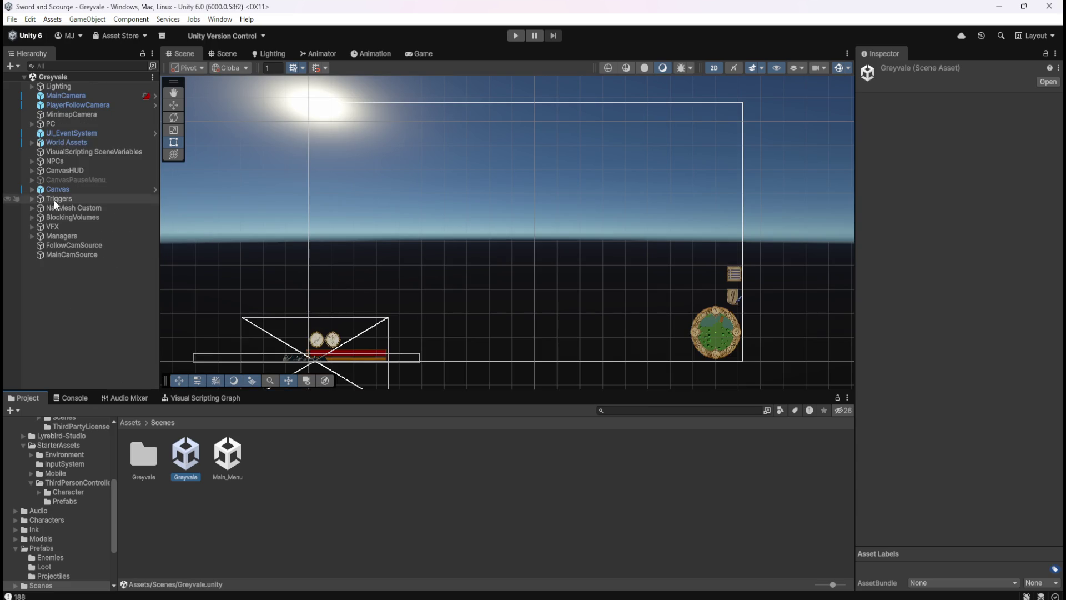
- Remove the Scroll Rect from the old LootBrowser and delete that object
left_click(32, 170)
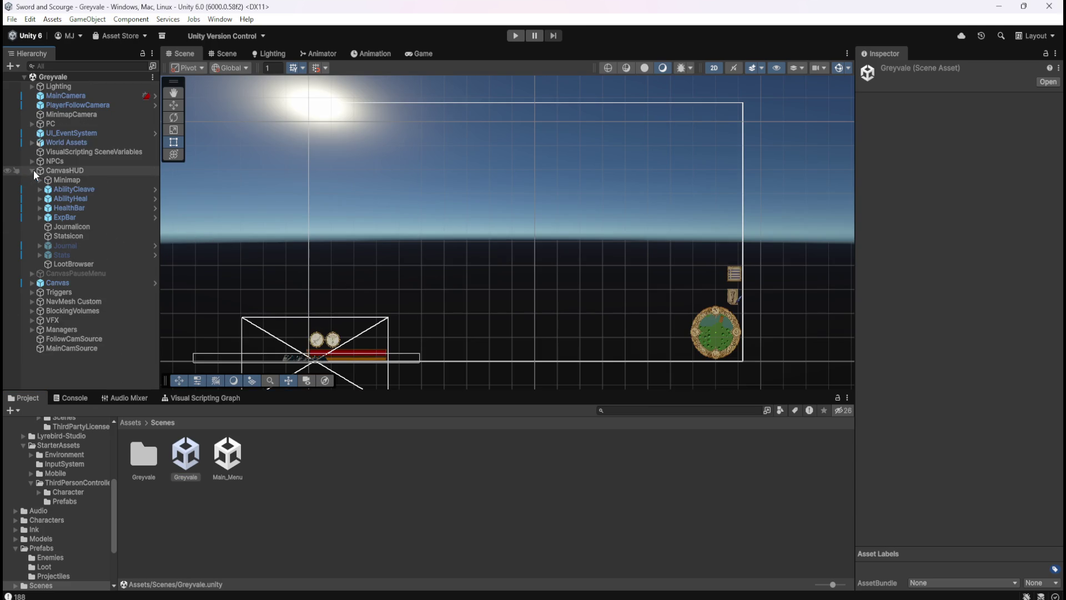
left_click(87, 263)
scroll(905, 252, "down", 3)
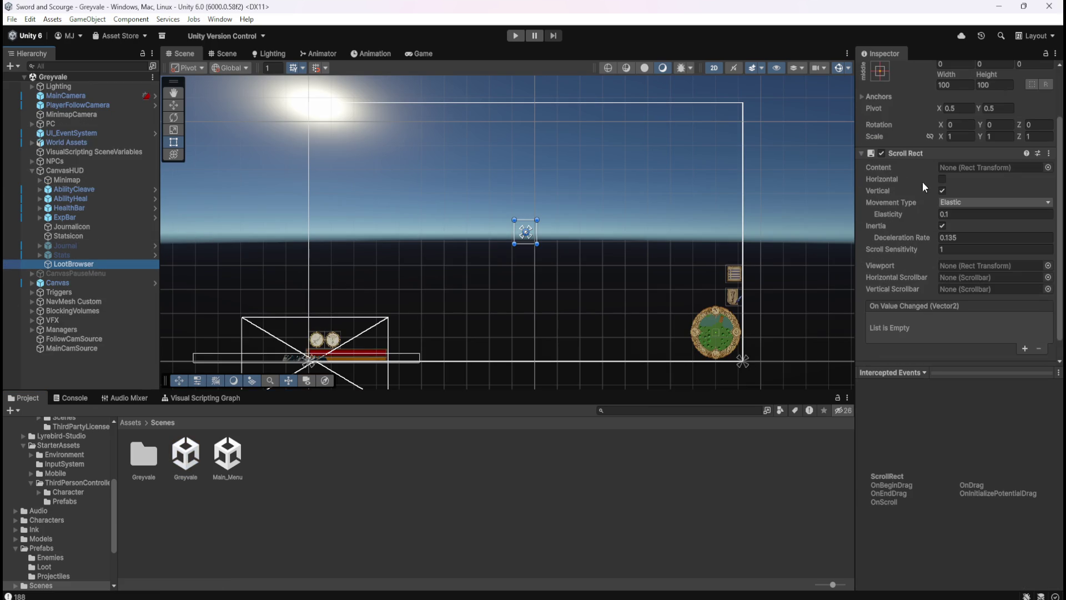
right_click(922, 155)
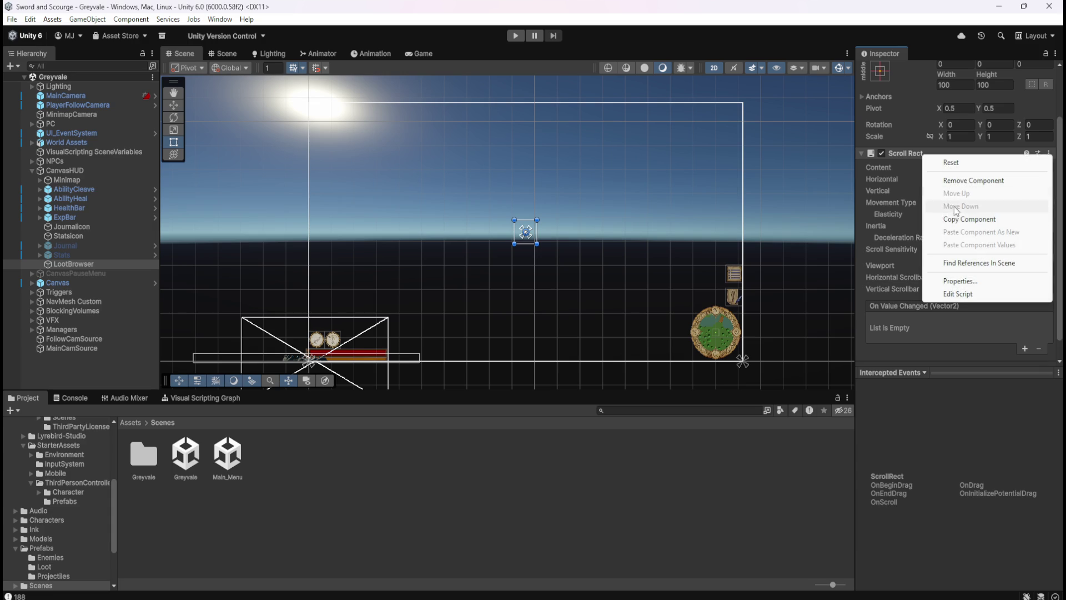
left_click(974, 181)
mouse_move(69, 264)
left_mouse_down()
mouse_move(72, 255)
mouse_move(79, 262)
left_mouse_up()
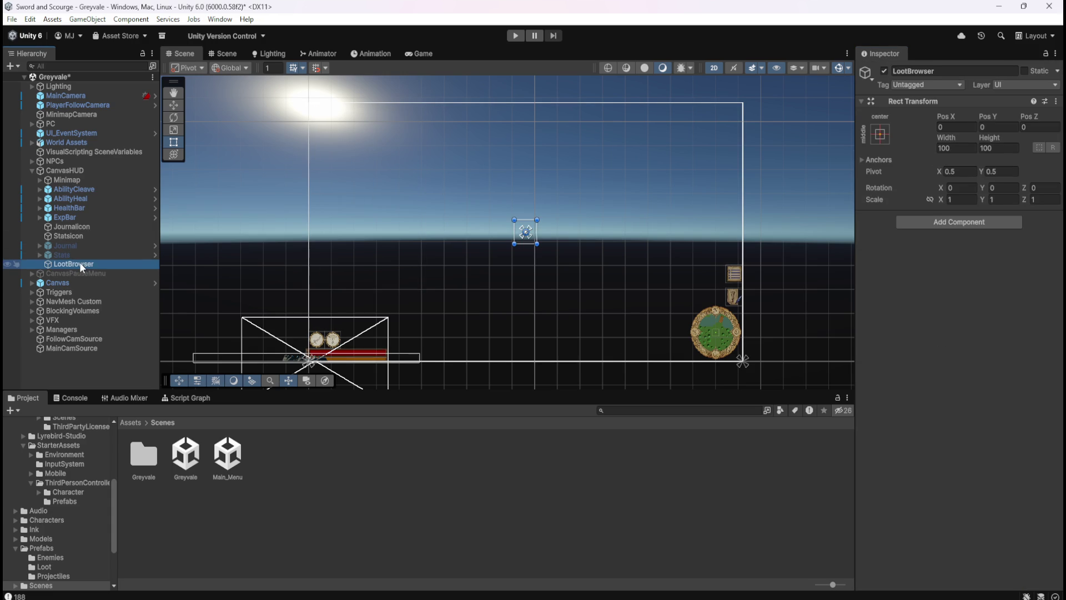
right_click(79, 262)
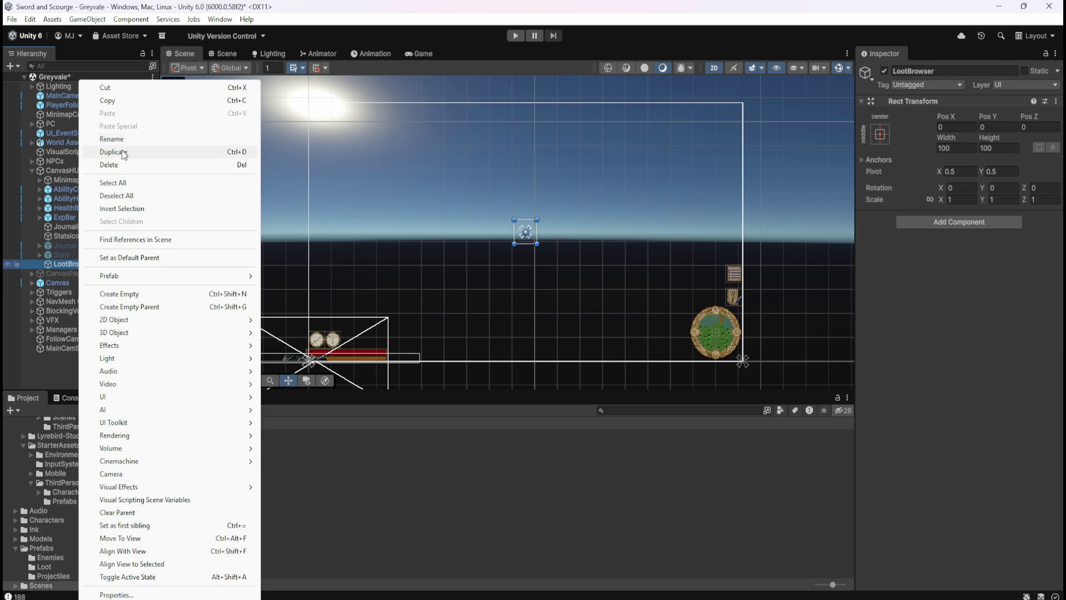
left_click(64, 263)
left_click(68, 273)
left_click(75, 263)
key("Delete")
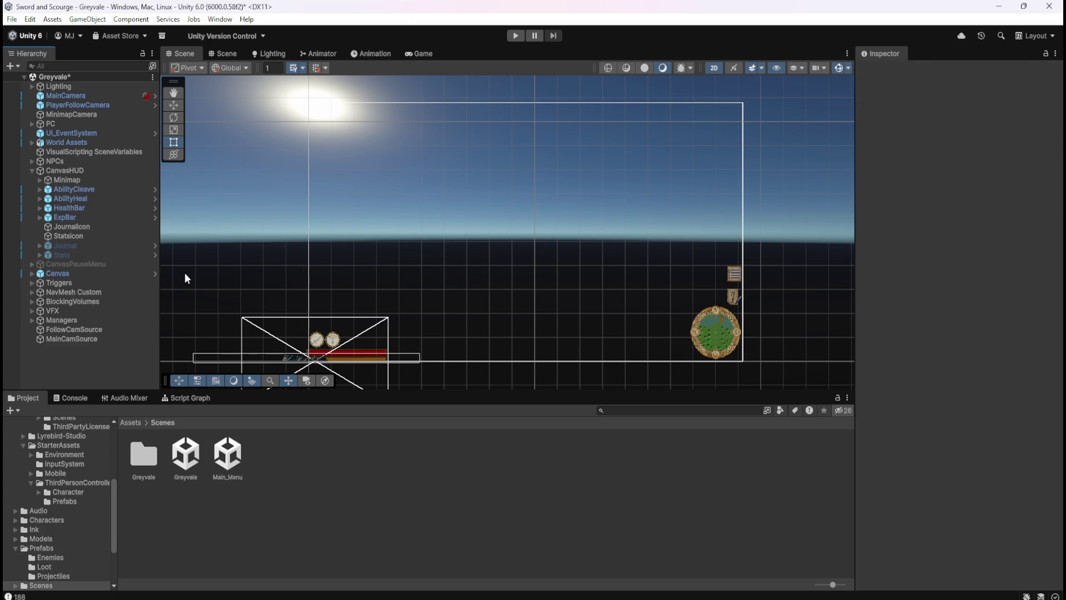
- Add a UI Scroll View under CanvasHUD and name it LootBrowser
right_click(65, 171)
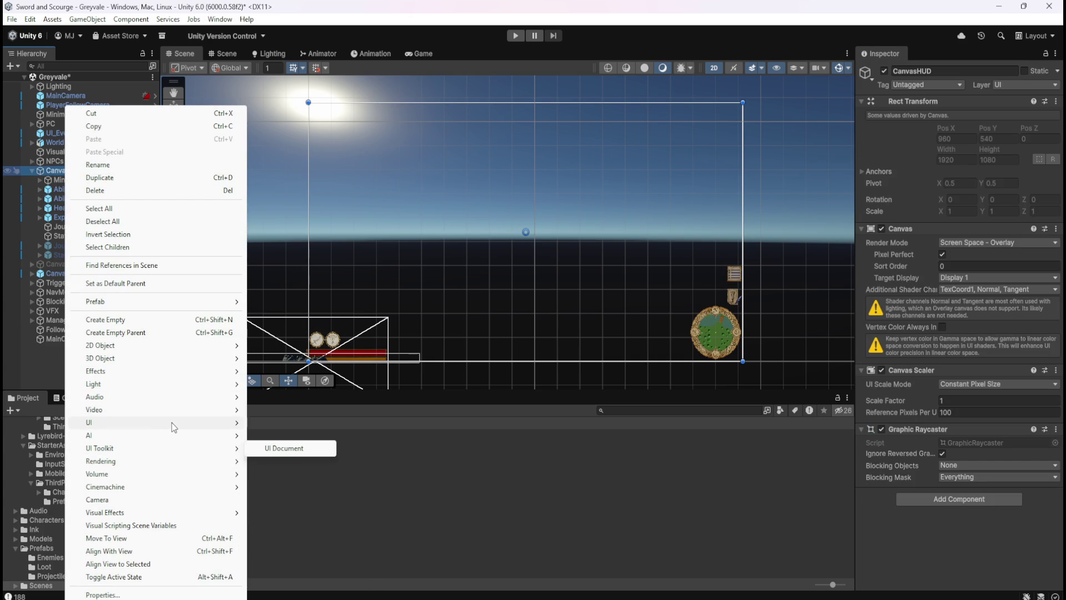
mouse_move(171, 424)
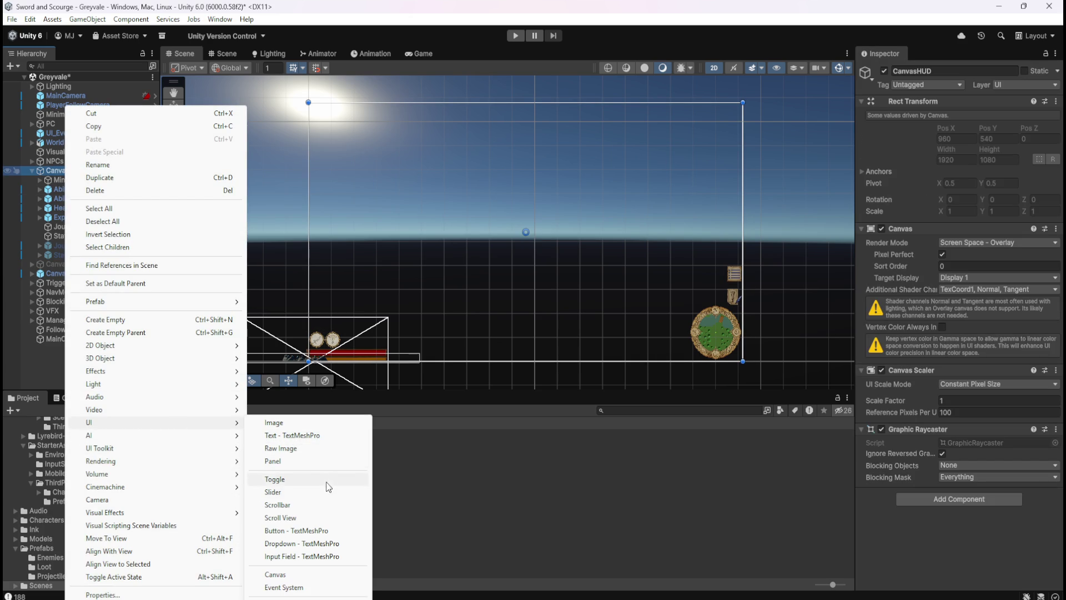
left_click(306, 520)
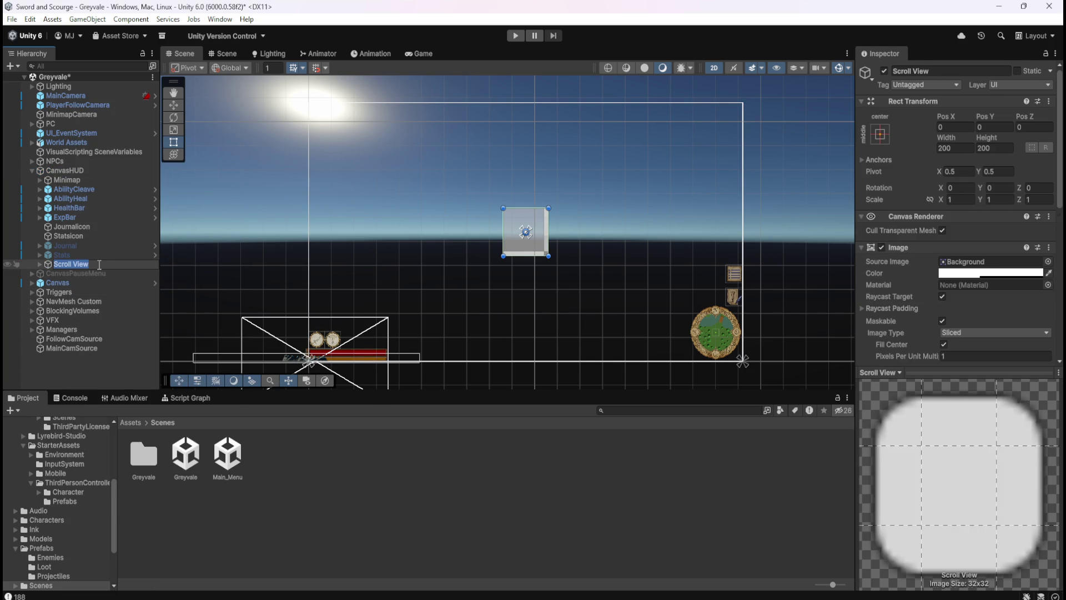
type("LootBro")
type("wser")
key("Return")
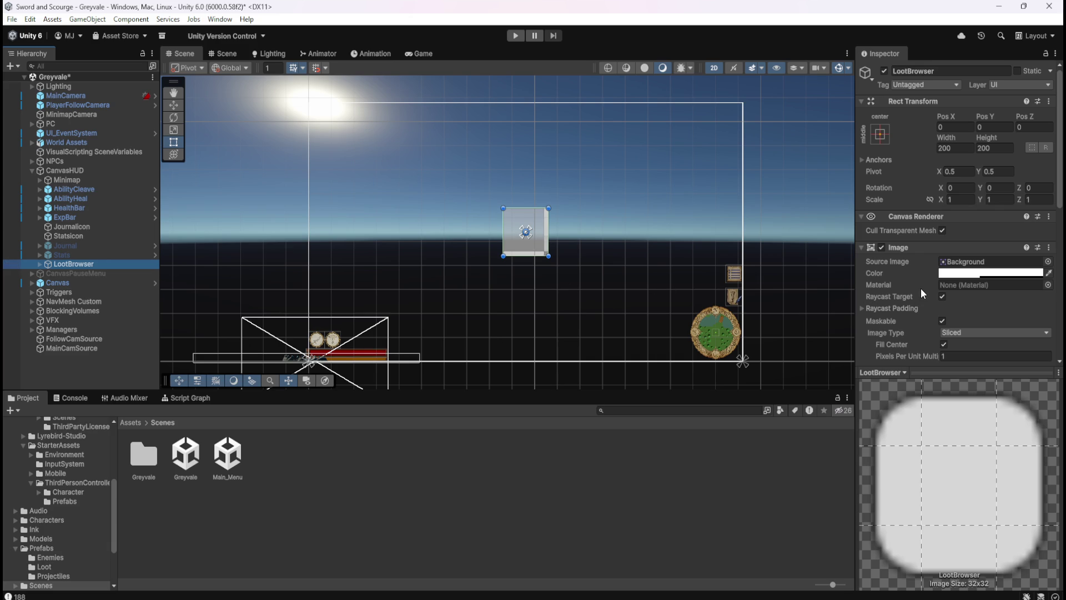
left_click(104, 271)
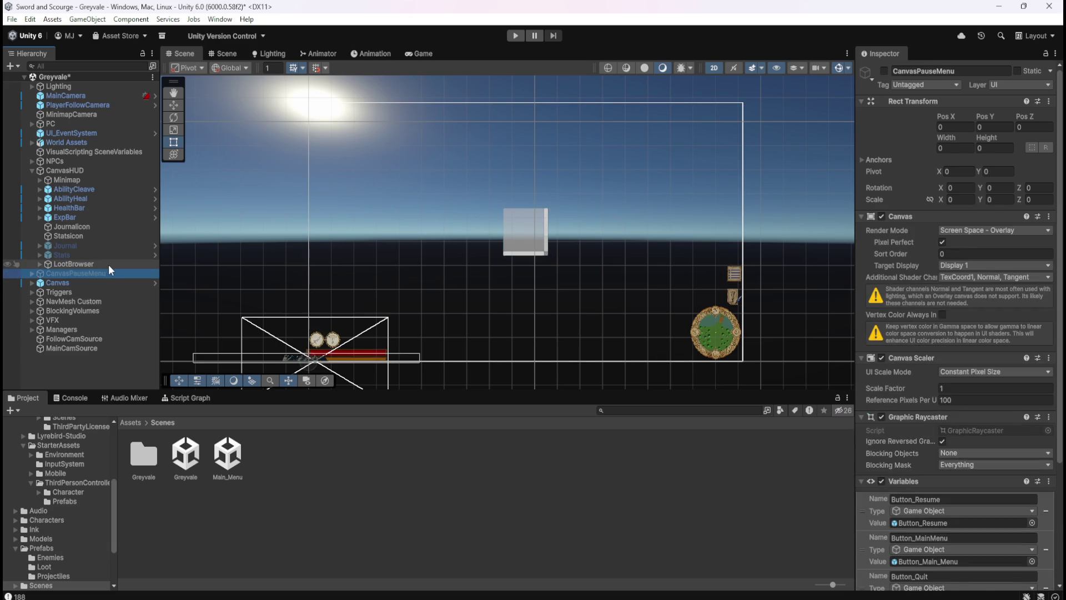
- Expand LootBrowser and inspect its Viewport, Scrollbar Horizontal and Scrollbar Vertical children
left_click(109, 264)
scroll(539, 234, "up", 5)
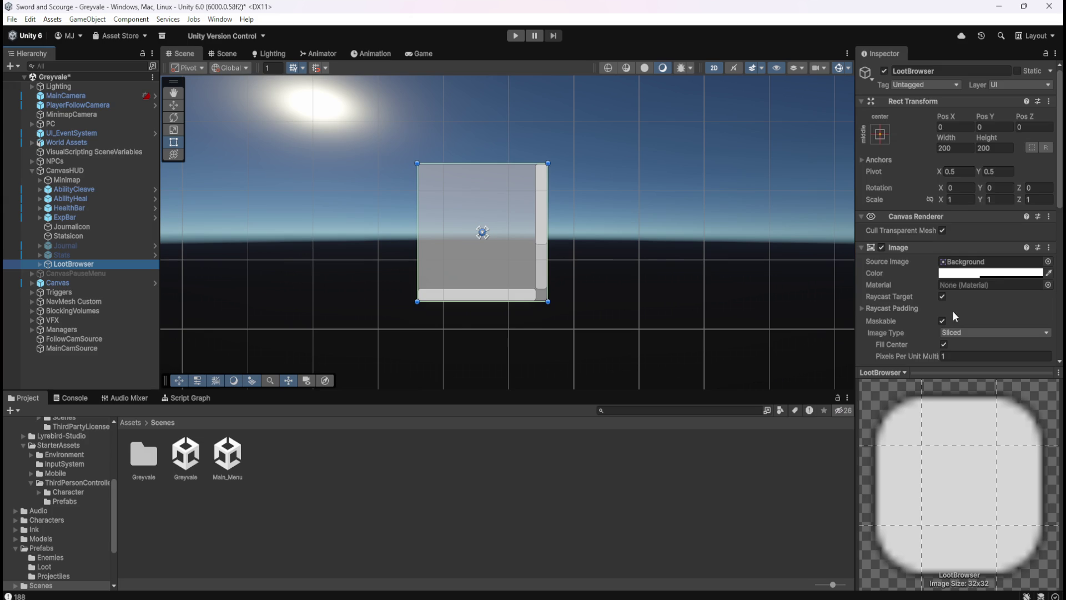
scroll(952, 313, "down", 8)
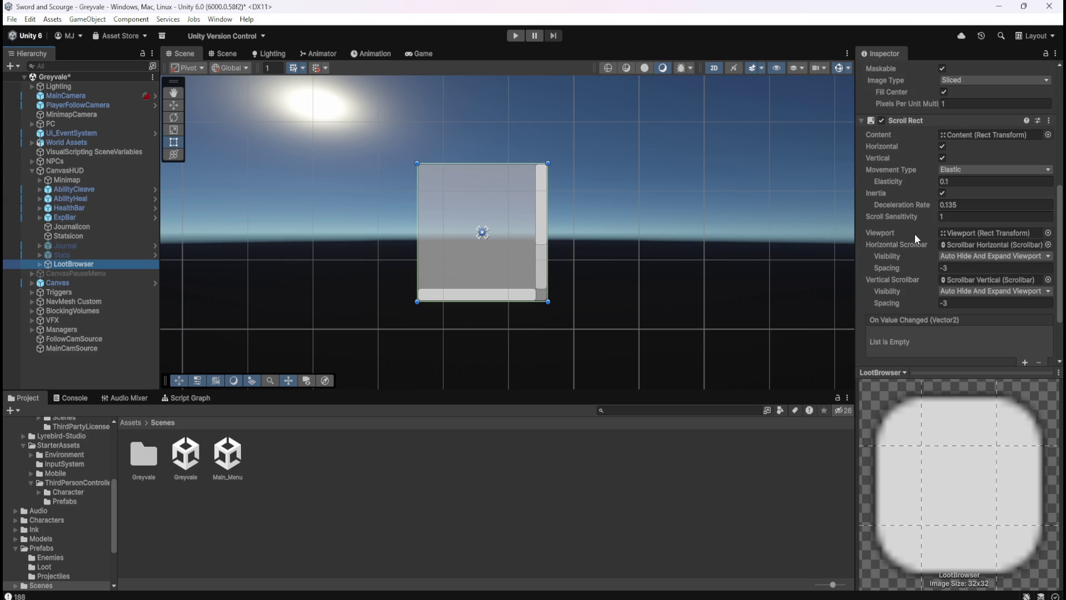
left_click(40, 264)
left_click(69, 274)
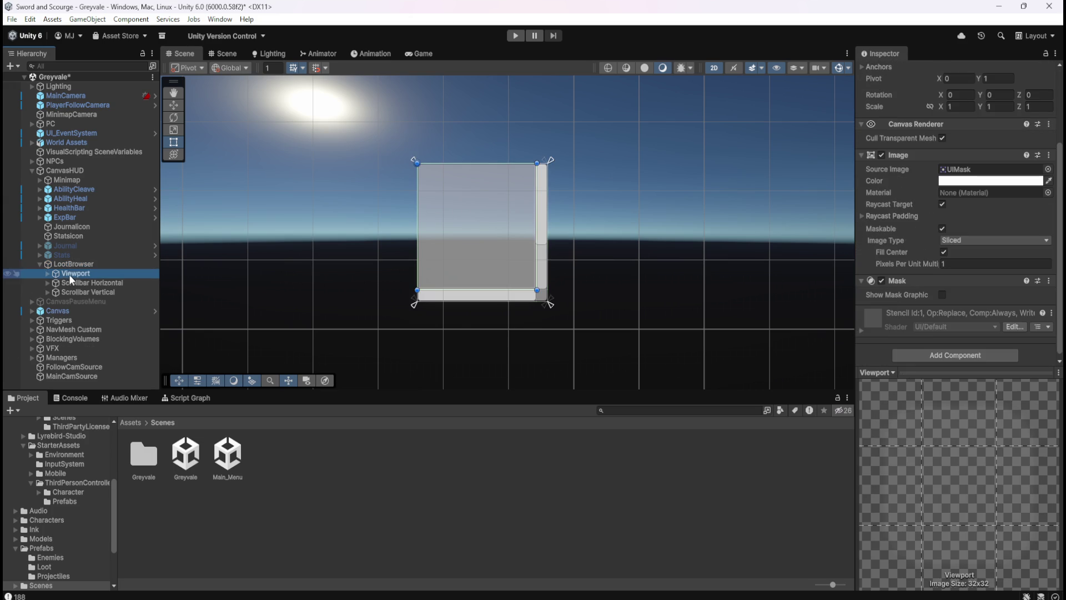
left_click(85, 283)
left_click(88, 289)
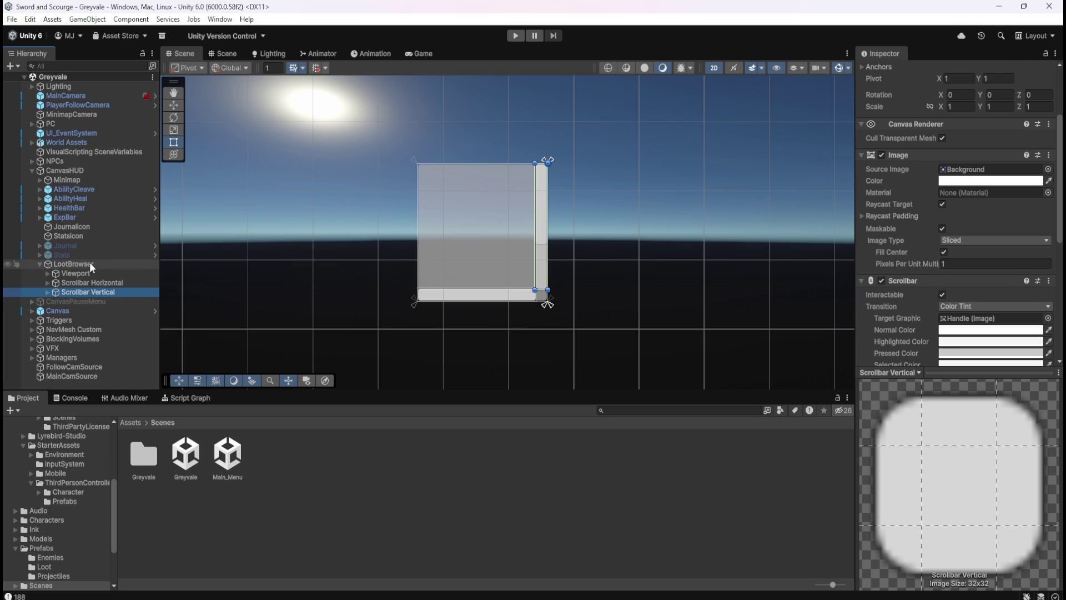
left_click(89, 264)
scroll(914, 288, "down", 5)
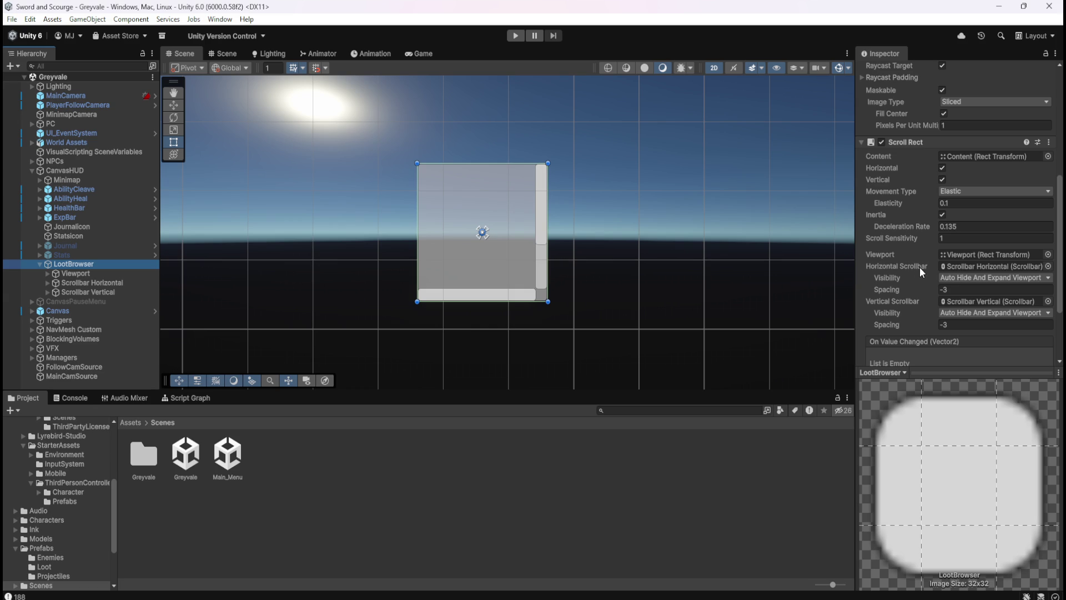
- Set the Scroll Rect's Horizontal Scrollbar to None and delete the Scrollbar Horizontal object
left_click(1047, 266)
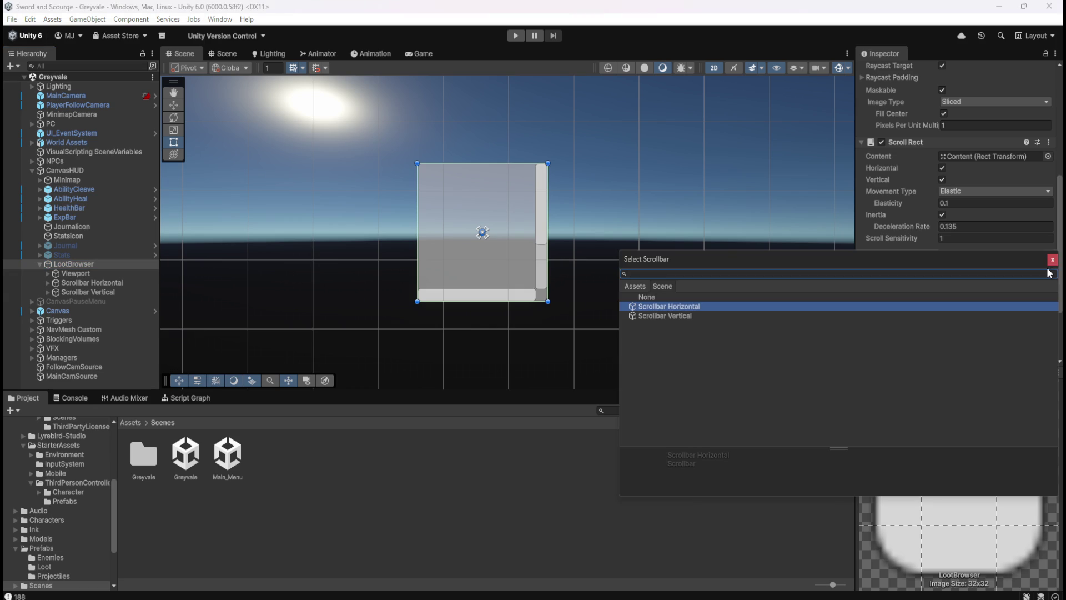
left_click(677, 297)
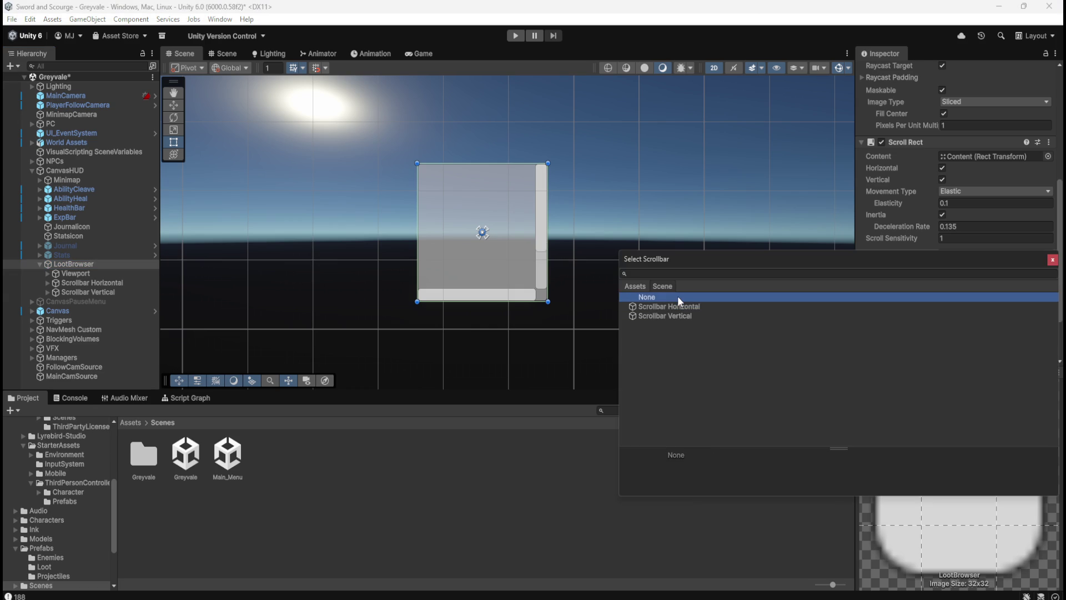
left_click(1052, 260)
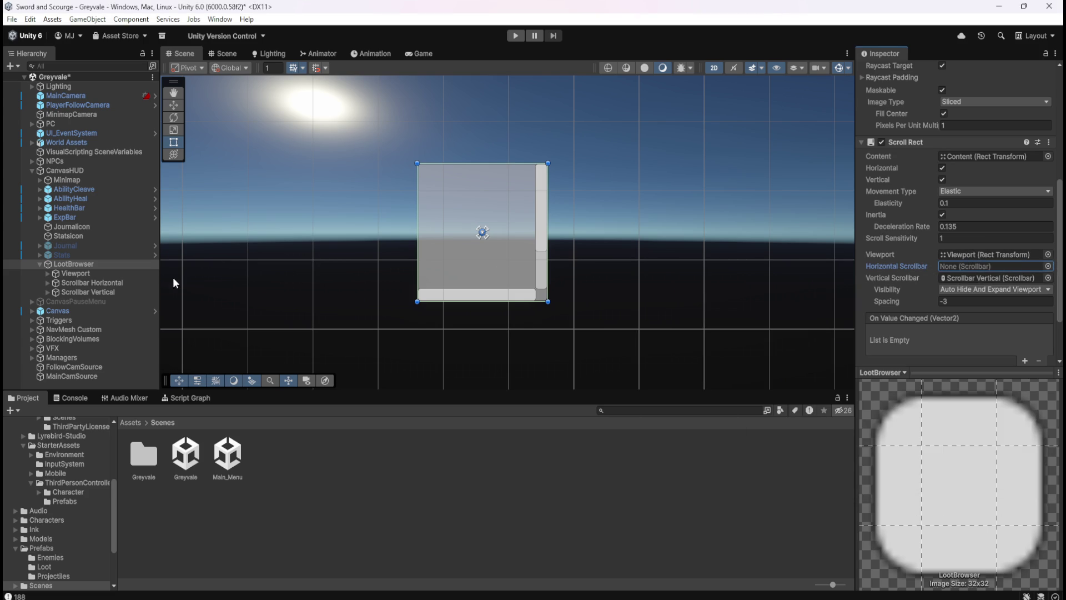
left_click(106, 282)
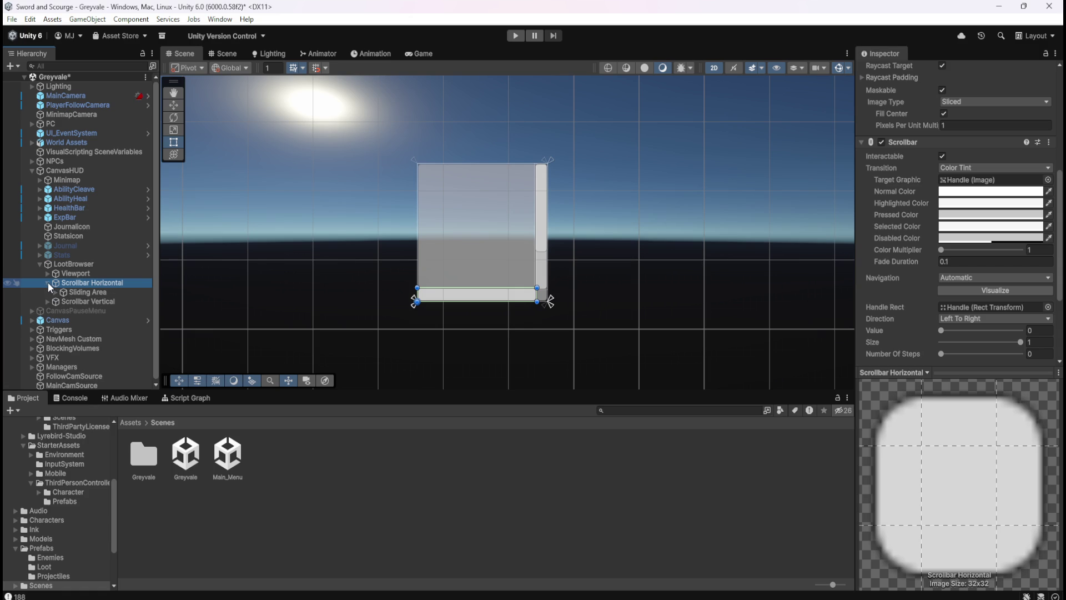
left_click(99, 277)
left_click(105, 281)
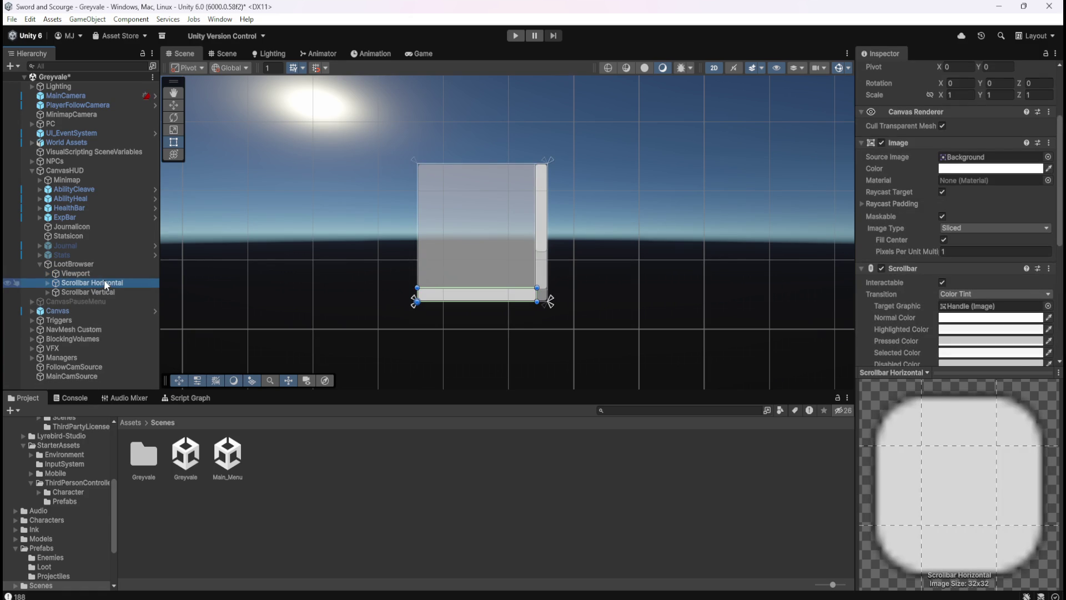
key("Delete")
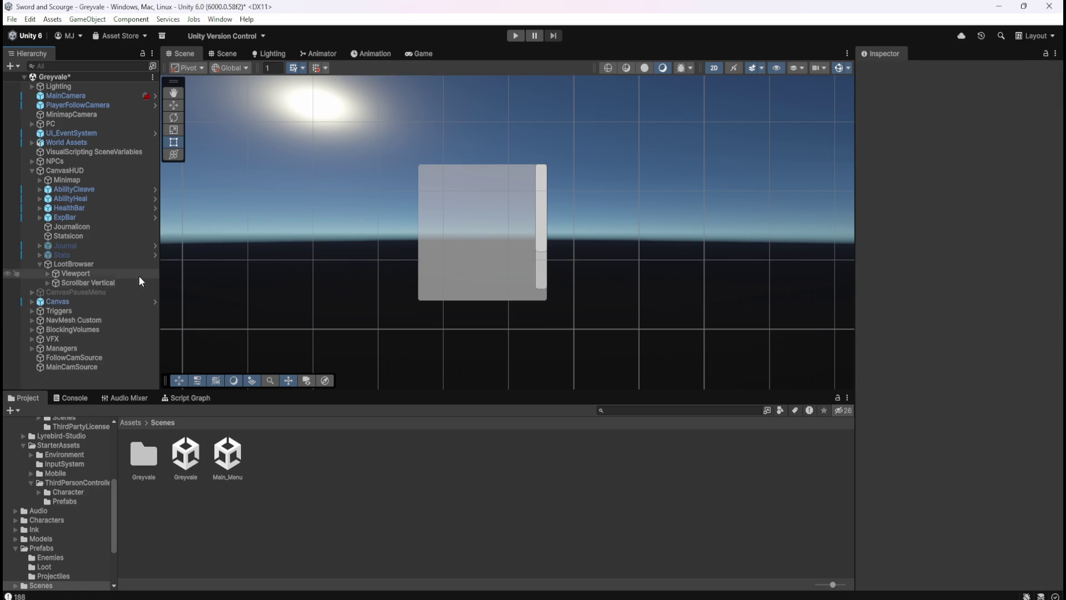
- Inspect Scrollbar Vertical, toggling Interactable off and back on
left_click(88, 282)
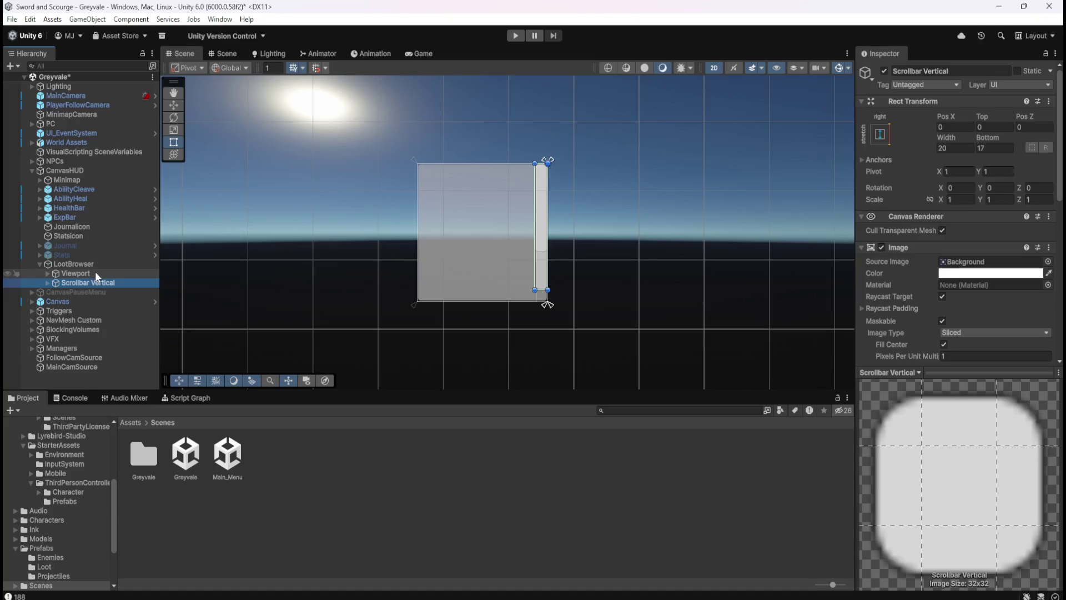
left_click(95, 274)
left_click(93, 281)
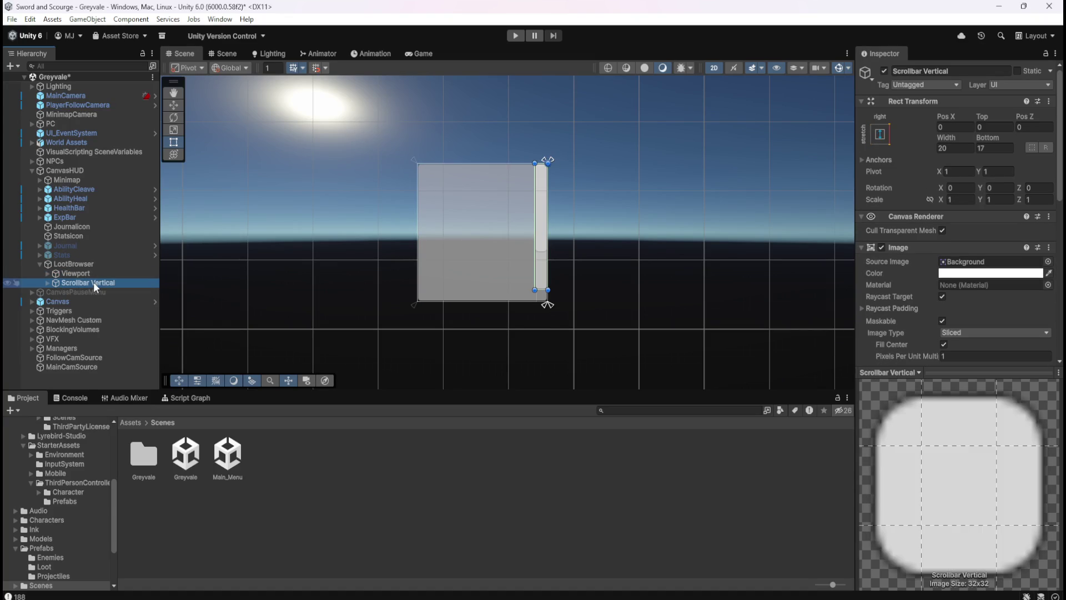
left_click(98, 276)
left_click(98, 281)
scroll(913, 303, "down", 5)
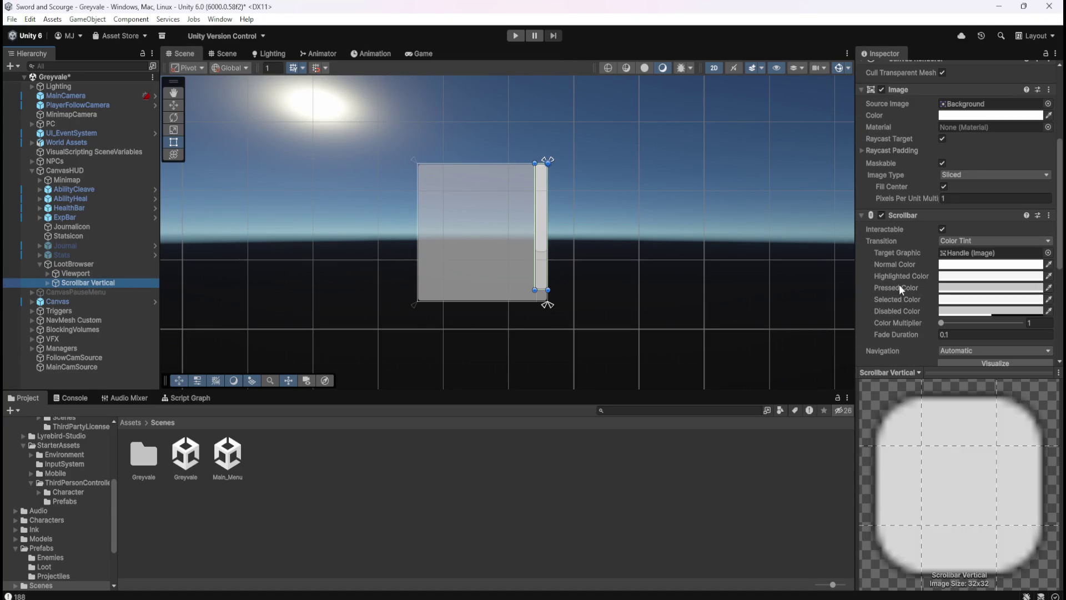
left_click(942, 230)
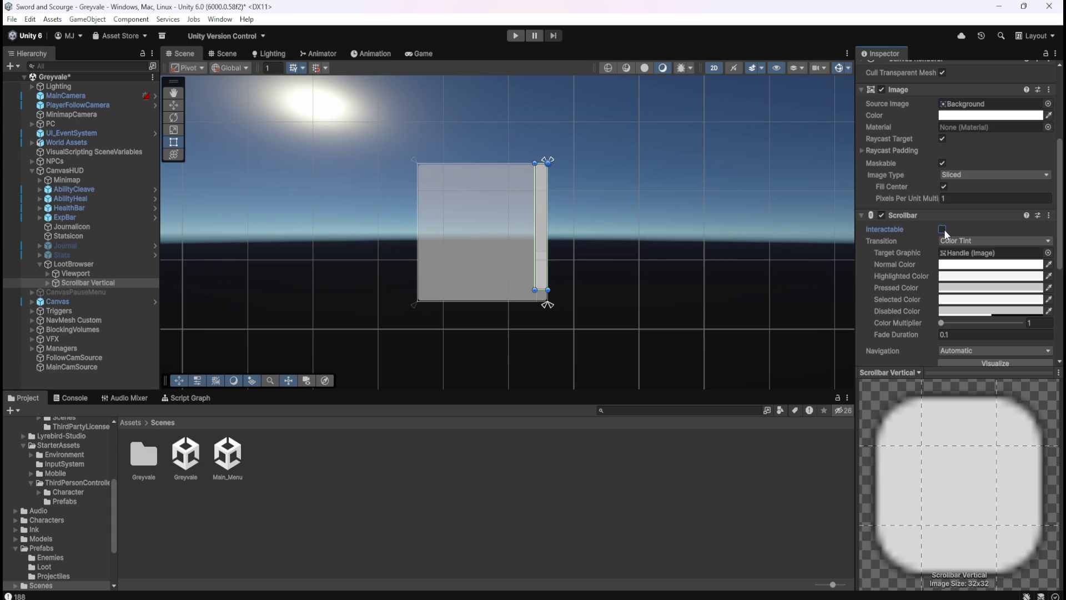
left_click(942, 229)
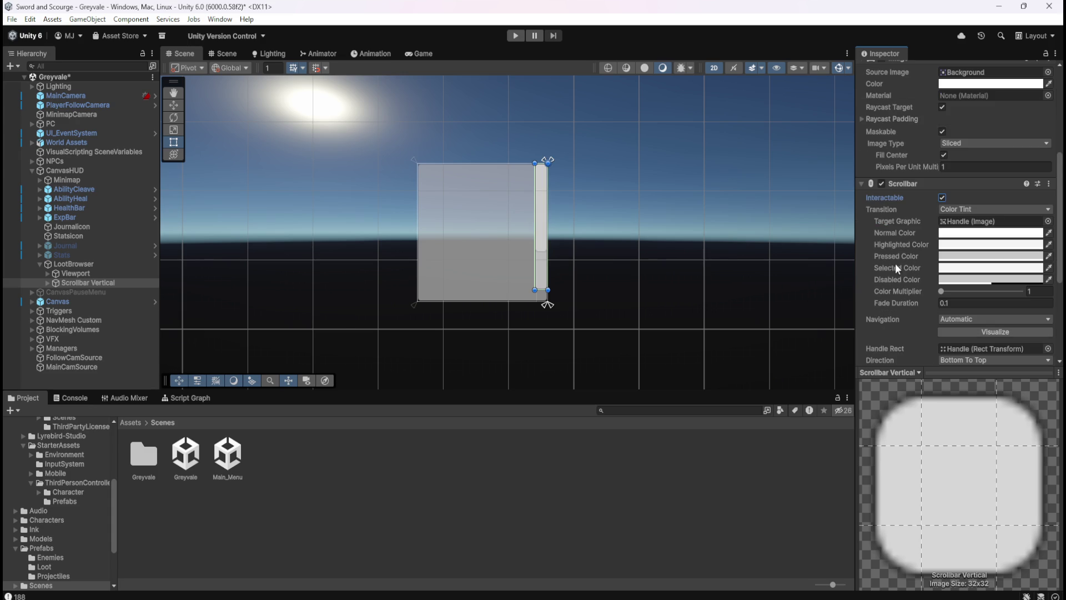
- Revert the scrollbar handle Size to 0.6666 with Ctrl+Z, then select Viewport
scroll(913, 321, "down", 1)
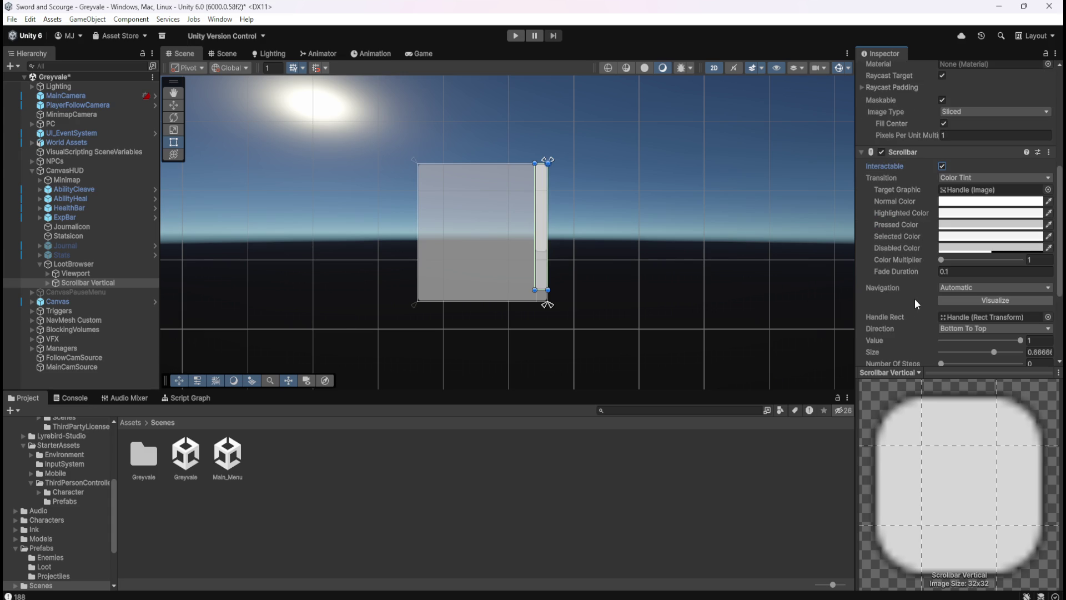
scroll(916, 305, "down", 2)
left_click_drag(993, 288, 945, 291)
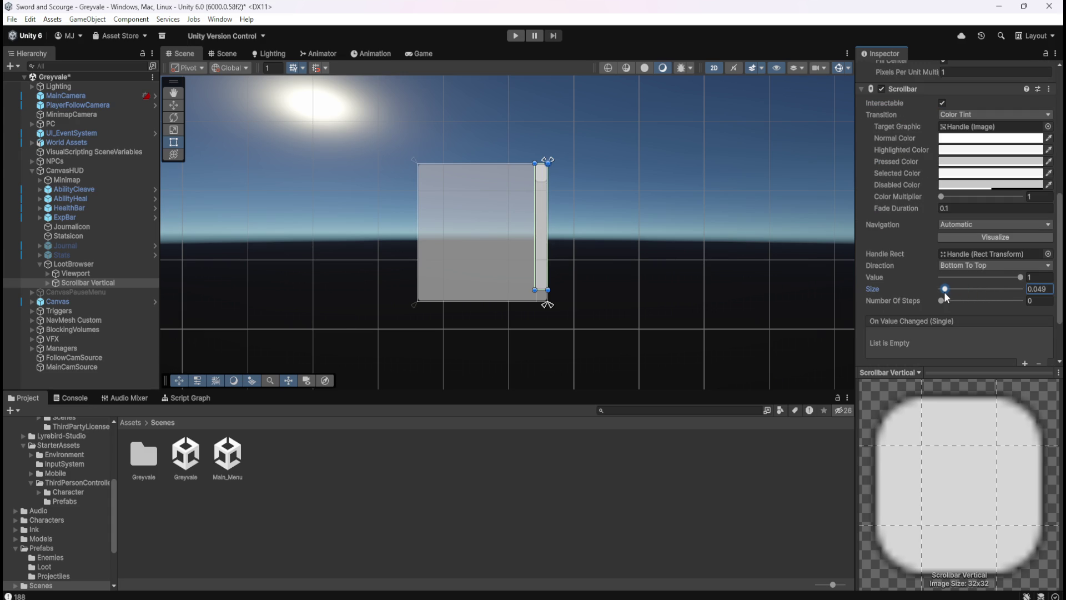
key("ctrl+z")
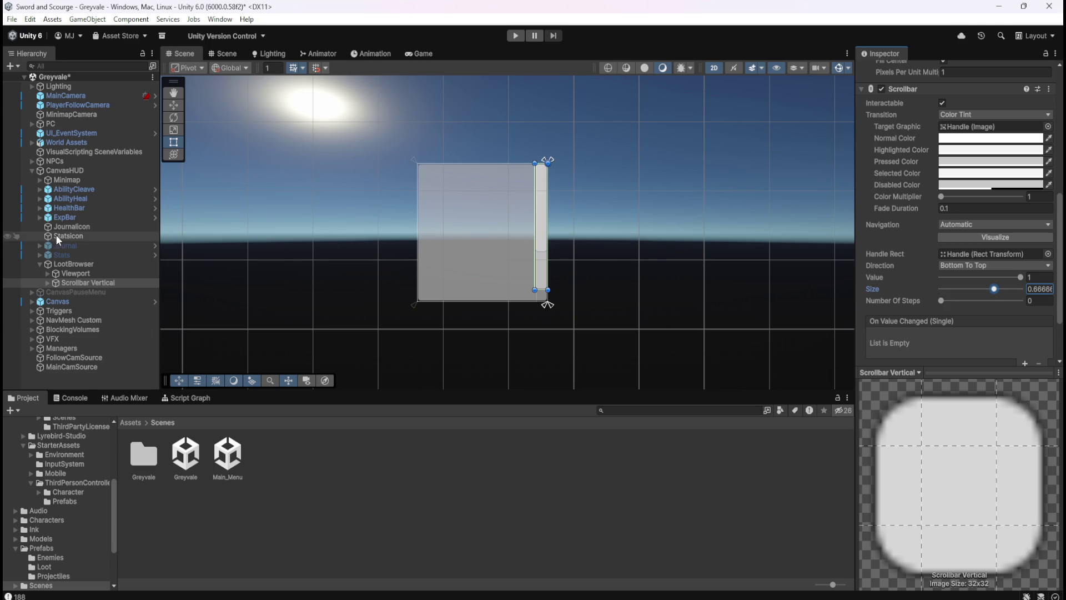
left_click(83, 275)
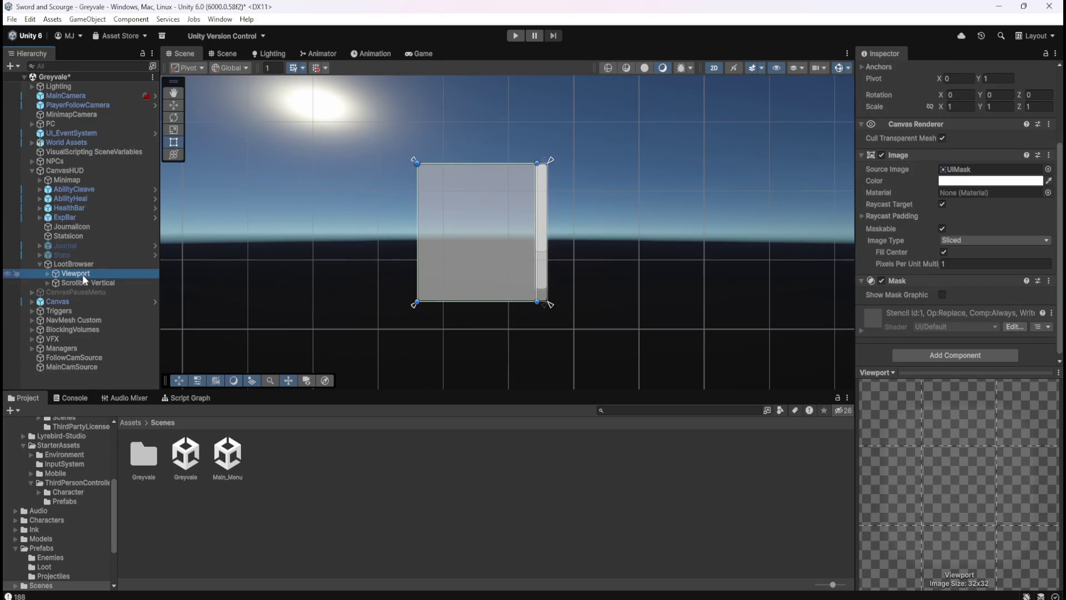
- Review LootBrowser's Scroll Rect fields
left_click(100, 265)
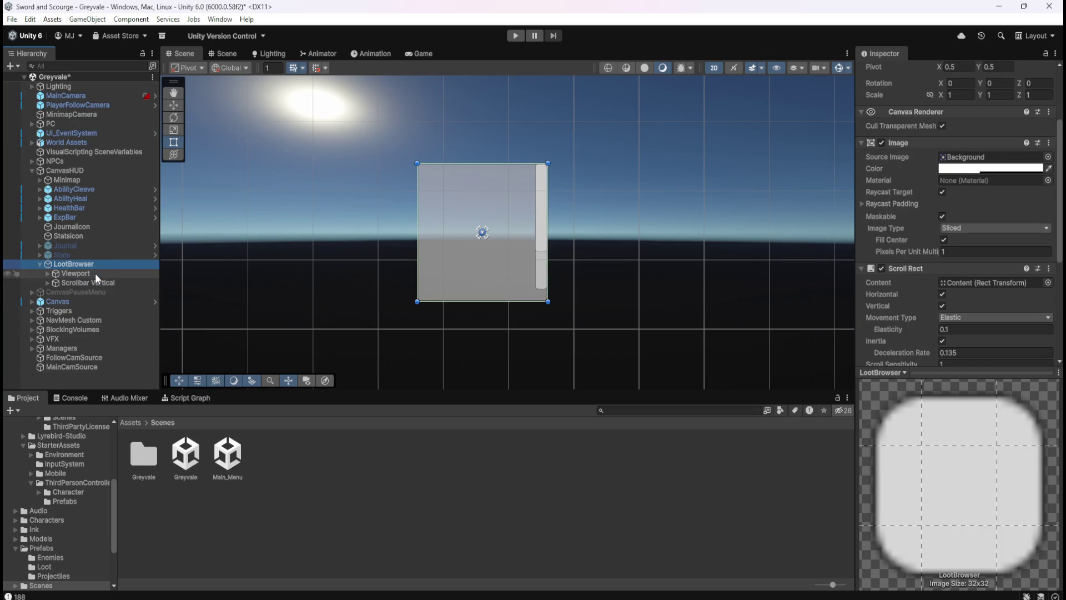
left_click(95, 273)
left_click(102, 265)
scroll(618, 293, "down", 4)
scroll(475, 171, "down", 3)
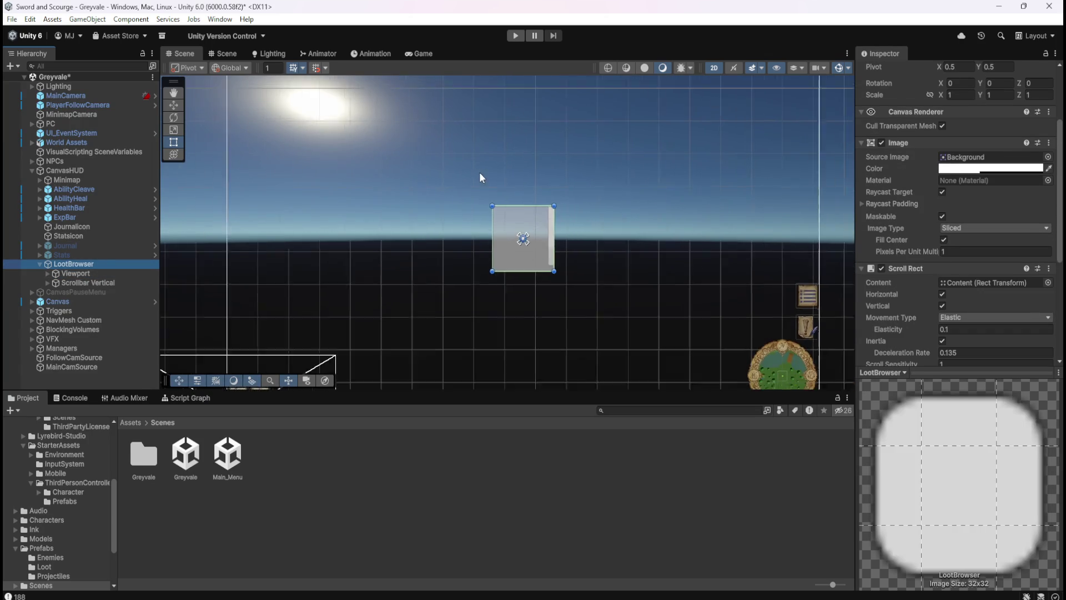
scroll(548, 272, "up", 1)
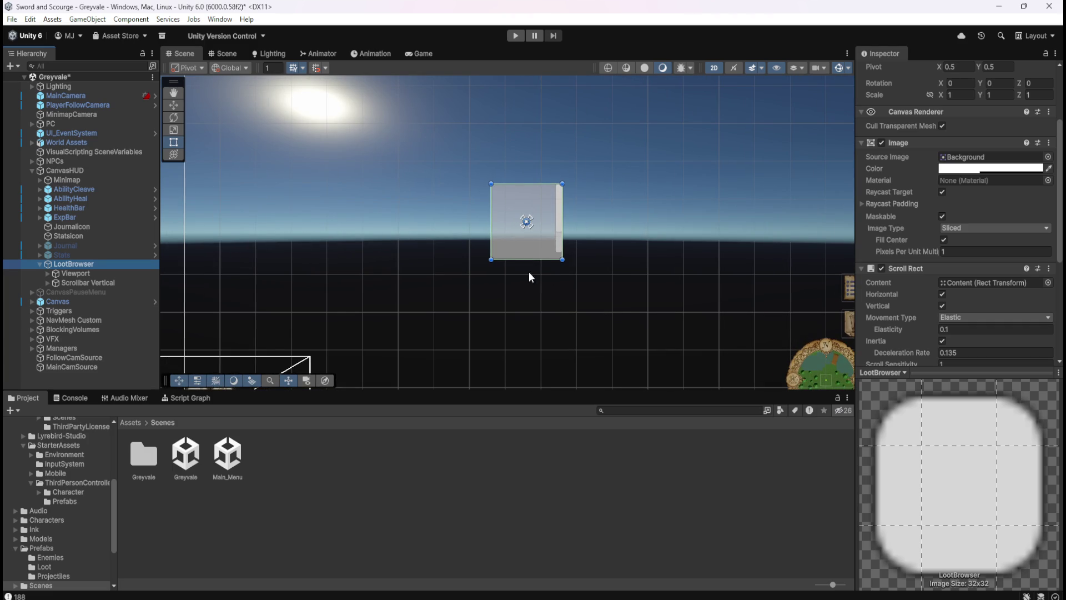
scroll(914, 306, "down", 3)
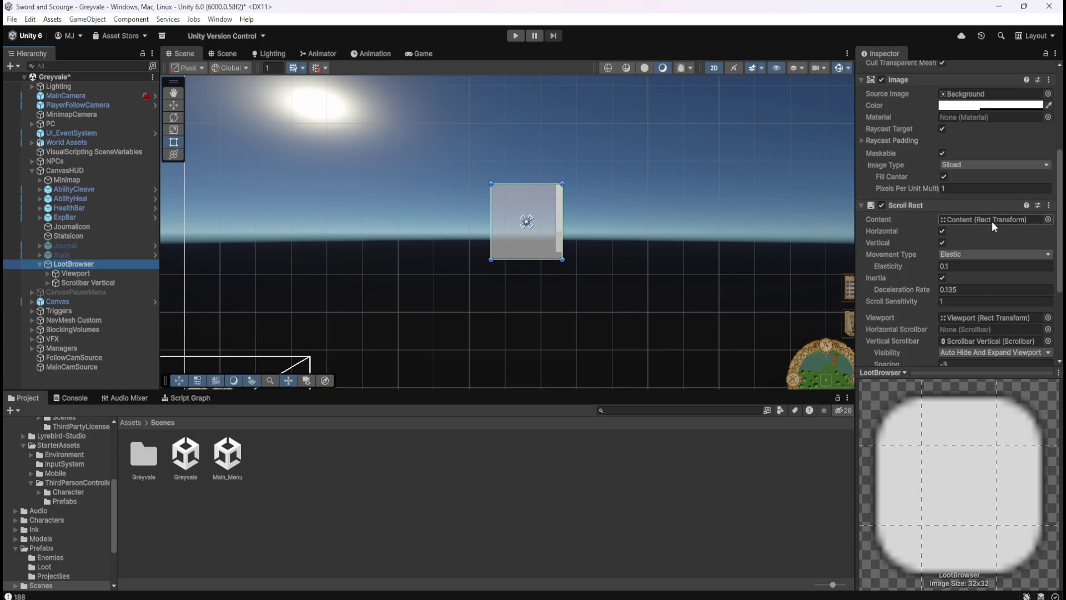
- Expand Viewport to reveal Content and compare it with Viewport's Image and Mask
left_click(65, 271)
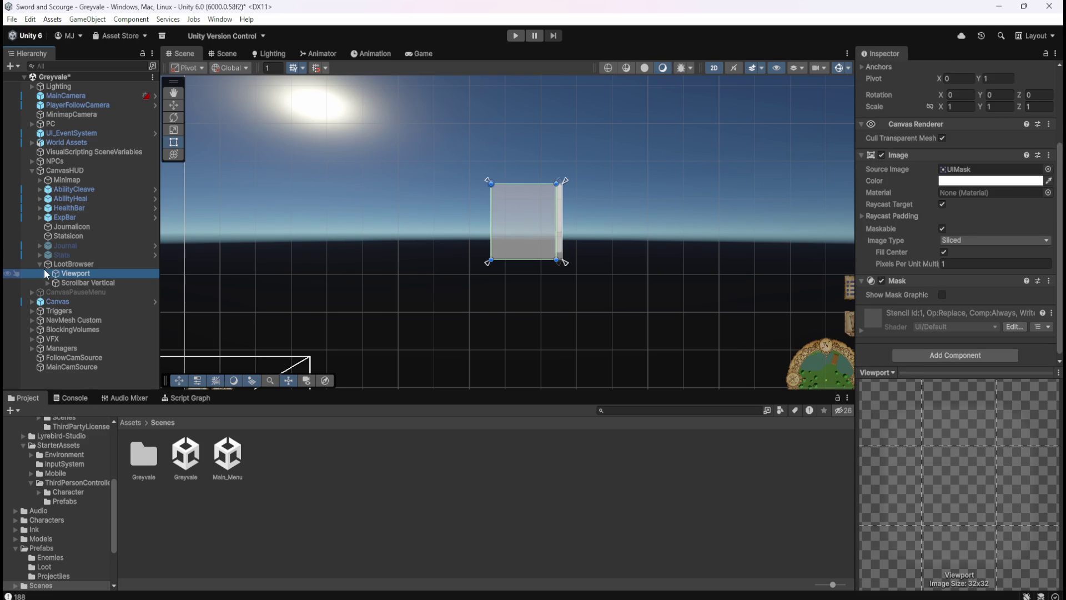
left_click(46, 272)
left_click(82, 282)
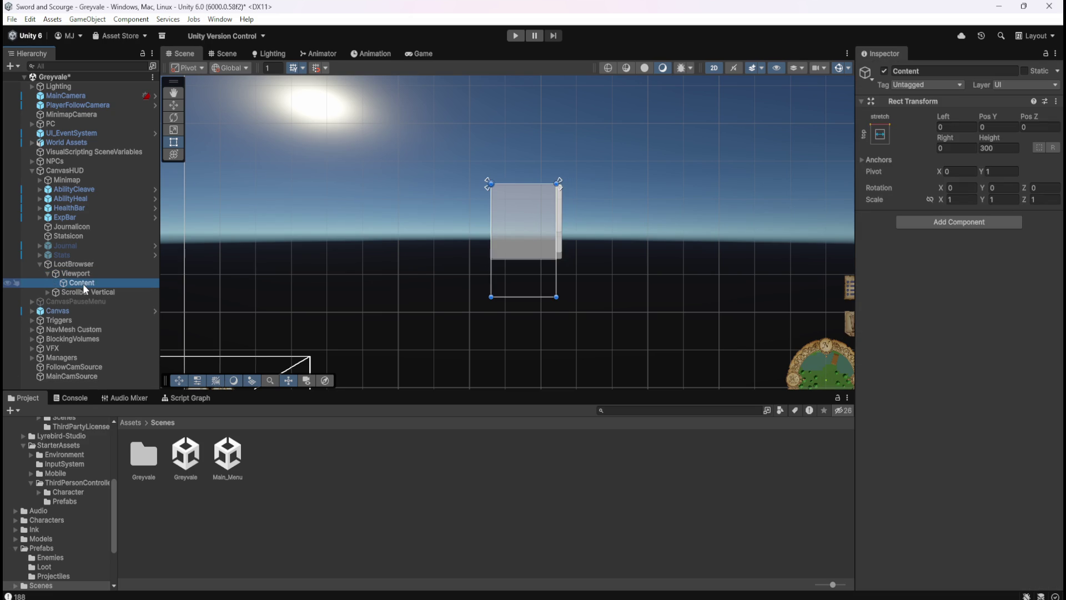
left_click(95, 275)
left_click(85, 282)
left_click(91, 274)
scroll(900, 286, "down", 3)
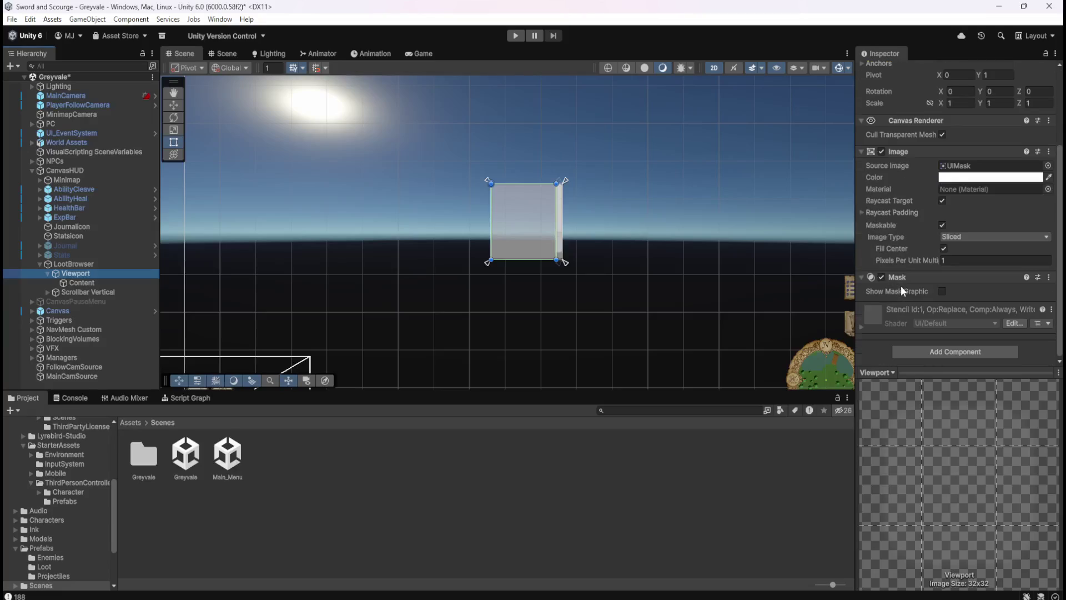
scroll(905, 305, "up", 4)
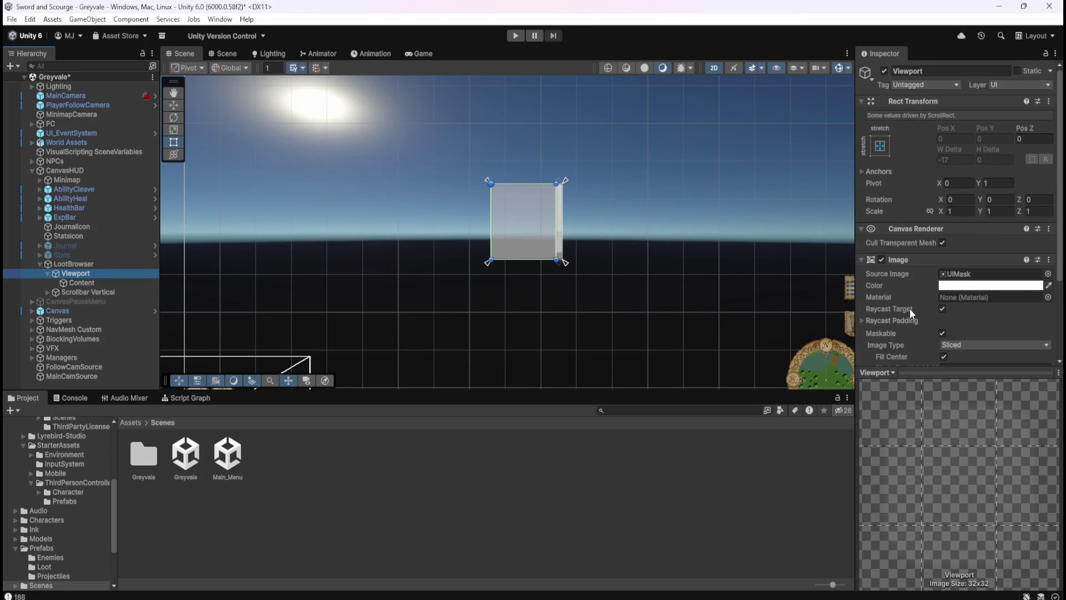
- Recheck LootBrowser's scroll settings, then compare Content's 300-high stretch rect with Viewport
left_click(89, 265)
scroll(915, 281, "down", 5)
scroll(915, 281, "down", 3)
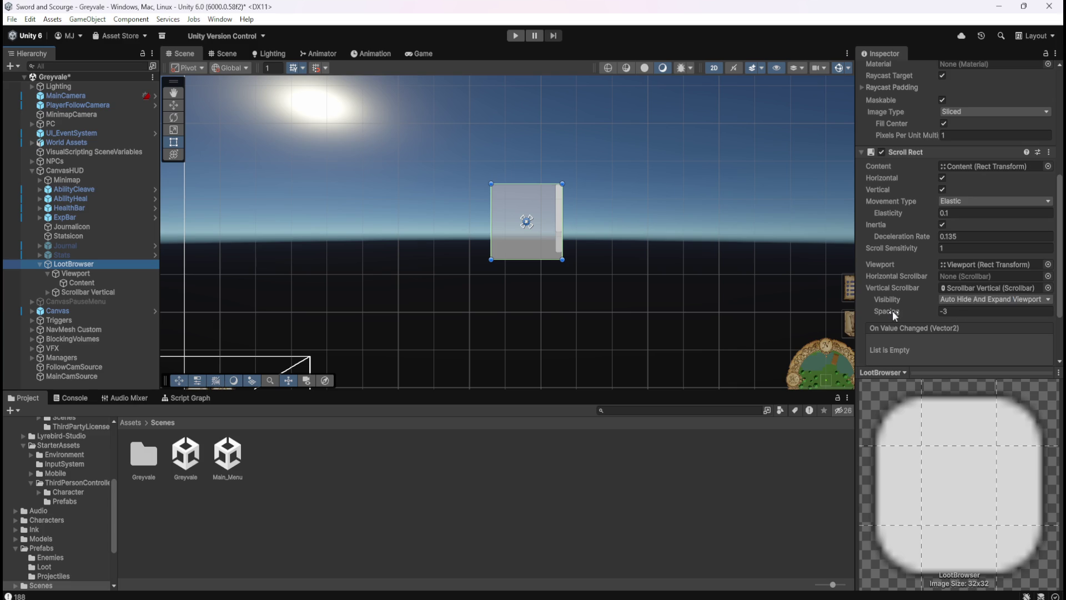
left_click(94, 283)
left_click(95, 272)
left_click(81, 282)
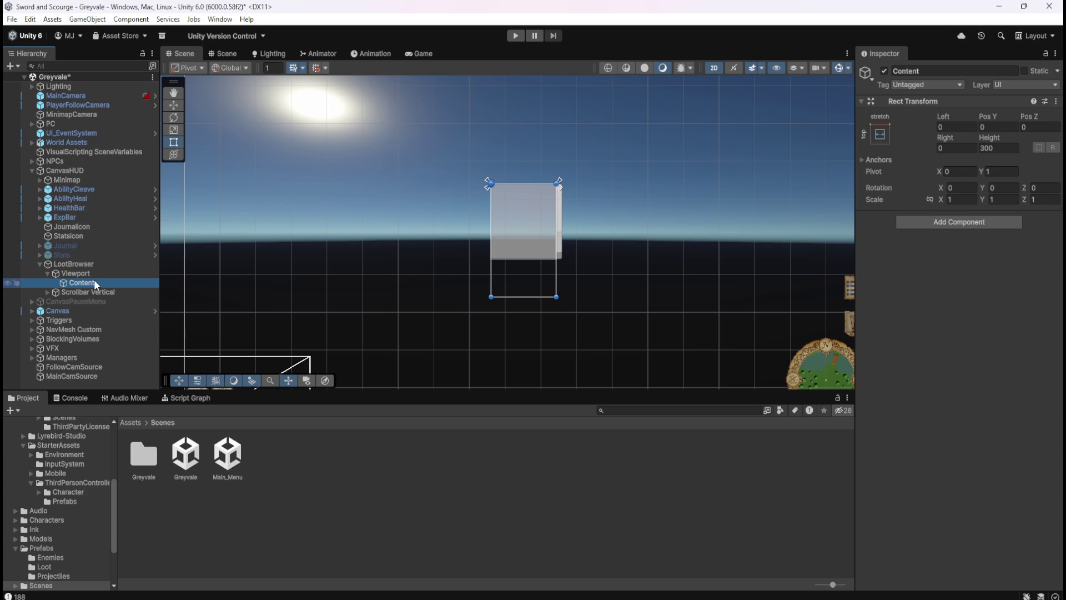
- Review the Viewport and LootBrowser settings once more
left_click(94, 273)
left_click(74, 263)
scroll(338, 237, "down", 2)
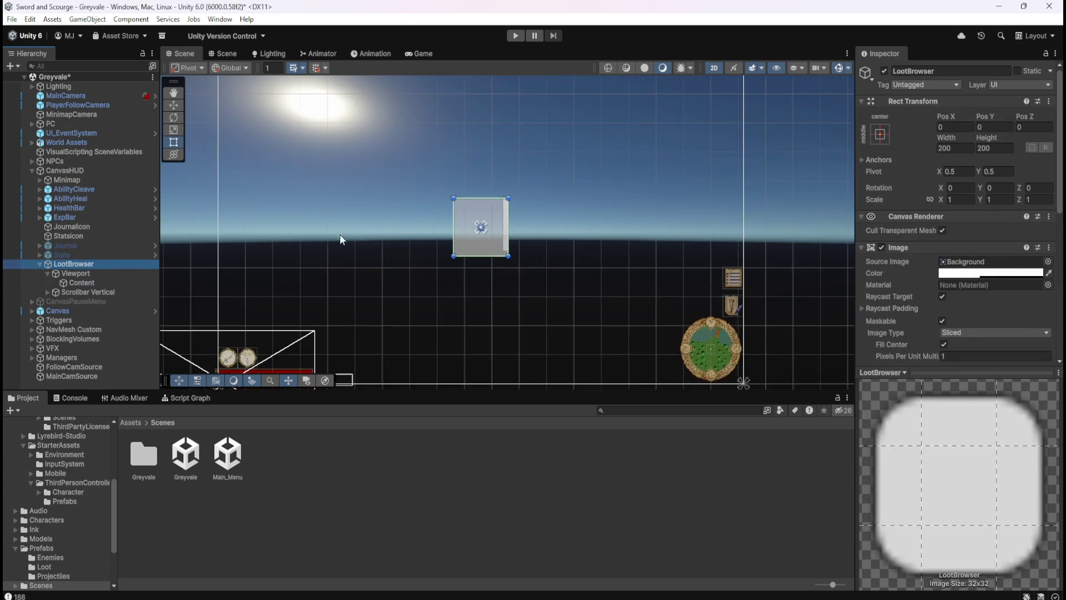
- Preview the HUD in the Game view, return to the Scene, and select Stats
left_click(421, 52)
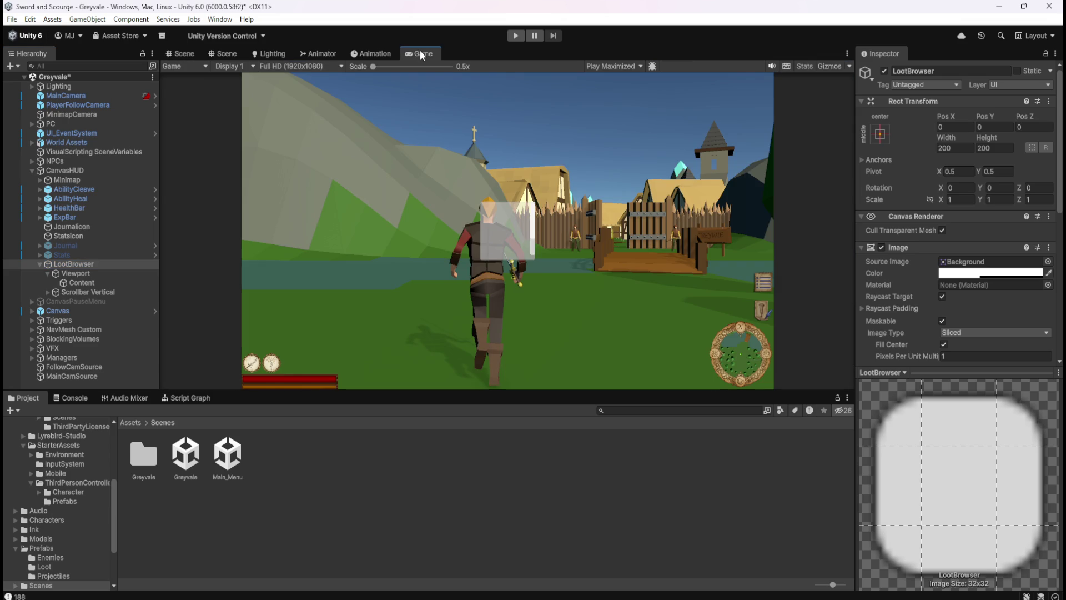
left_click(181, 54)
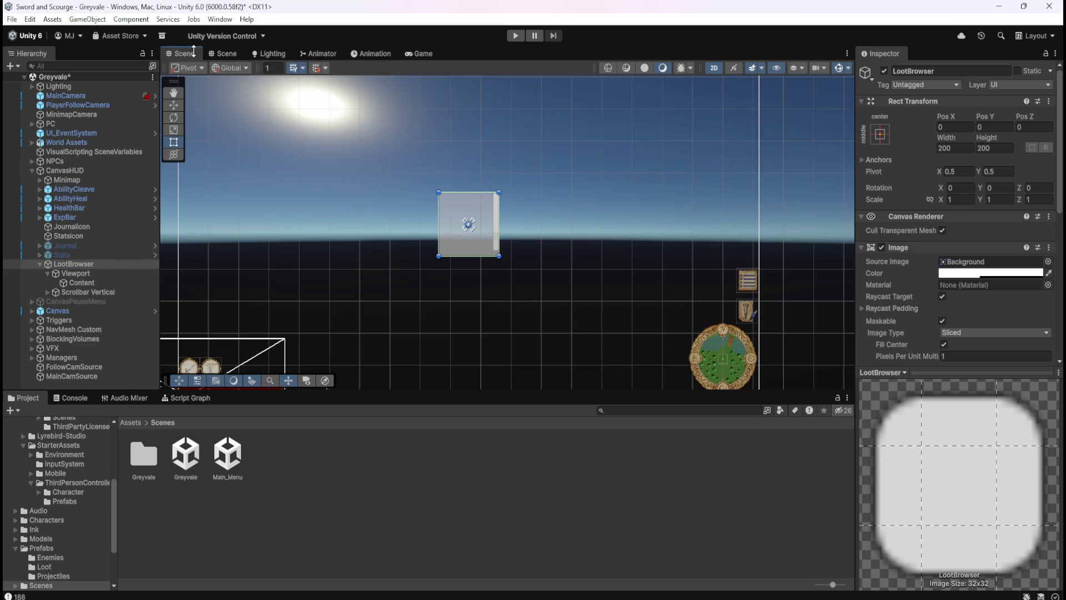
scroll(528, 319, "down", 3)
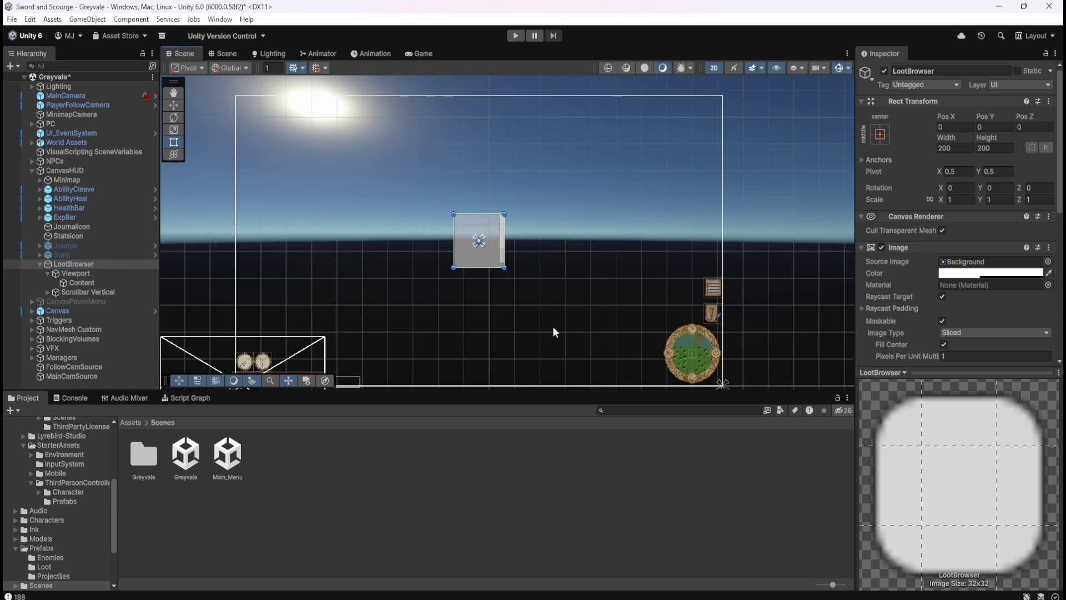
scroll(555, 234, "up", 2)
scroll(483, 261, "up", 1)
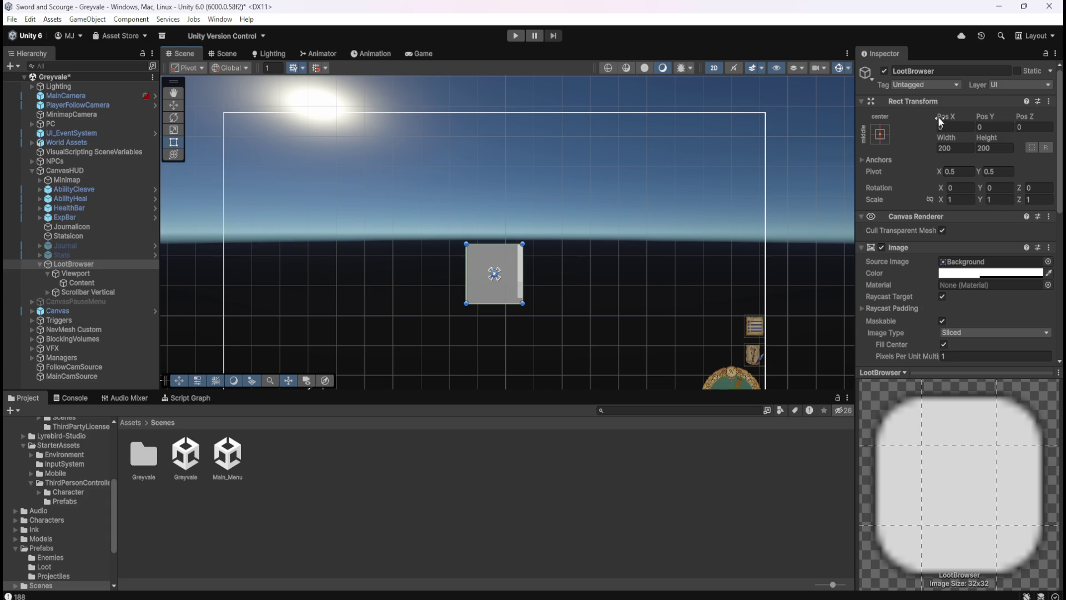
left_click(73, 254)
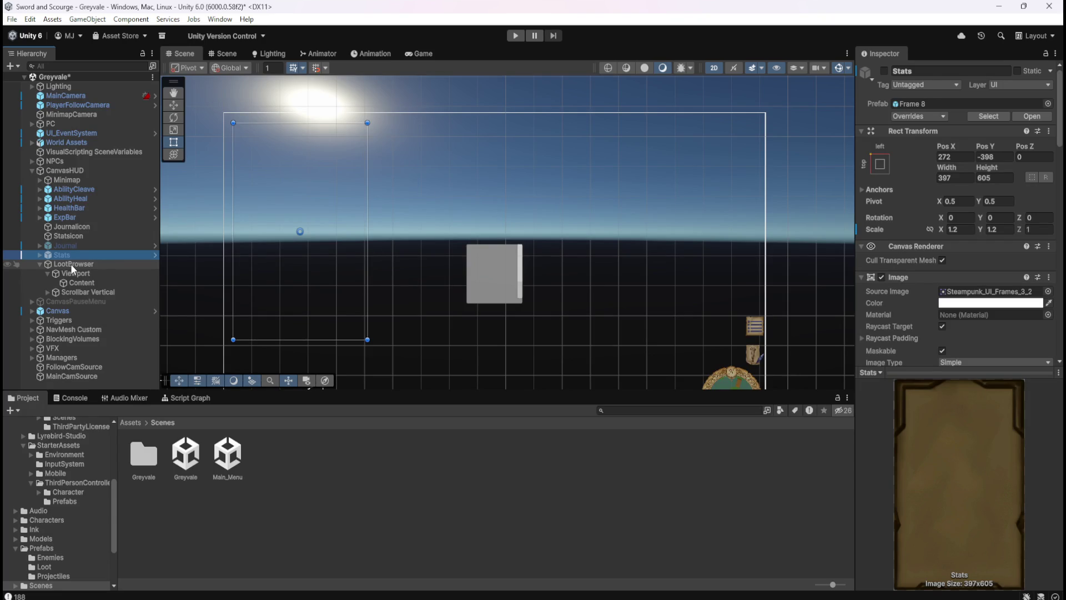
left_click(72, 266)
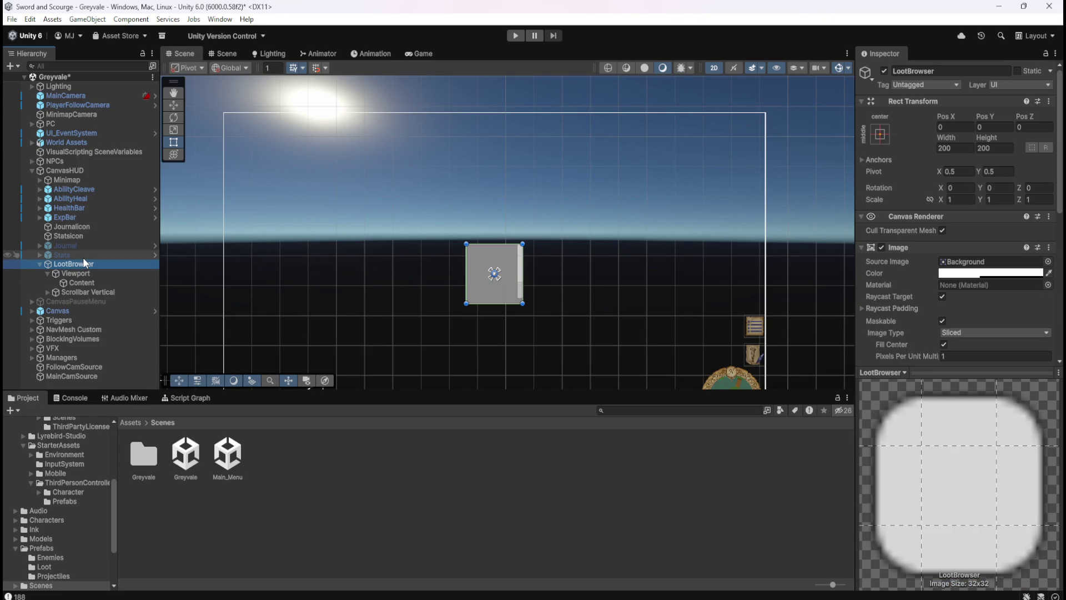
left_click(83, 256)
left_click(81, 265)
left_click(86, 257)
left_click(86, 266)
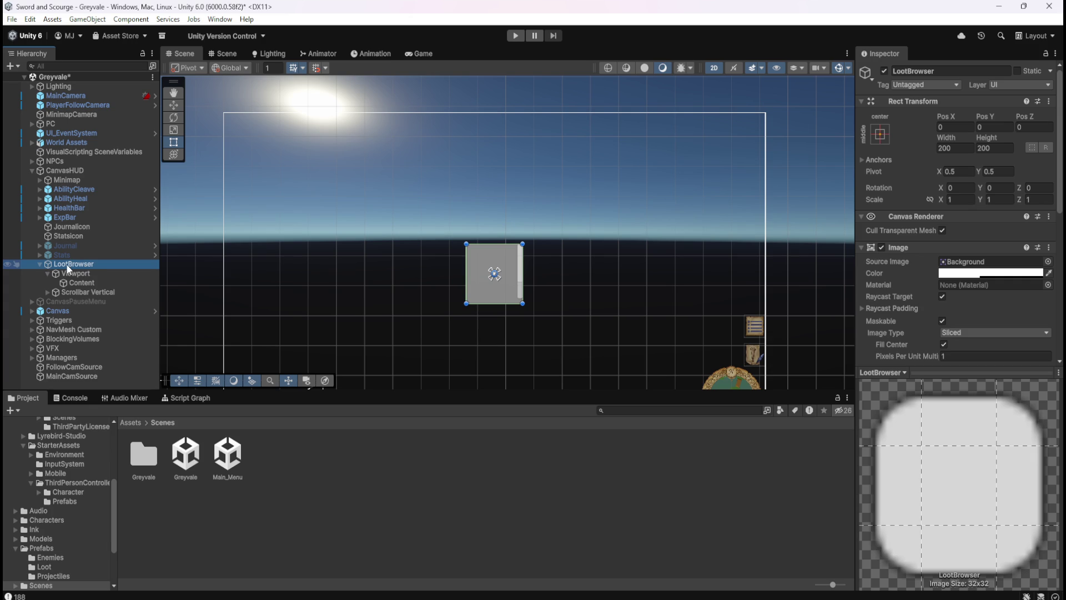
left_click(86, 256)
left_click(85, 266)
key("Delete")
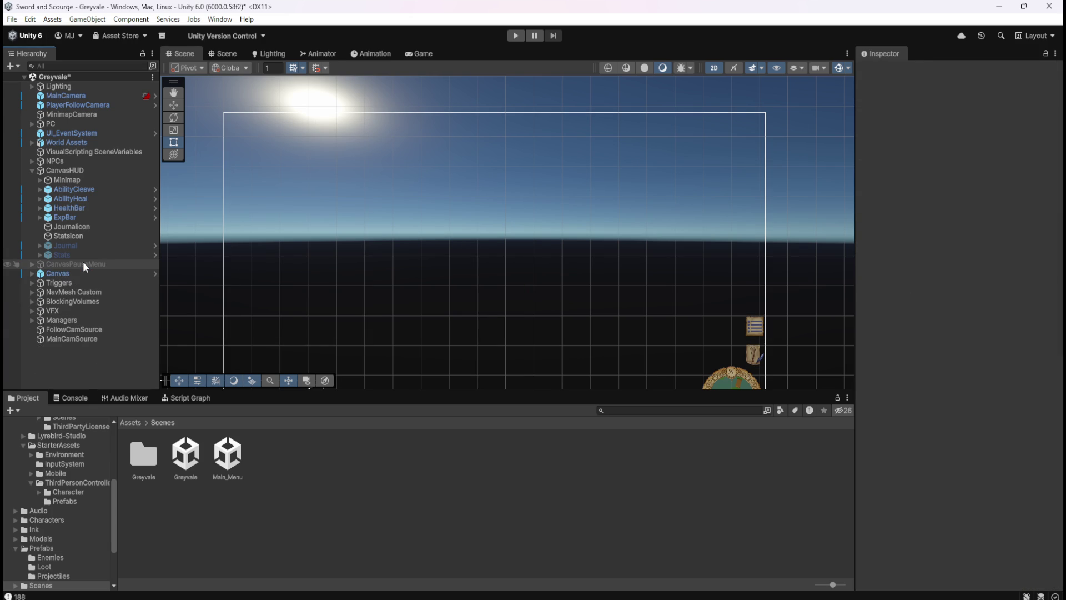
key("ctrl+z")
key("ctrl+z")
key("ctrl+y")
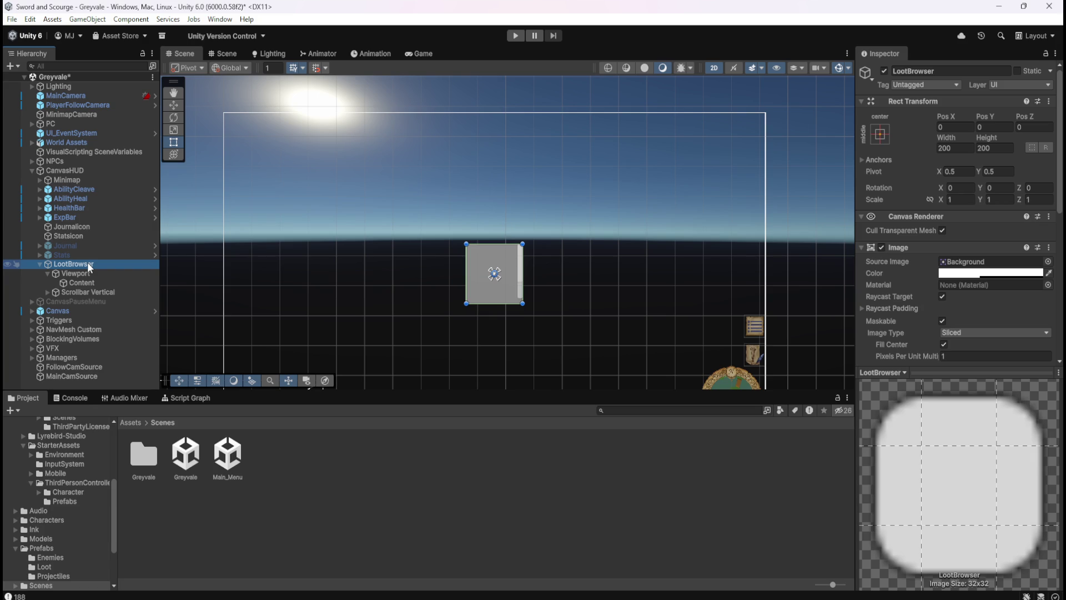
- Delete the old LootBrowser object along with its scroll-view children
left_click(78, 273)
left_click(88, 264)
key("Delete")
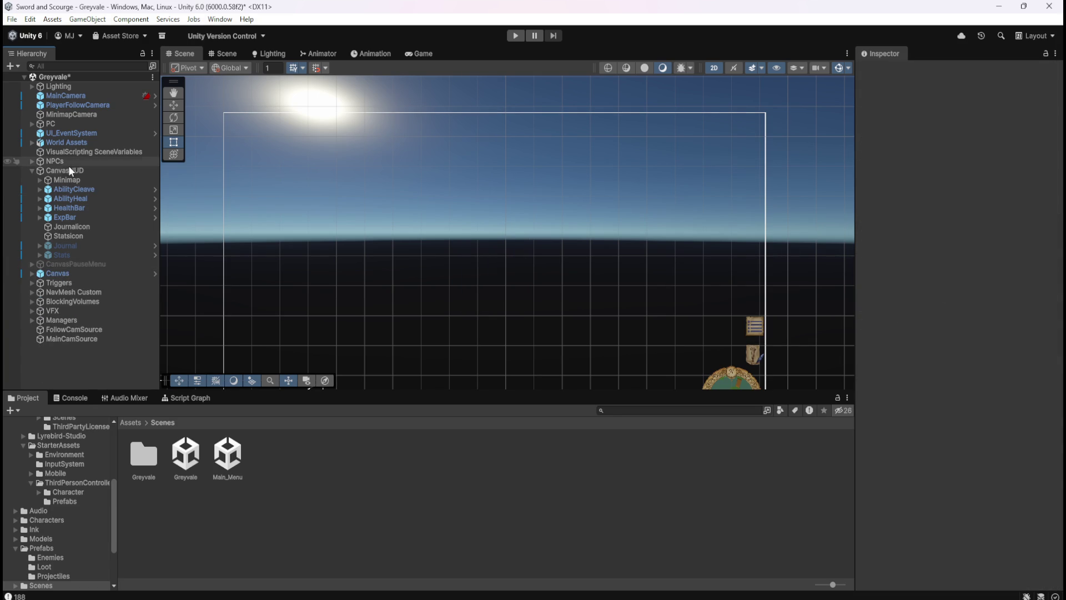
- Add a placeholder UI Image under CanvasHUD, then delete it again
right_click(71, 171)
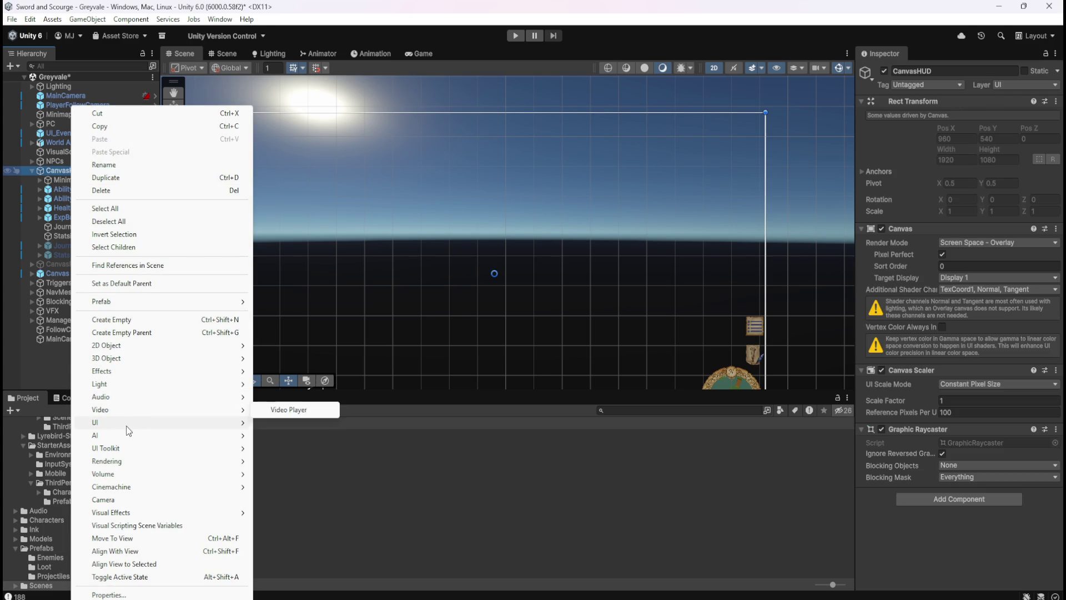
mouse_move(144, 423)
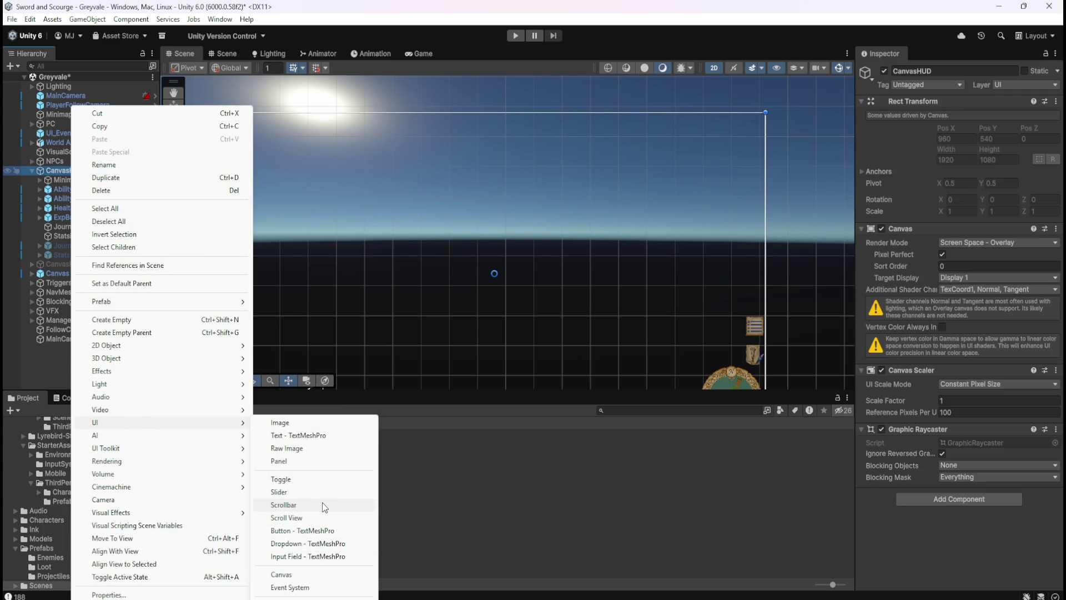
left_click(305, 428)
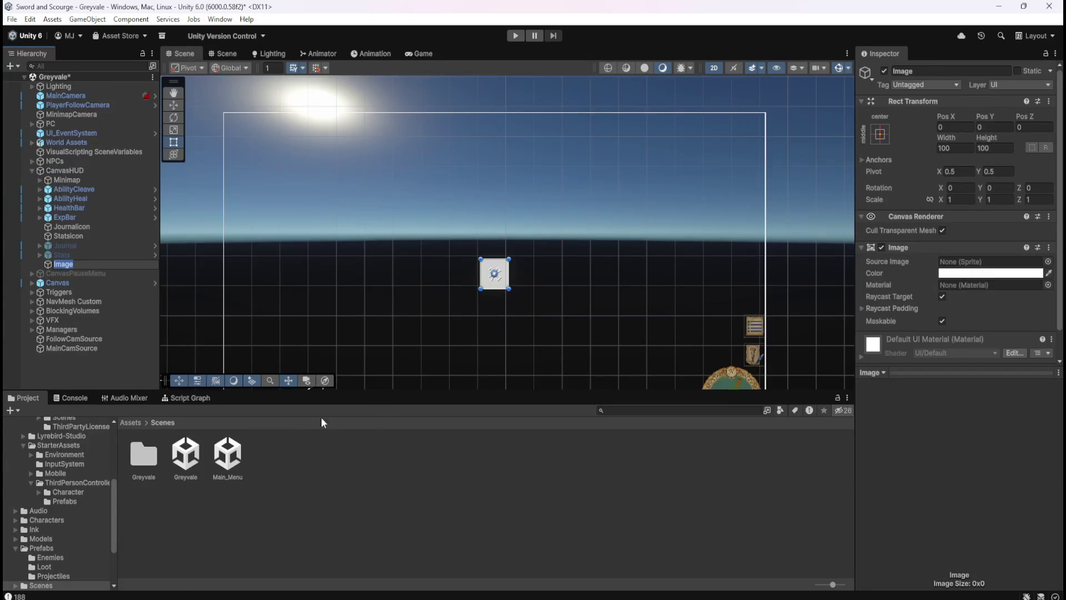
left_click(71, 267)
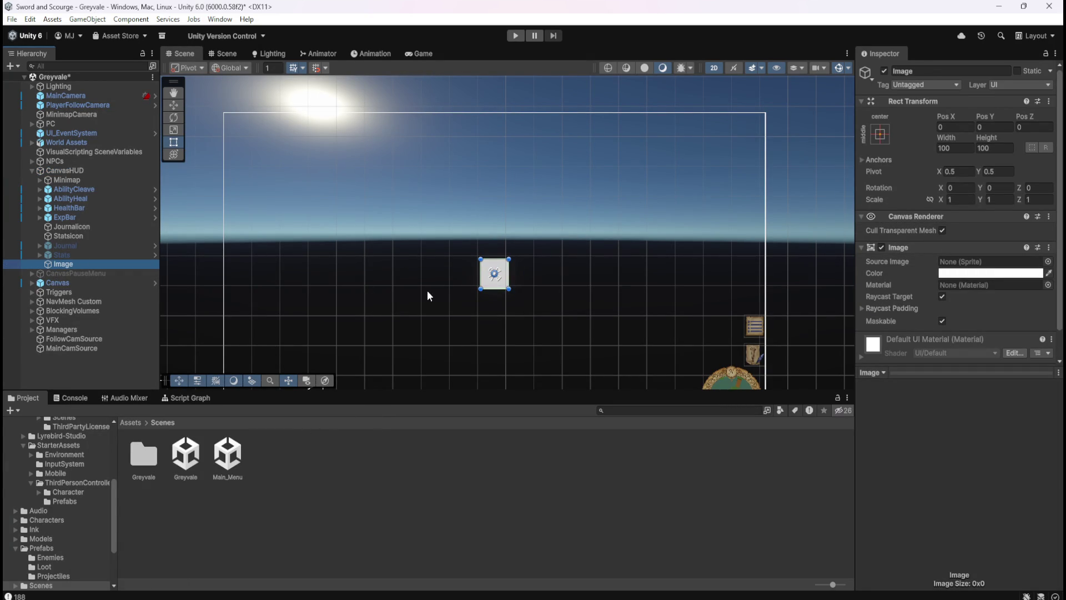
key("f")
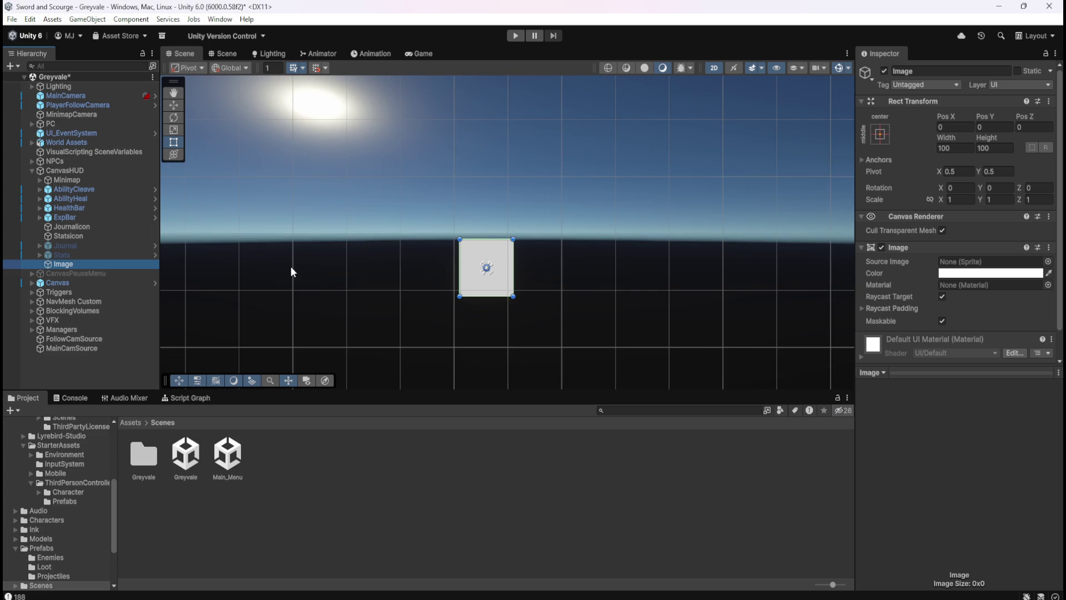
scroll(304, 266, "down", 3)
scroll(559, 260, "down", 2)
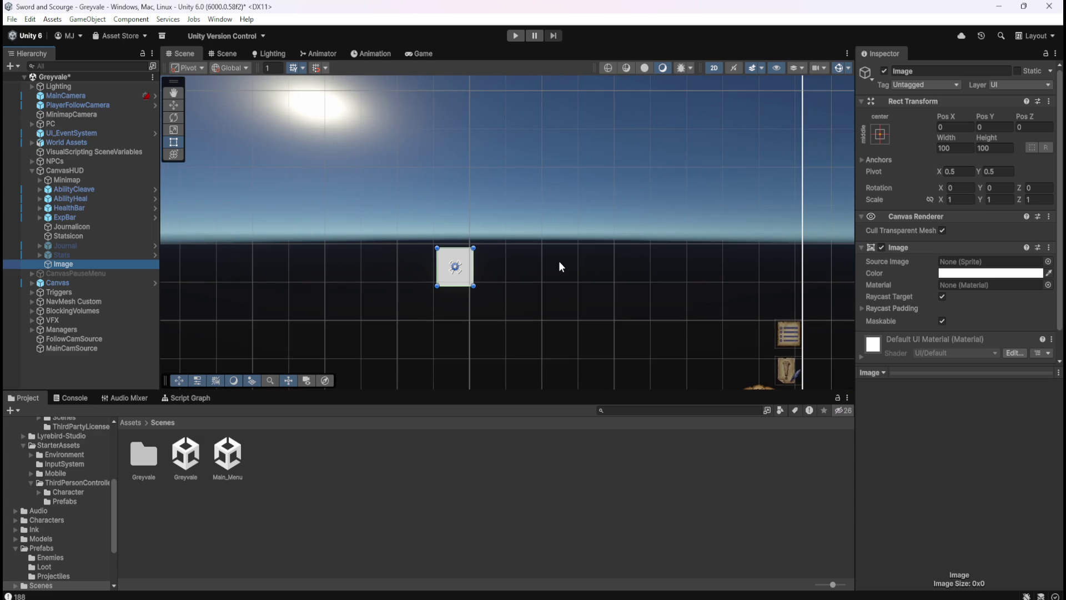
left_click(92, 255)
left_click(76, 264)
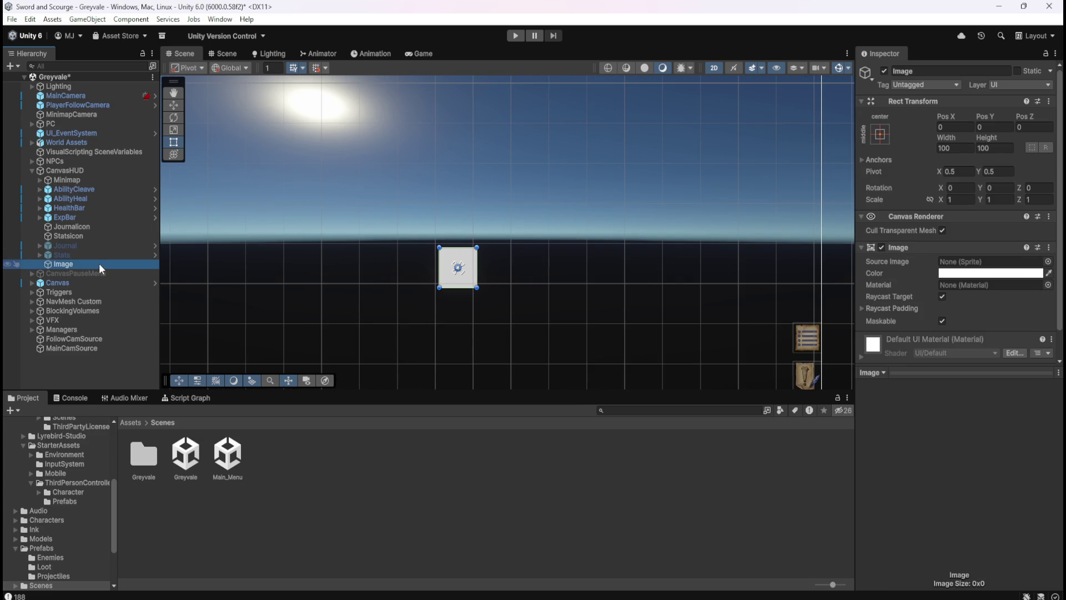
key("Delete")
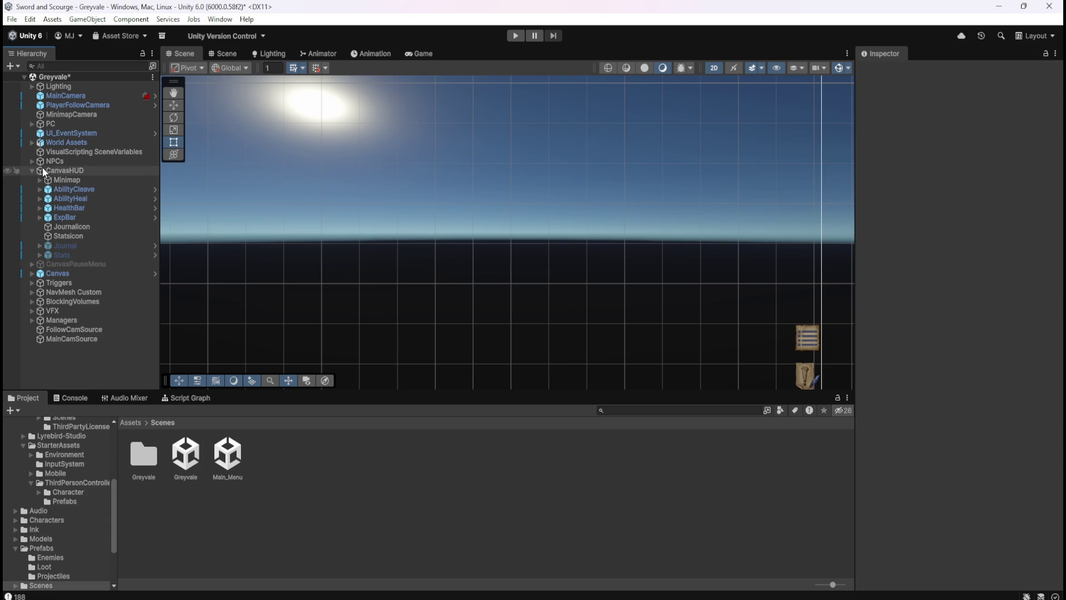
right_click(55, 170)
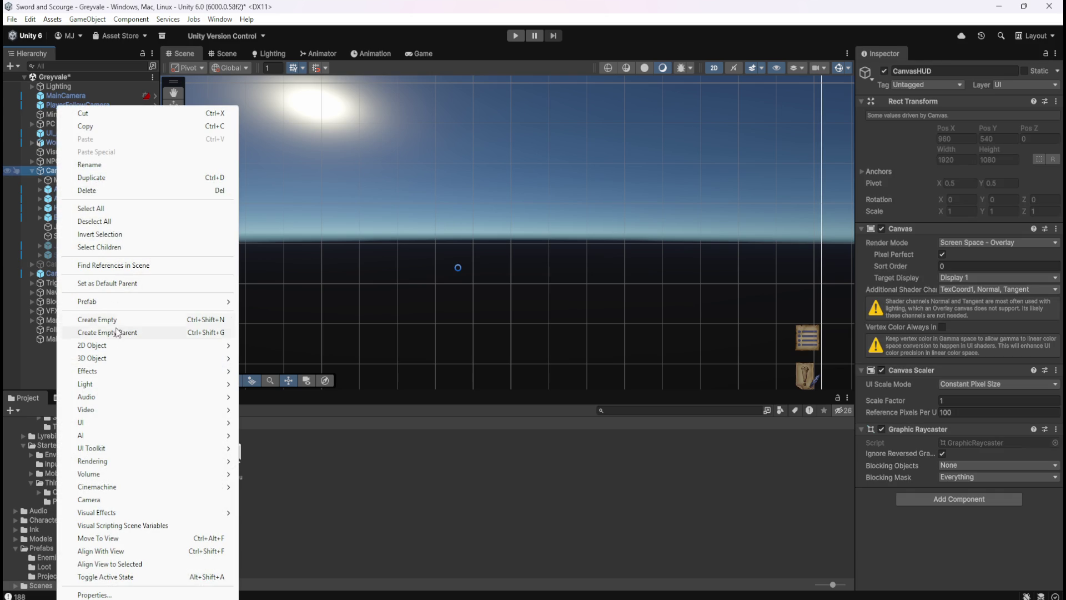
- Create an empty child object under CanvasHUD named LootBrowser
left_click(123, 319)
type("LootBro3")
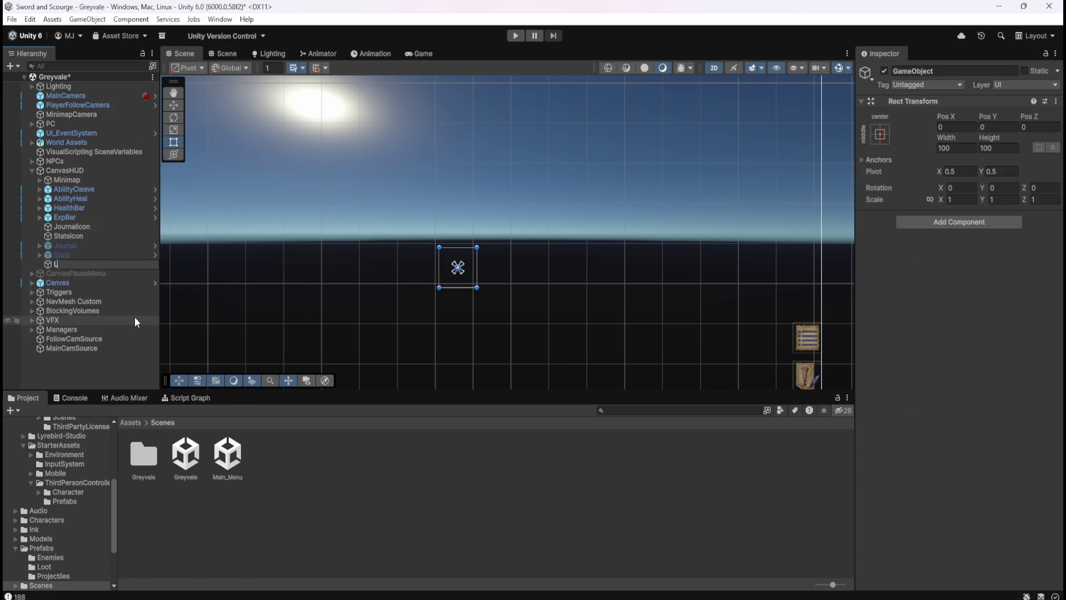
key("BackSpace")
type("wser")
key("Return")
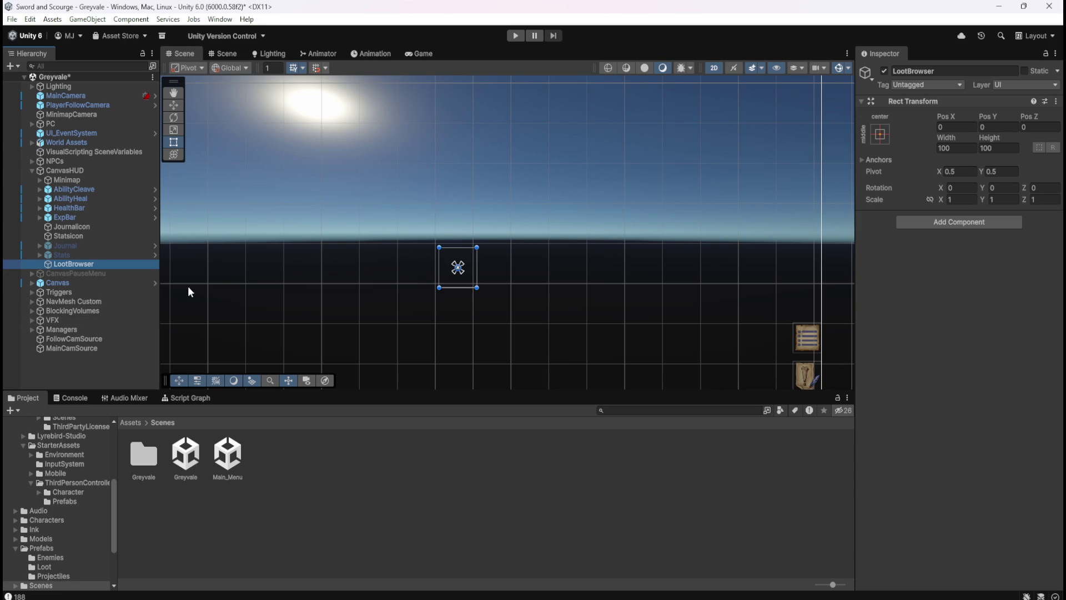
scroll(352, 254, "down", 5)
scroll(387, 270, "up", 1)
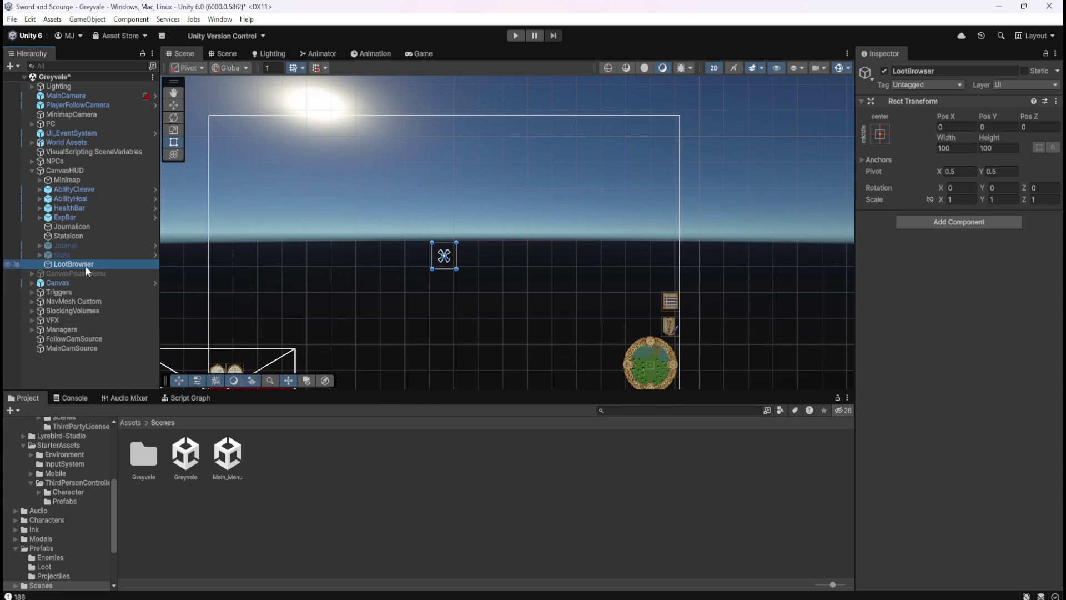
- Add a UI Image as a child of LootBrowser
right_click(89, 269)
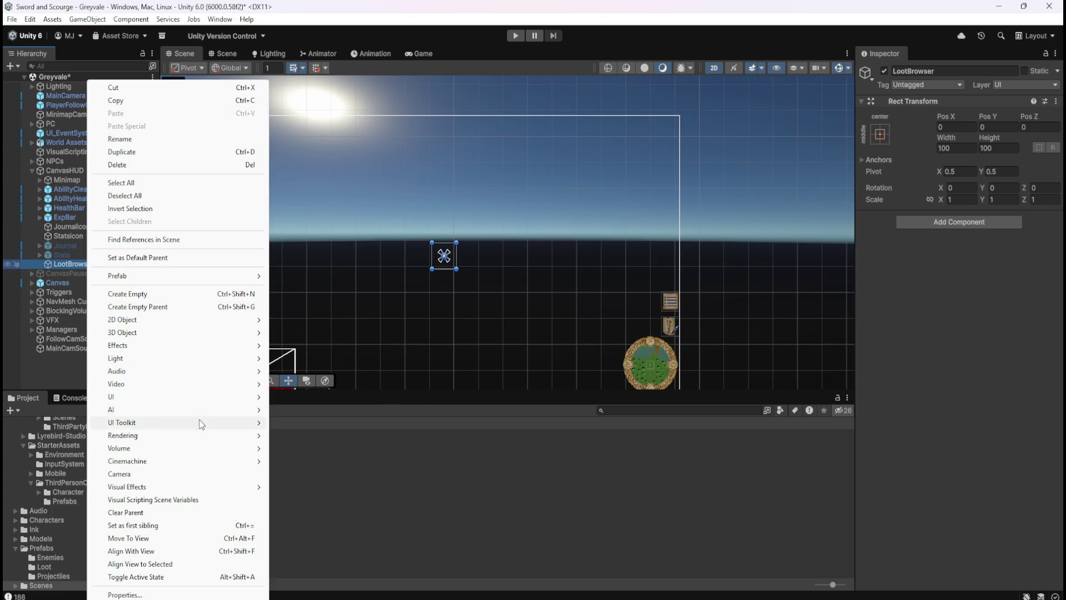
mouse_move(219, 397)
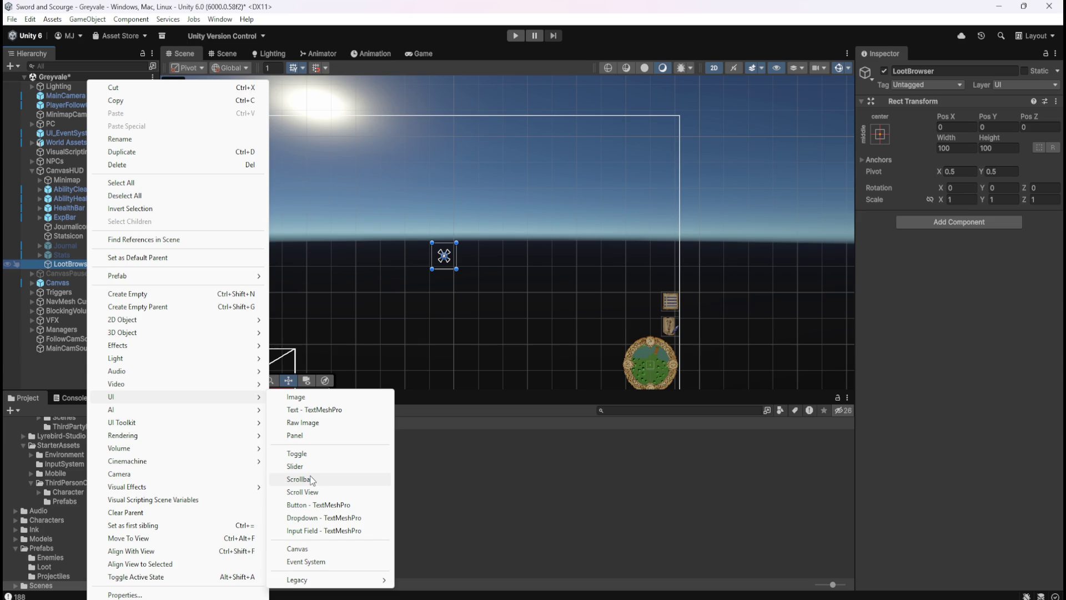
left_click(321, 395)
left_click(98, 266)
left_click(82, 274)
left_click(81, 265)
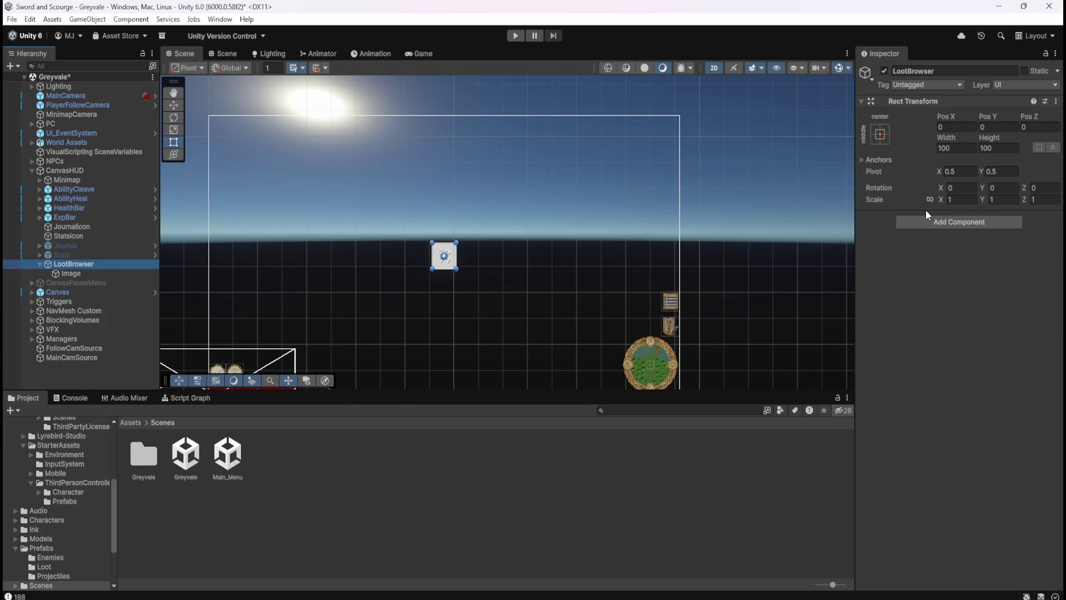
left_click(945, 223)
- Add a Vertical Layout Group component to LootBrowser via the 'vert' search
type("vert")
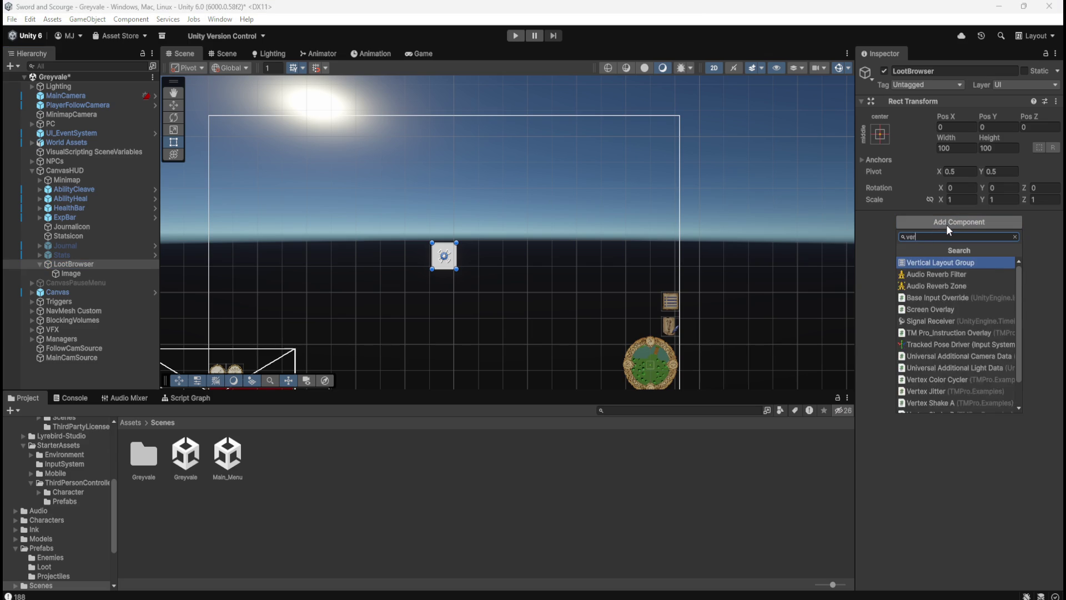
key("Return")
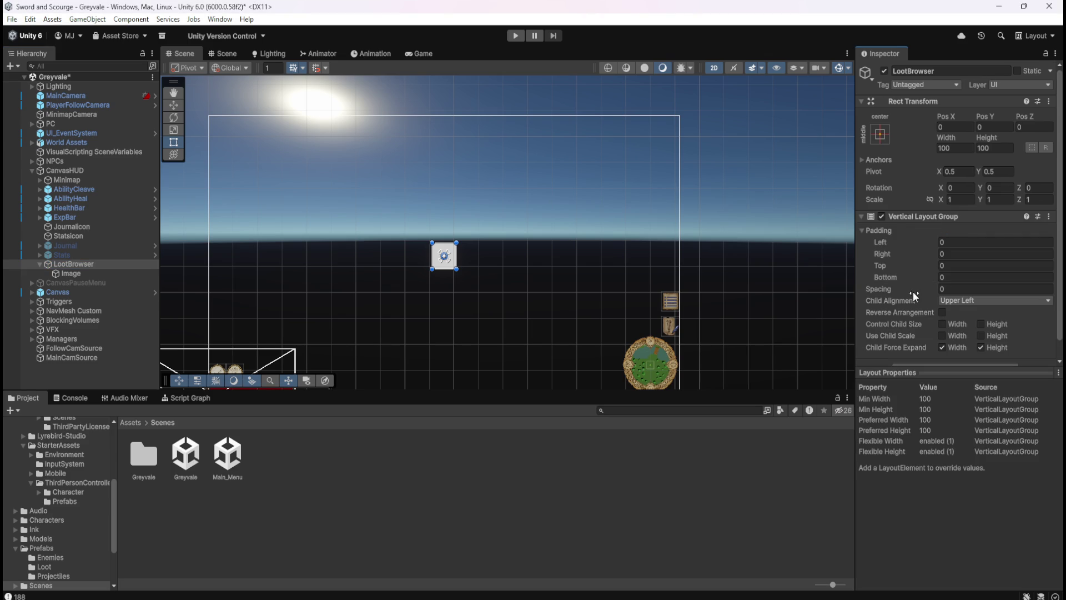
scroll(913, 291, "down", 1)
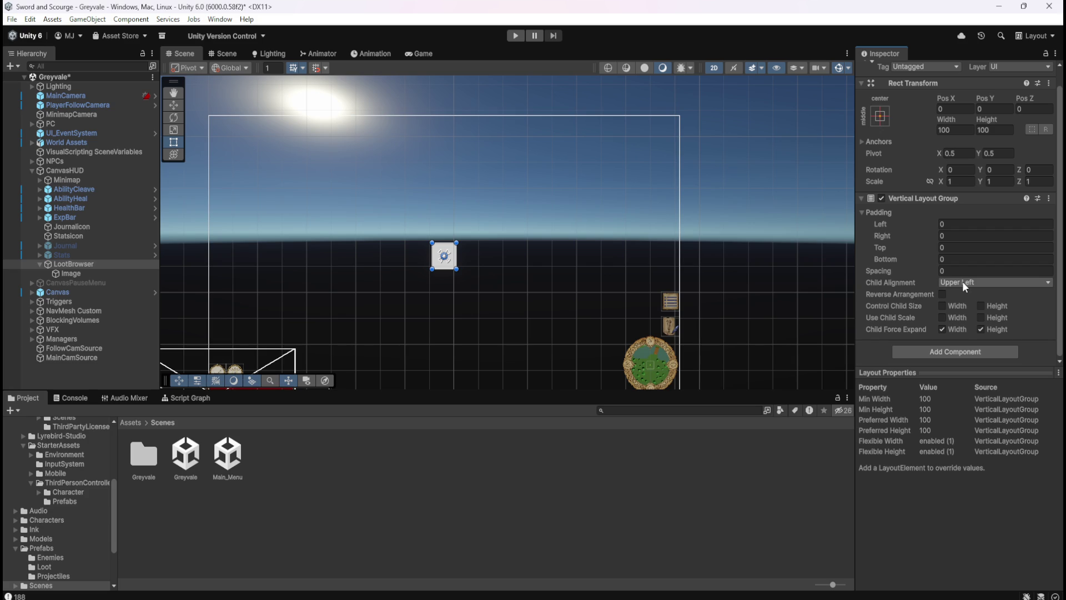
left_click(105, 271)
left_click(116, 262)
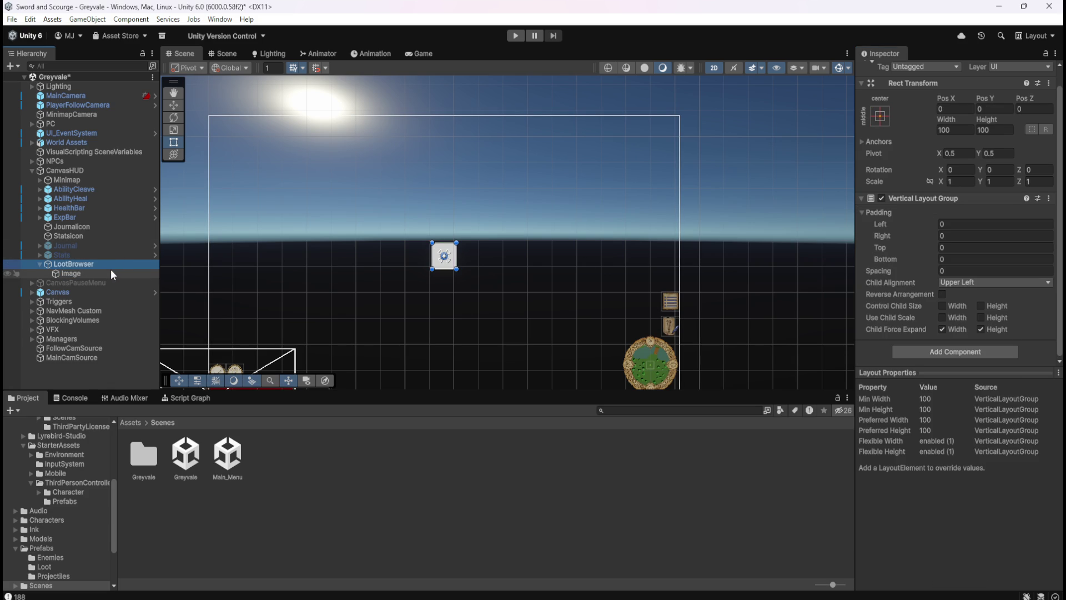
left_click(111, 271)
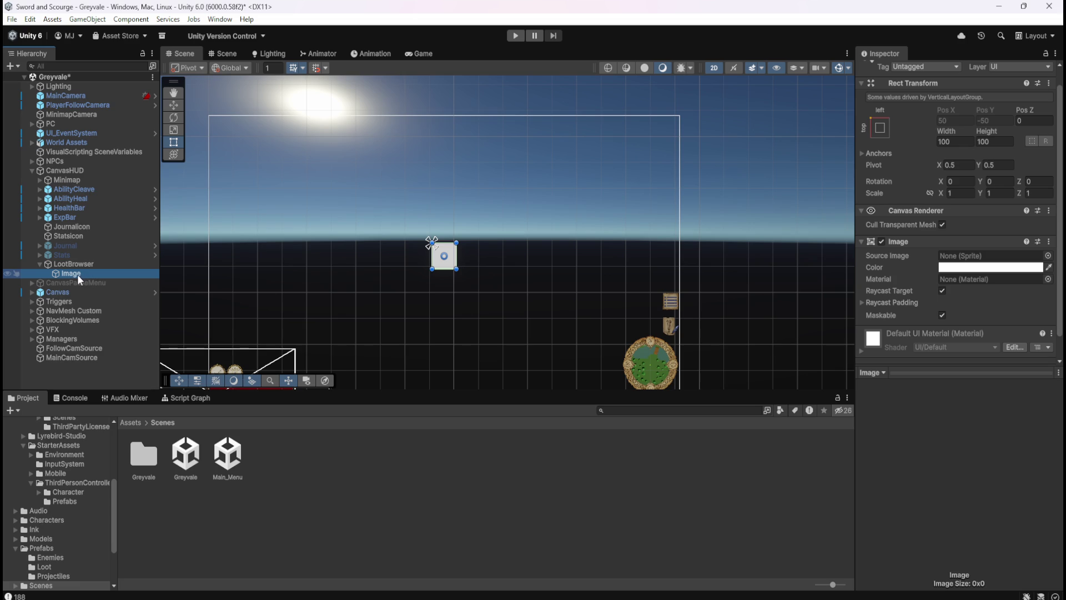
left_click(86, 264)
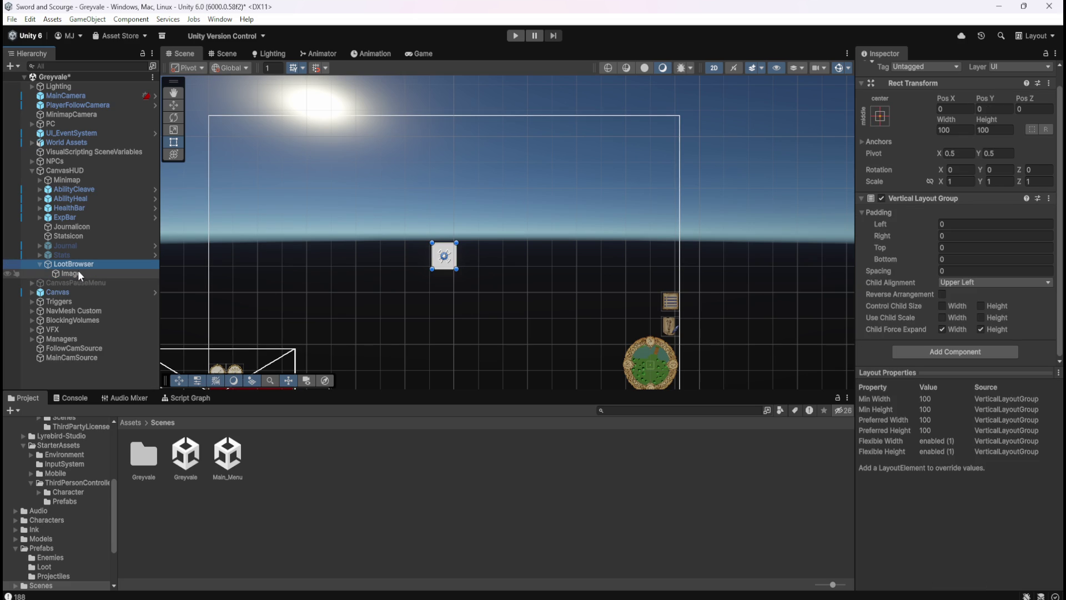
left_click(78, 269)
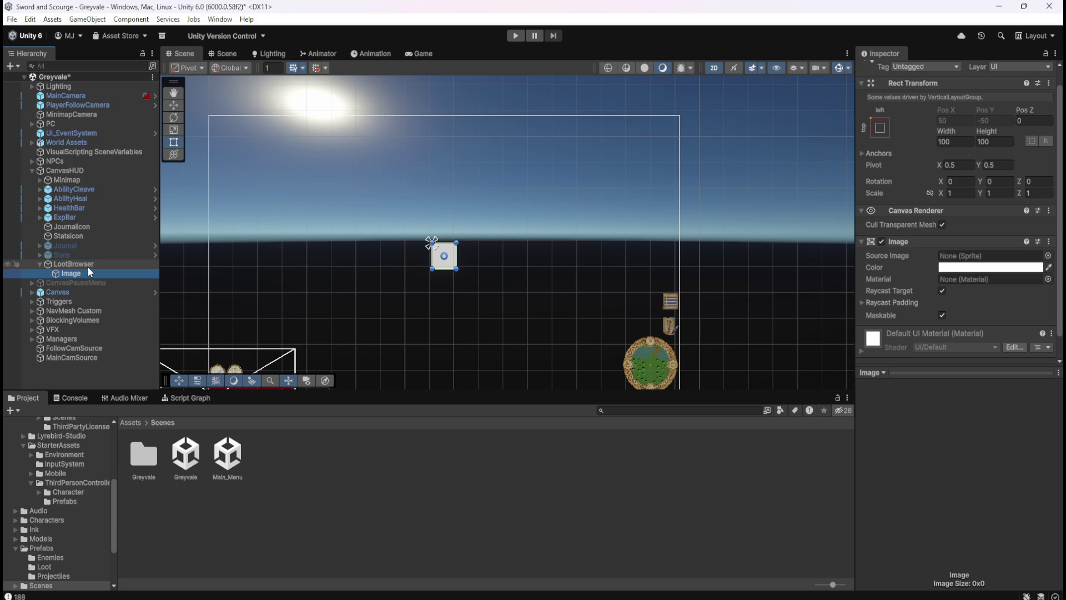
left_click(88, 266)
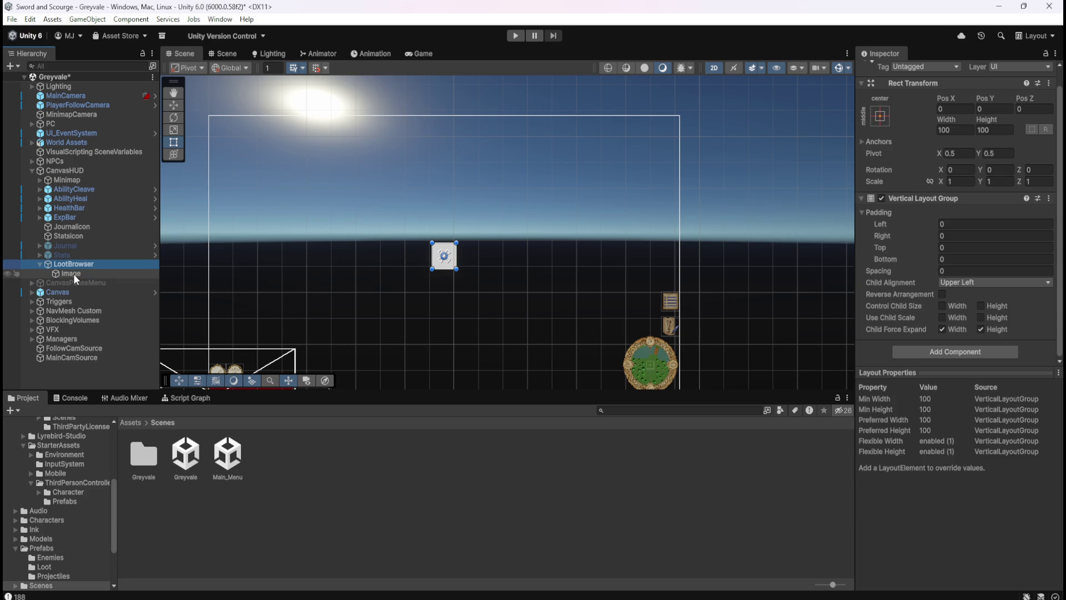
left_click(74, 274)
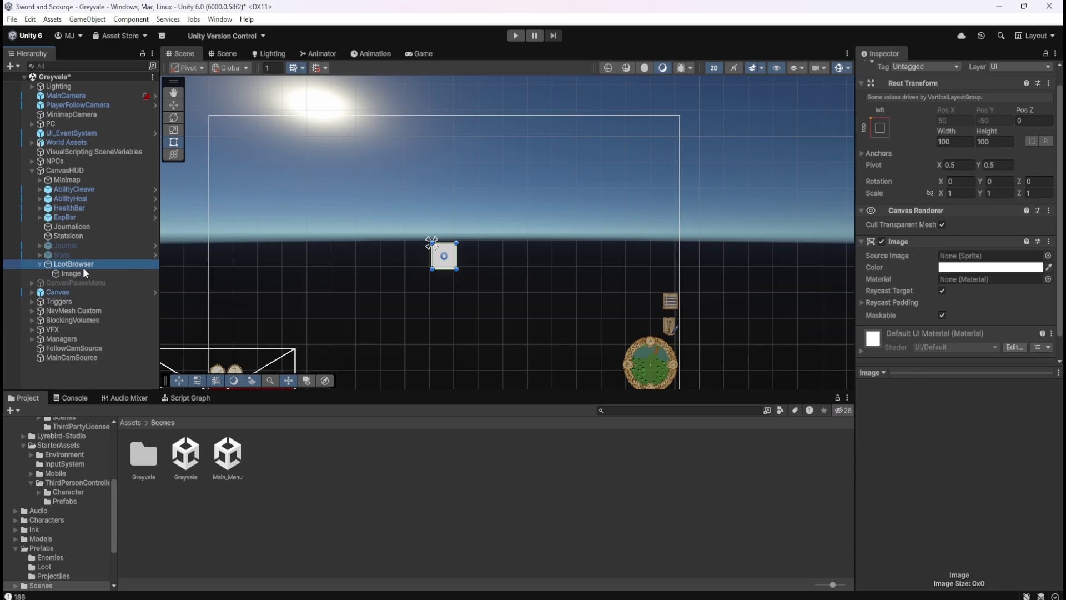
left_click(82, 267)
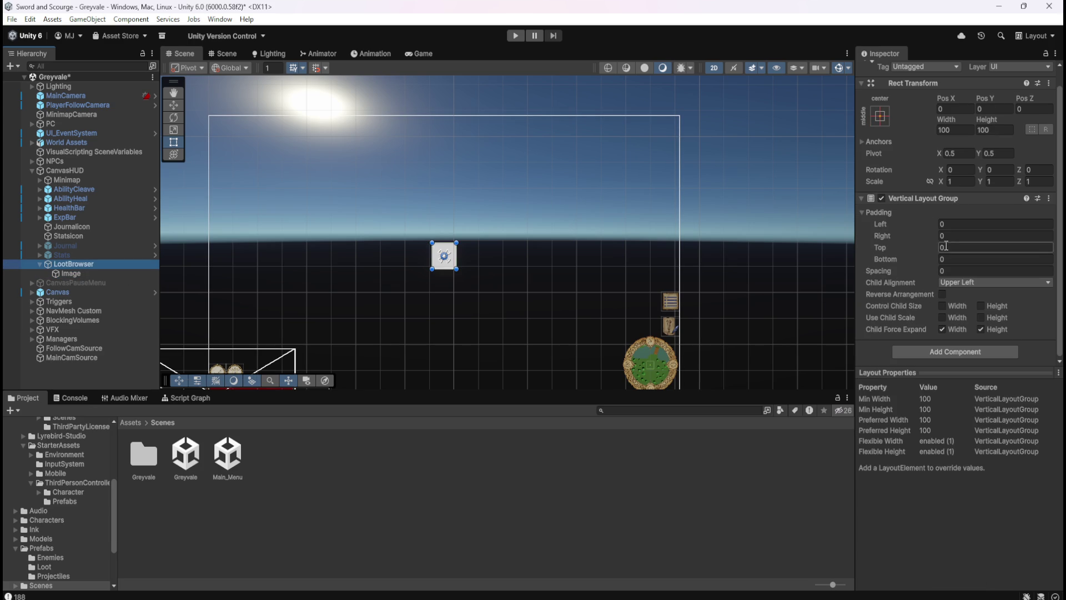
- Try a Left padding on the layout group, then undo it back to zero
mouse_move(935, 222)
left_mouse_down()
mouse_move(1024, 223)
mouse_move(1007, 227)
left_mouse_up()
key("ctrl+z")
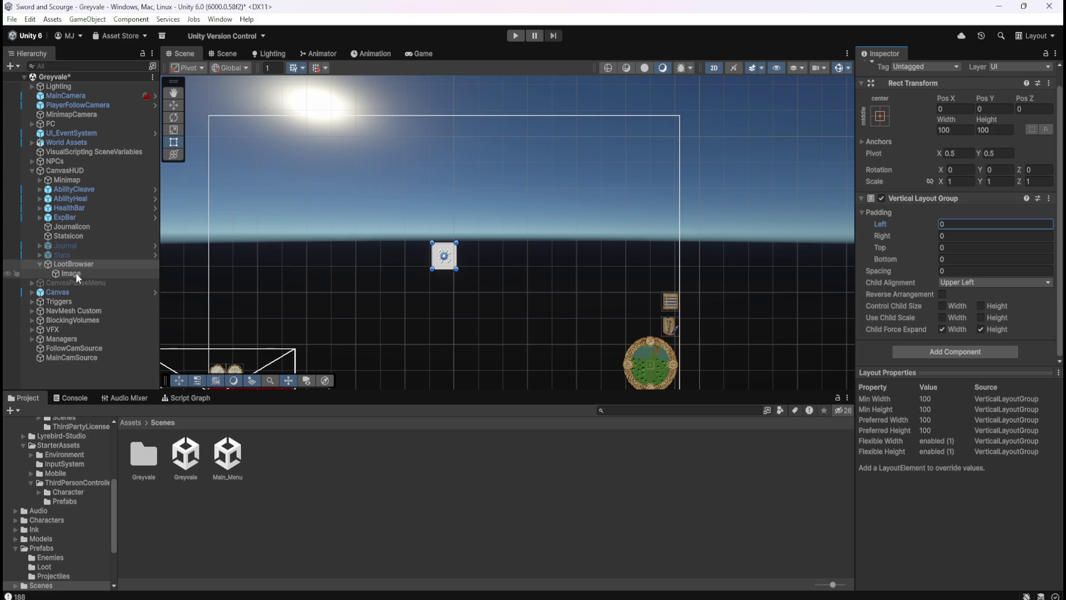
left_click(76, 272)
left_click(79, 267)
left_click(78, 275)
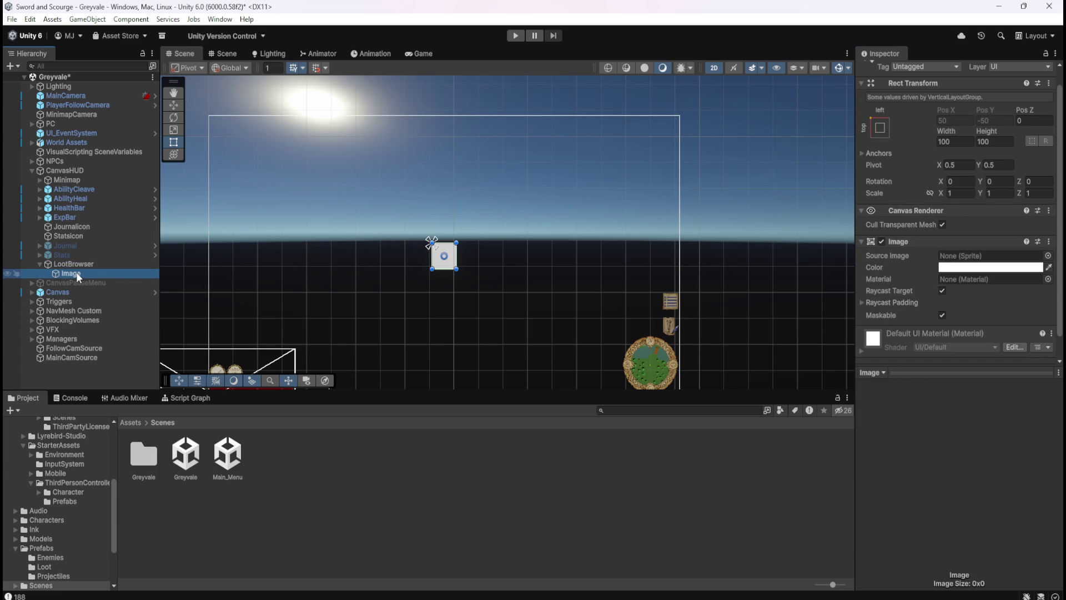
- Create a Text - TextMeshPro child under the Image reading 'Loot Browser'
right_click(76, 272)
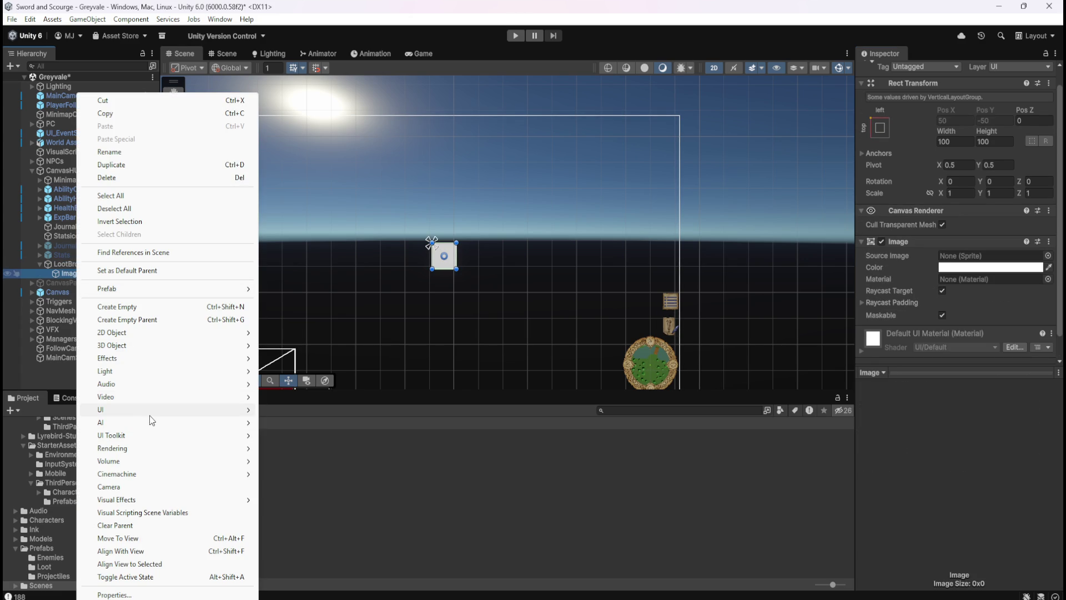
mouse_move(151, 412)
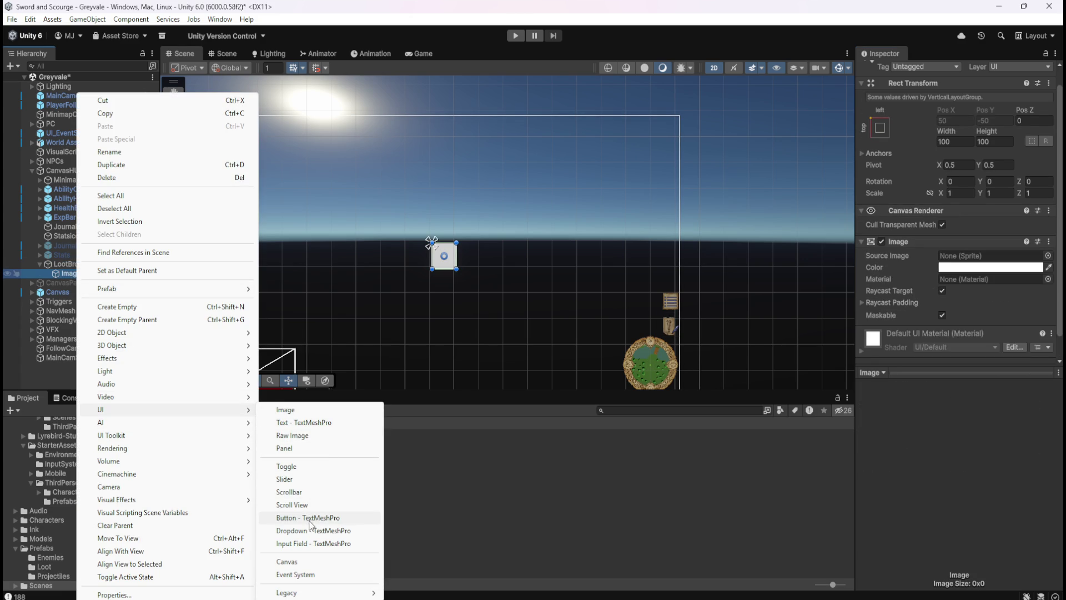
left_click(311, 422)
left_click(937, 291)
type("Loo")
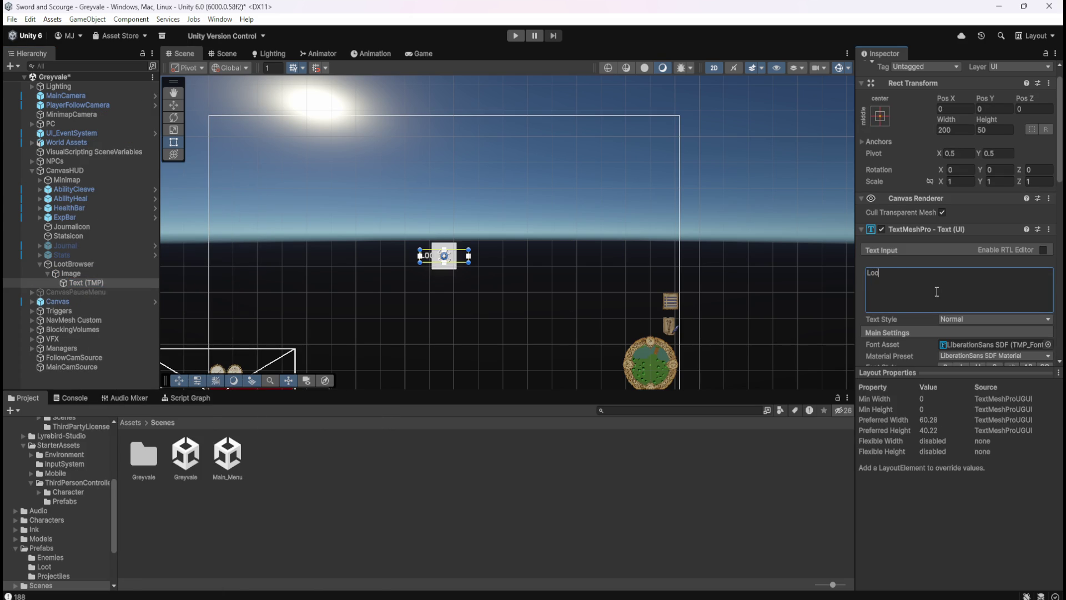
type("t Browser")
- Widen the Image bar to about 399 units by dragging its right edge
scroll(903, 333, "down", 3)
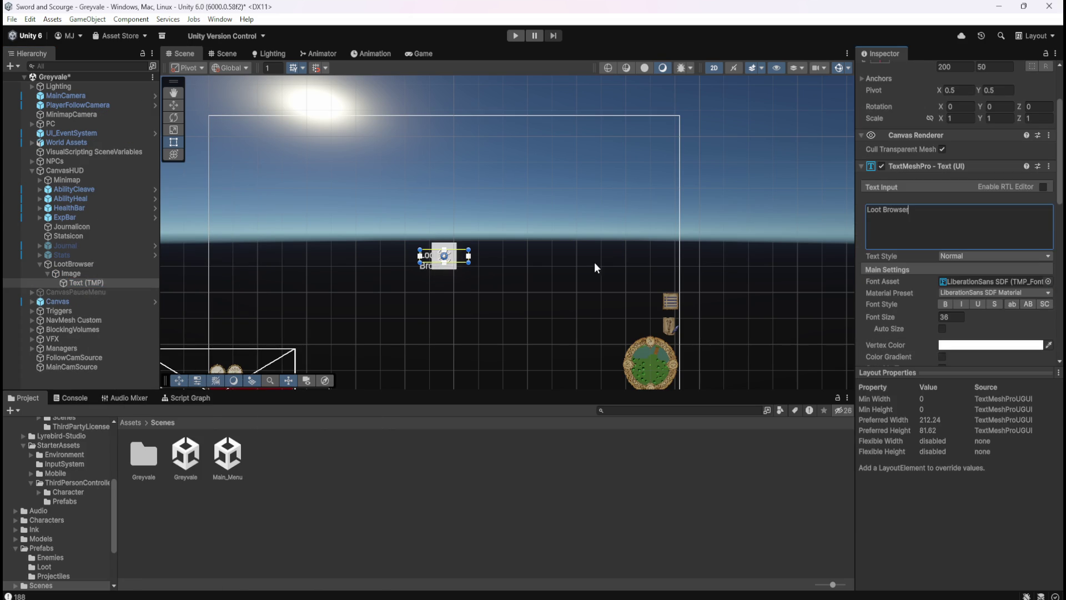
left_click(94, 272)
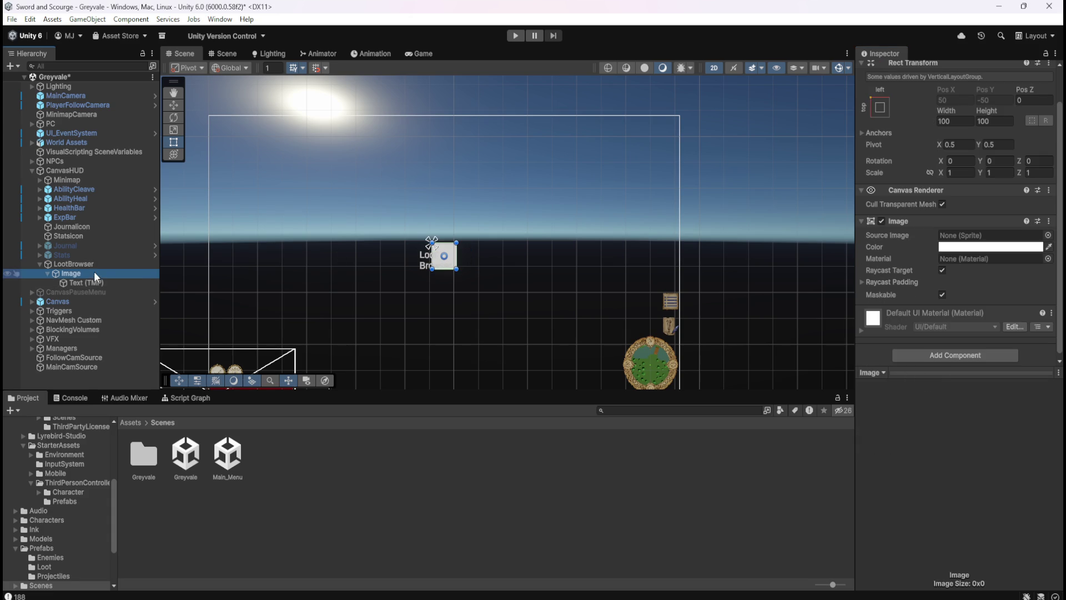
left_click(90, 282)
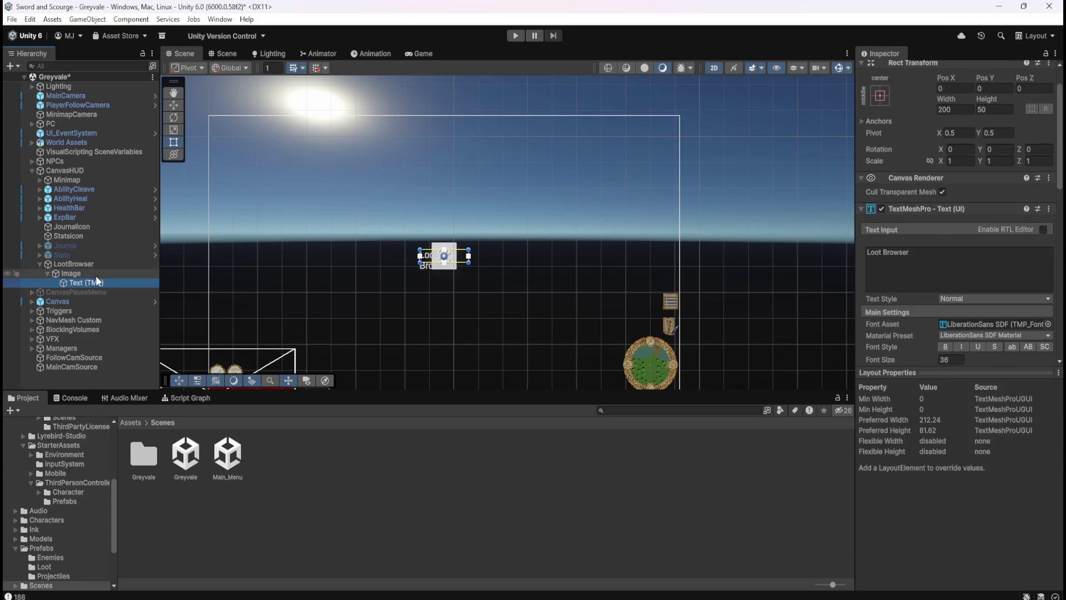
left_click(95, 274)
mouse_move(457, 257)
left_mouse_down()
mouse_move(550, 260)
mouse_move(517, 262)
mouse_move(549, 261)
mouse_move(530, 262)
left_mouse_up()
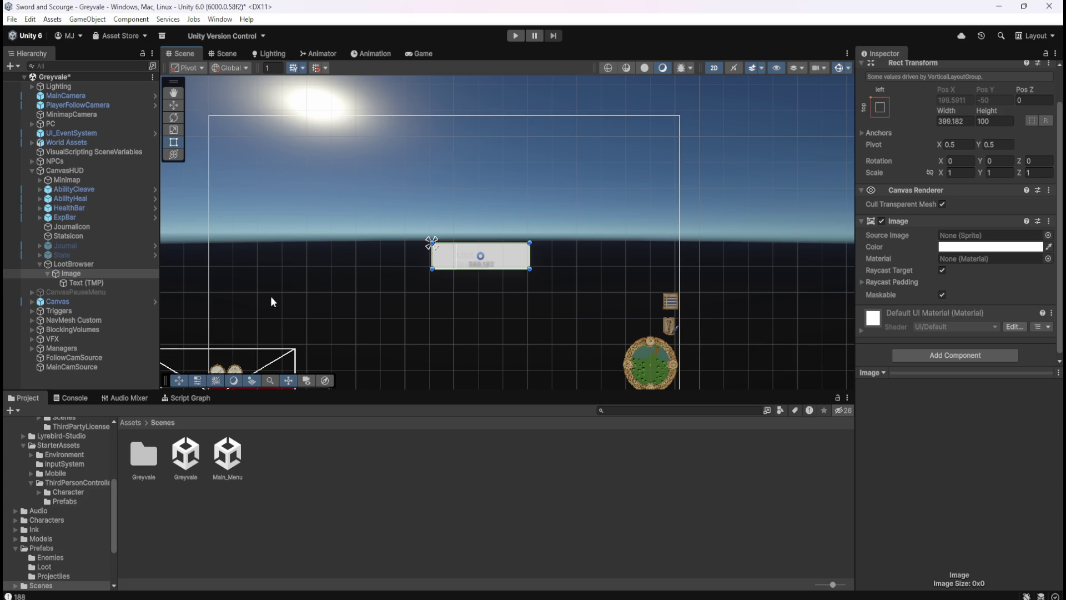
left_click(102, 281)
- Set the Image colour to E5AA00 with alpha around 27 for a translucent gold tint
scroll(887, 299, "down", 6)
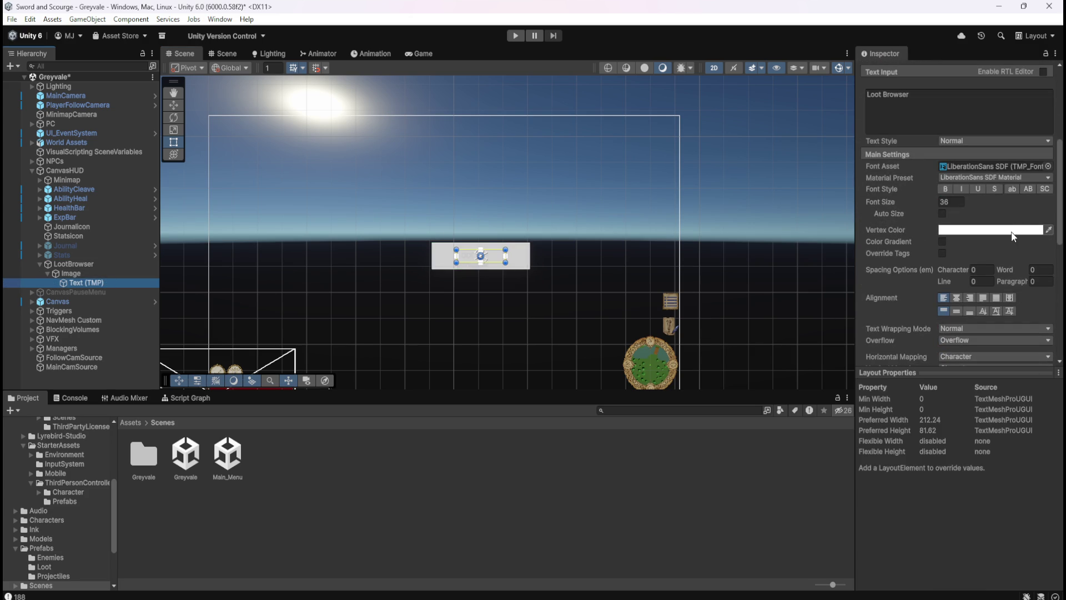
left_click(61, 272)
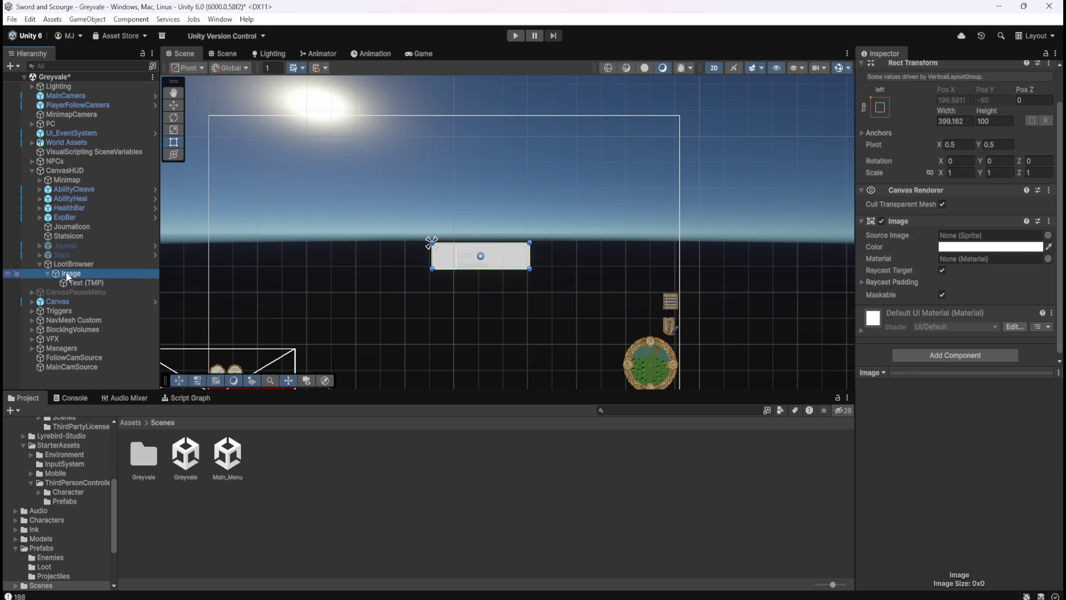
left_click(988, 248)
mouse_move(974, 356)
left_mouse_down()
mouse_move(972, 371)
mouse_move(896, 408)
mouse_move(950, 333)
mouse_move(951, 359)
mouse_move(934, 391)
left_mouse_up()
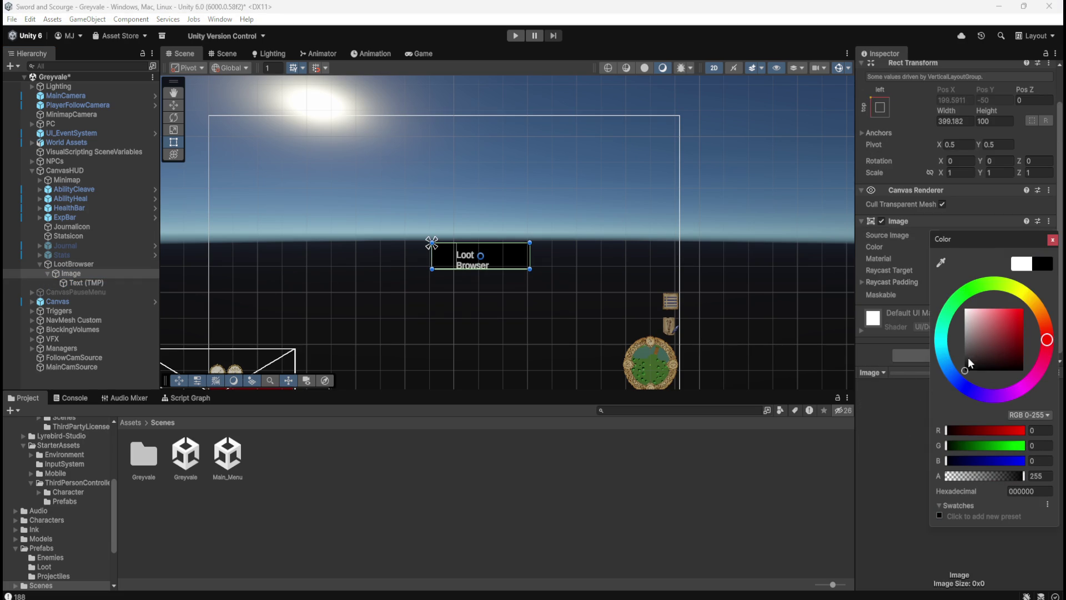
left_click_drag(1035, 308, 1036, 306)
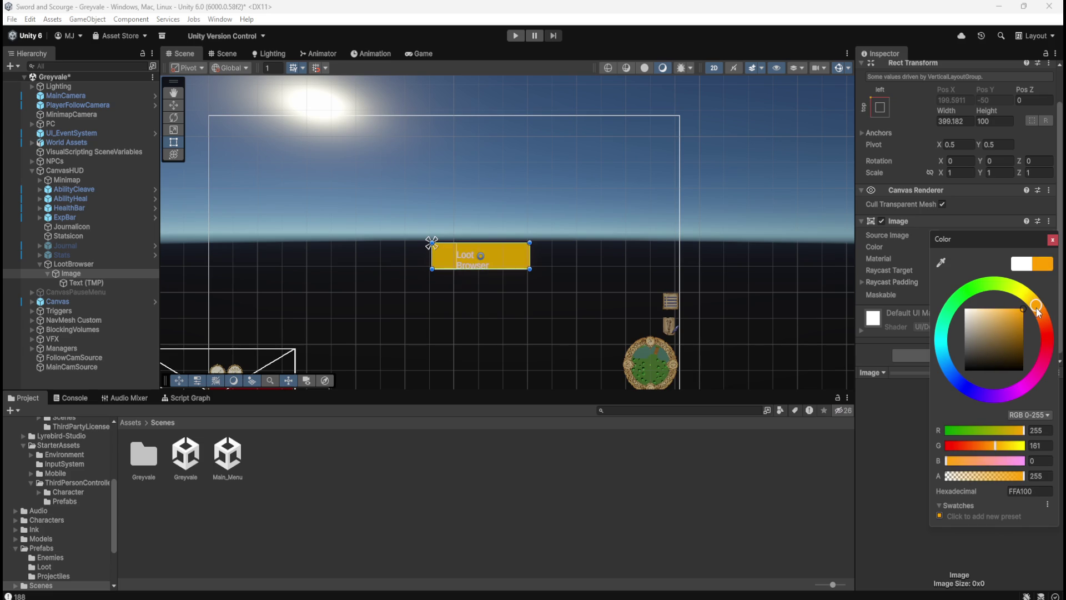
left_click_drag(1016, 475, 951, 479)
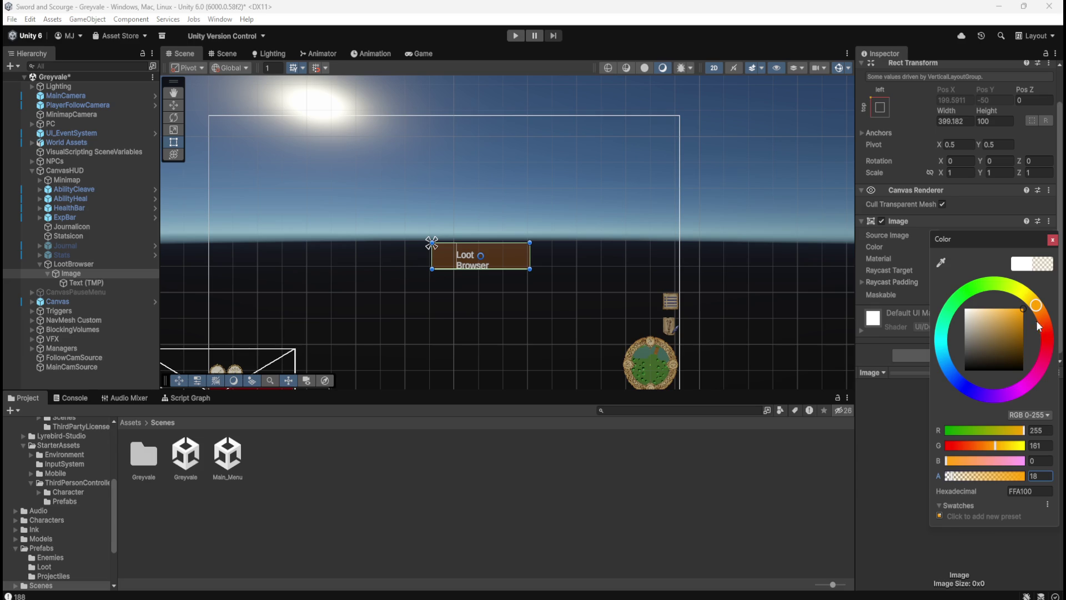
mouse_move(1038, 305)
left_mouse_down()
mouse_move(1038, 283)
mouse_move(1044, 306)
mouse_move(1036, 299)
mouse_move(1027, 323)
mouse_move(1051, 320)
left_mouse_up()
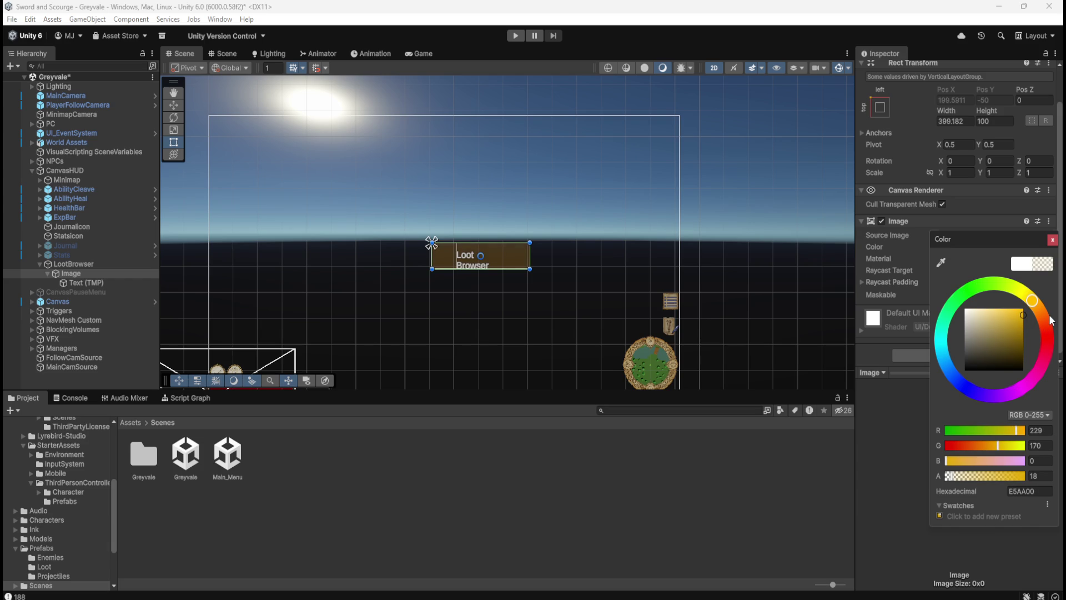
mouse_move(952, 478)
left_mouse_down()
mouse_move(964, 477)
mouse_move(955, 481)
left_mouse_up()
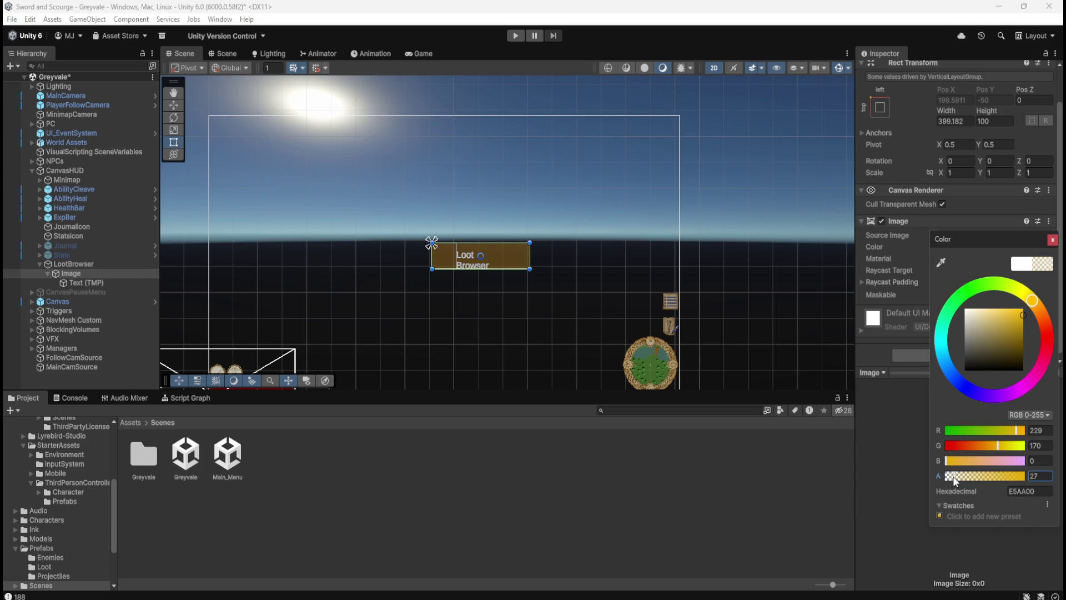
left_click(89, 284)
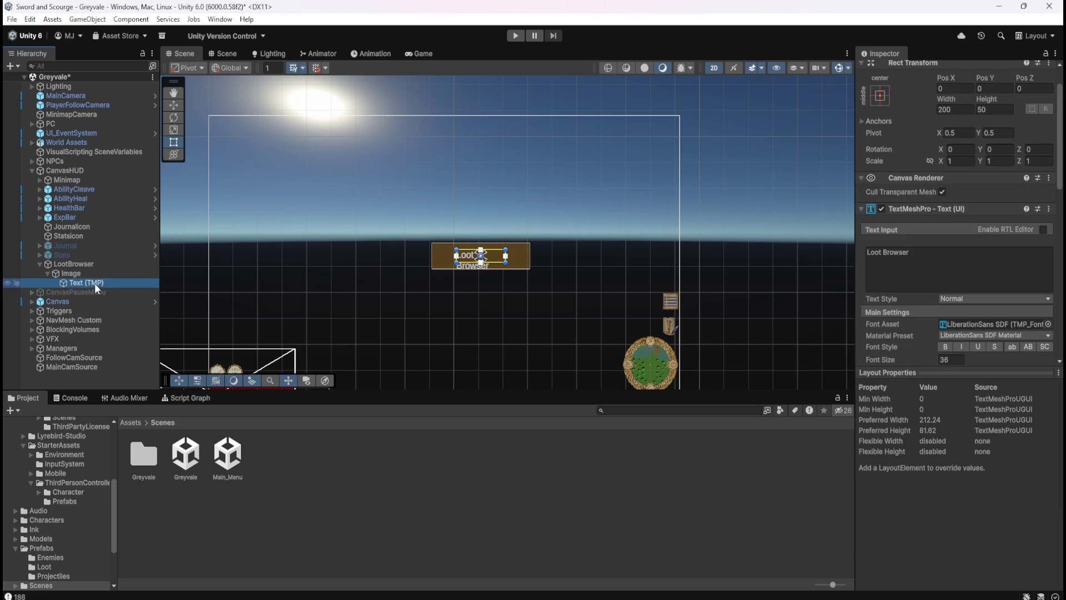
- Turn on Auto Size for the Loot Browser text, ranging 18 to 72
scroll(906, 345, "down", 3)
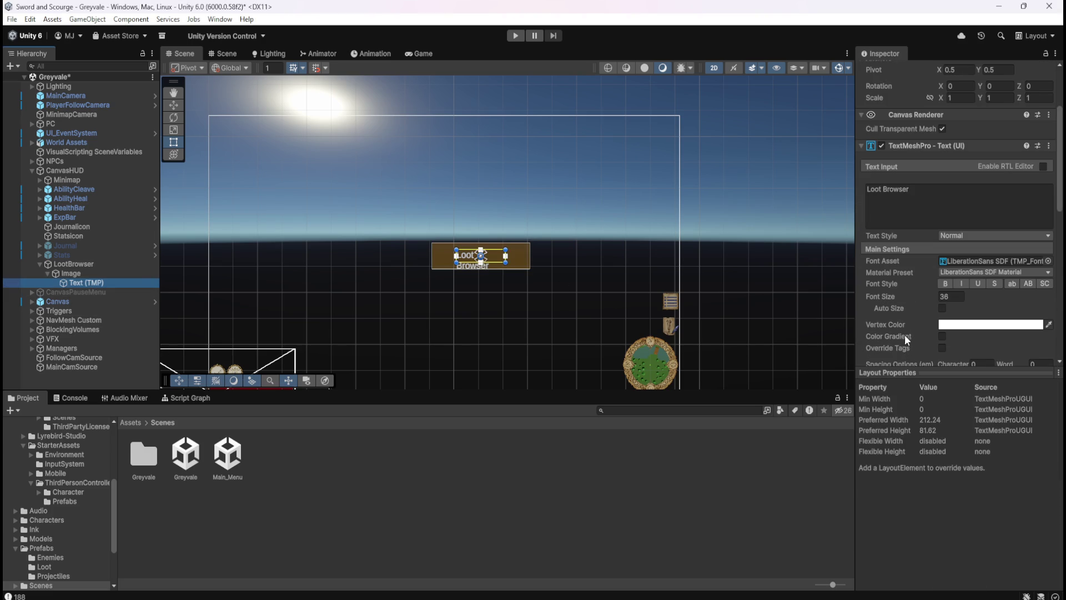
scroll(907, 324, "down", 7)
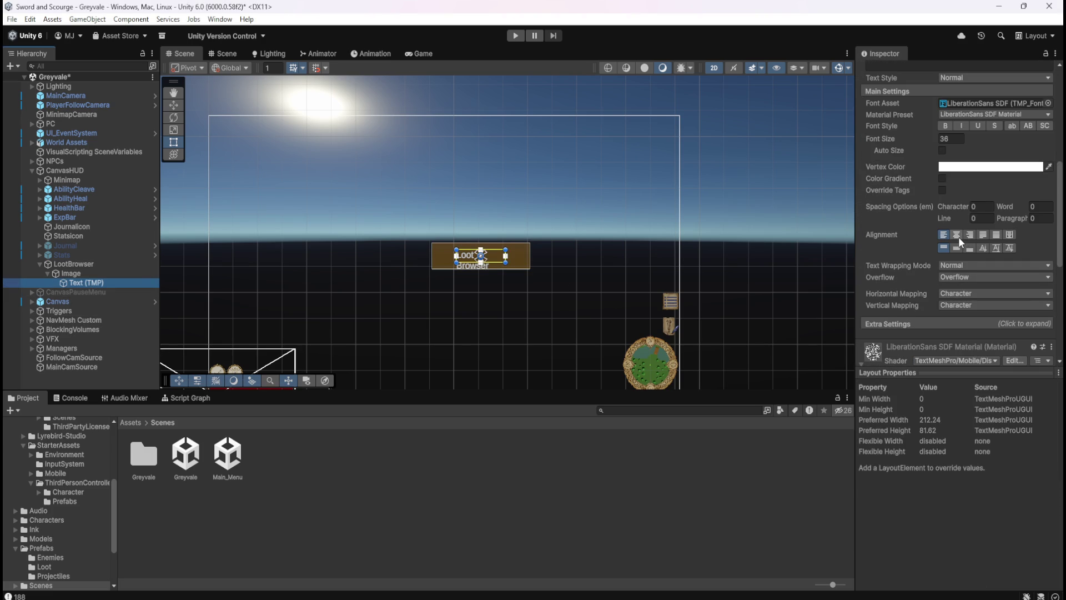
left_click(72, 273)
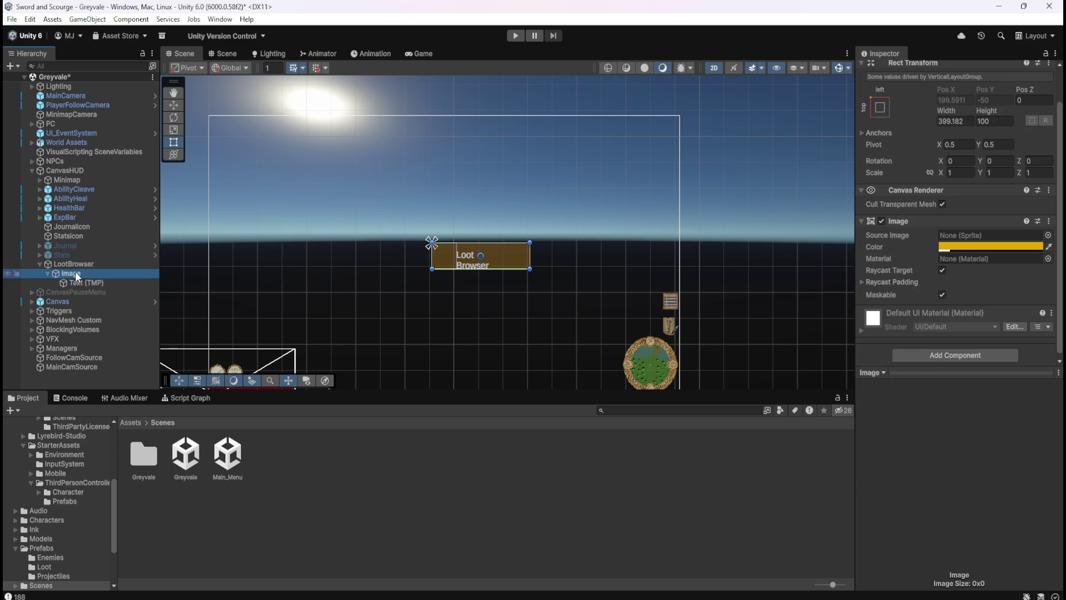
left_click(81, 264)
left_click(81, 272)
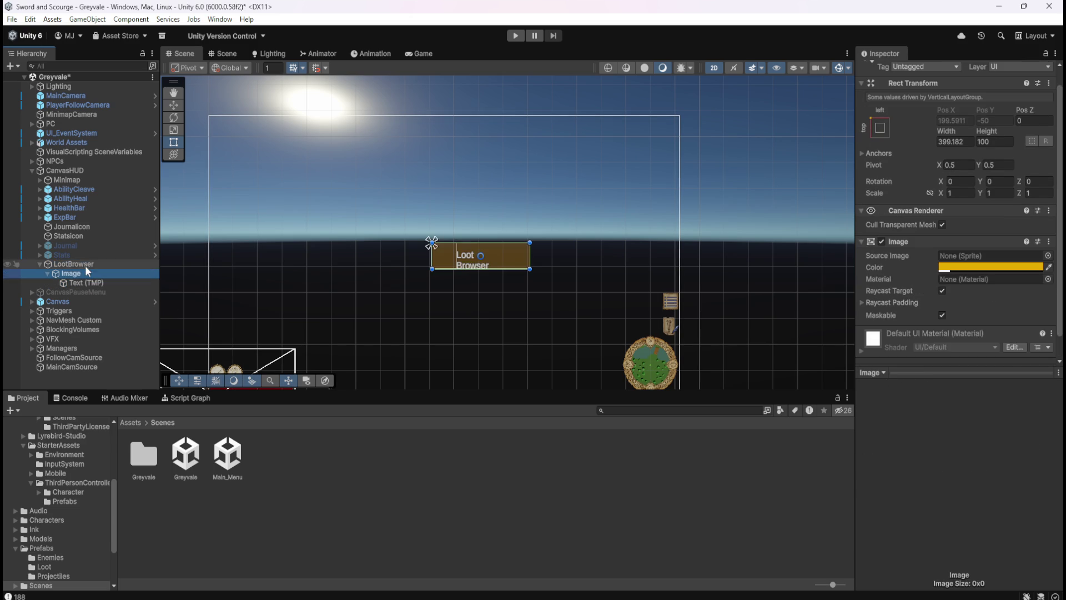
left_click(86, 263)
left_click(81, 273)
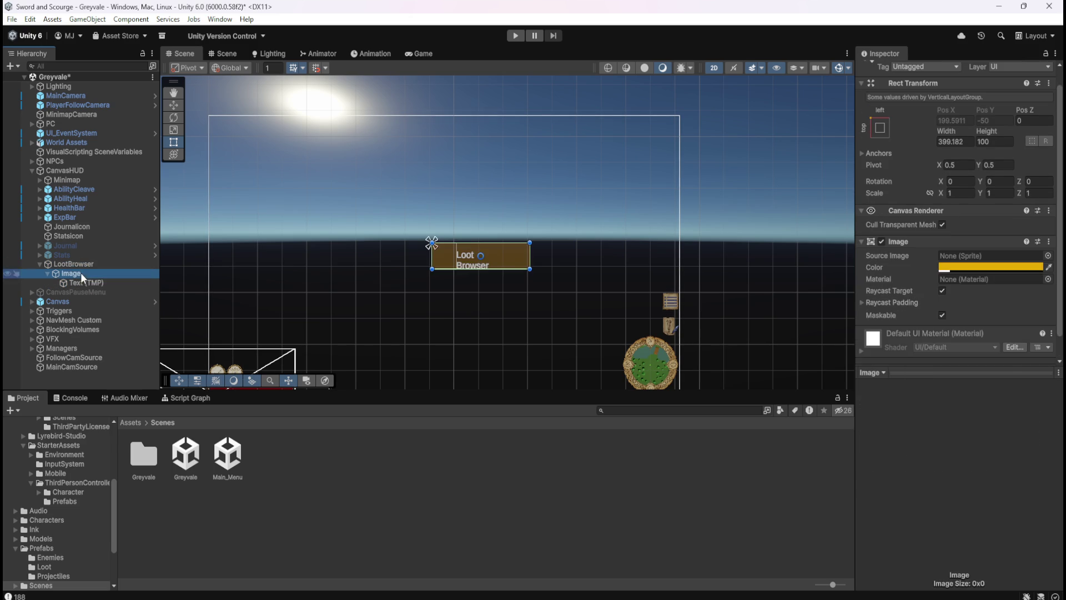
left_click(87, 265)
left_click(83, 273)
left_click(83, 279)
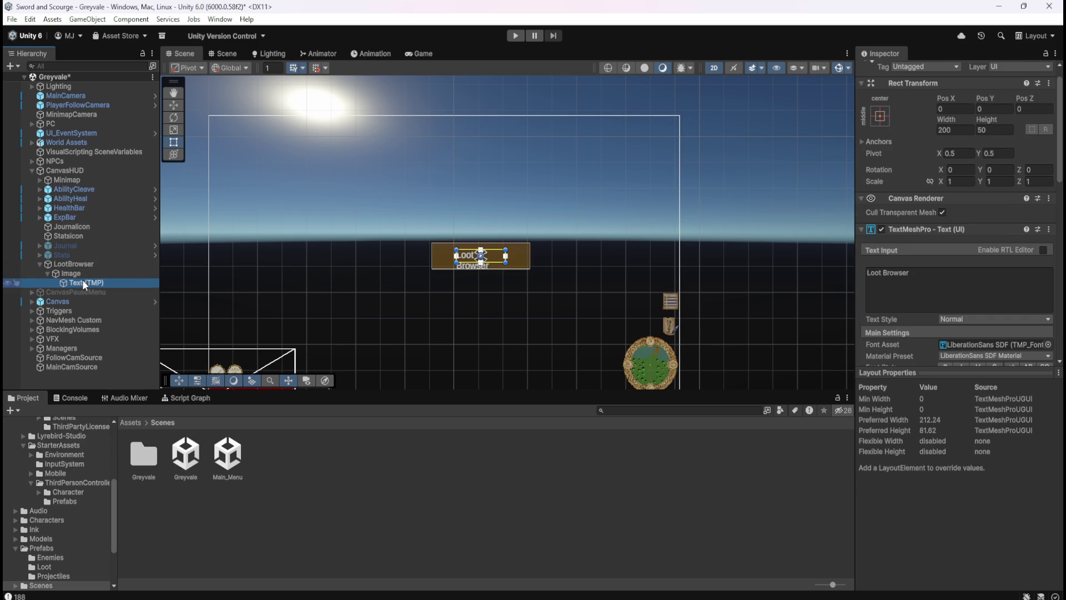
scroll(944, 331, "down", 3)
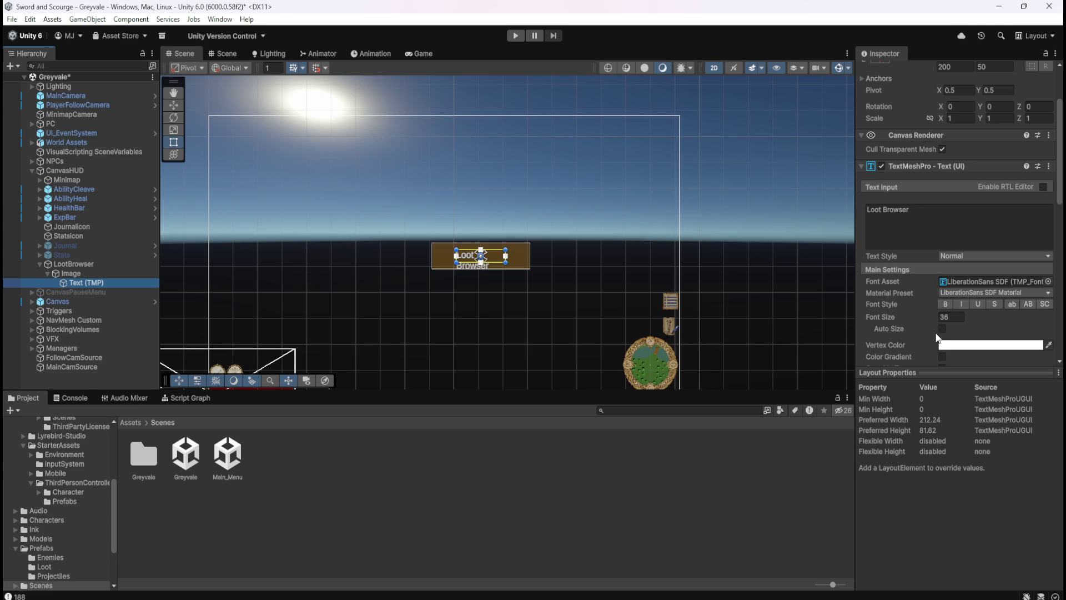
left_click(942, 329)
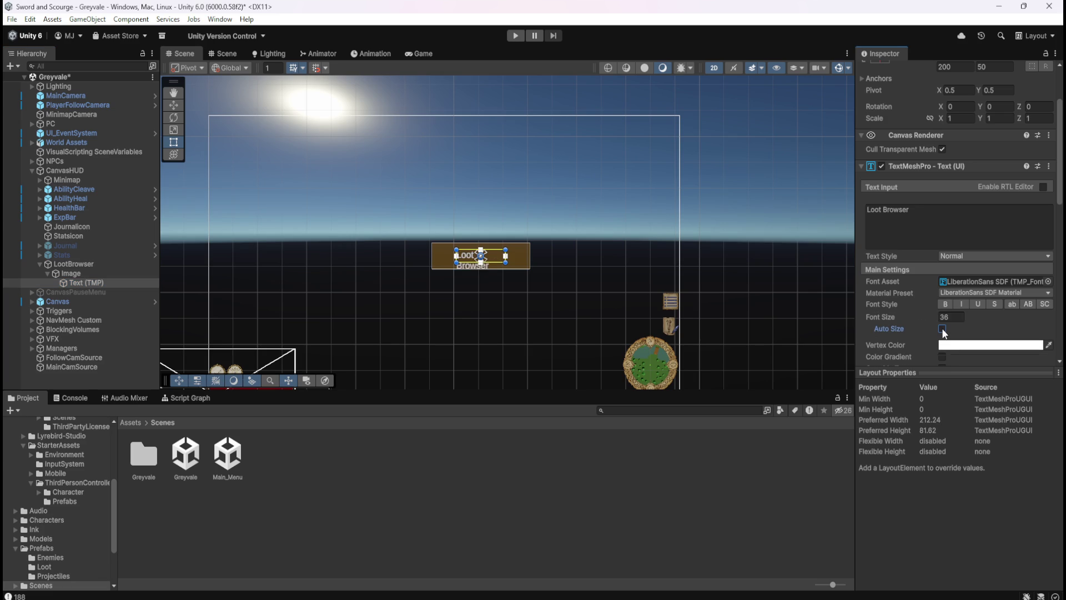
- Narrow the Image bar slightly from its right edge, keeping text auto-sizing on
left_click(113, 274)
mouse_move(531, 259)
left_mouse_down()
mouse_move(460, 266)
mouse_move(529, 268)
left_mouse_up()
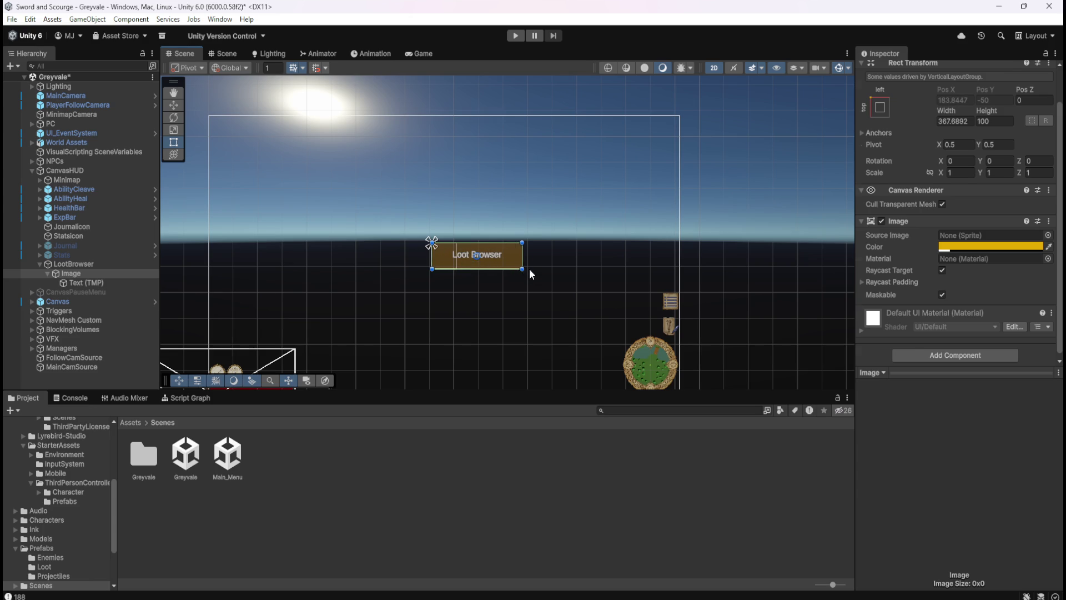
left_click(104, 283)
left_click(107, 272)
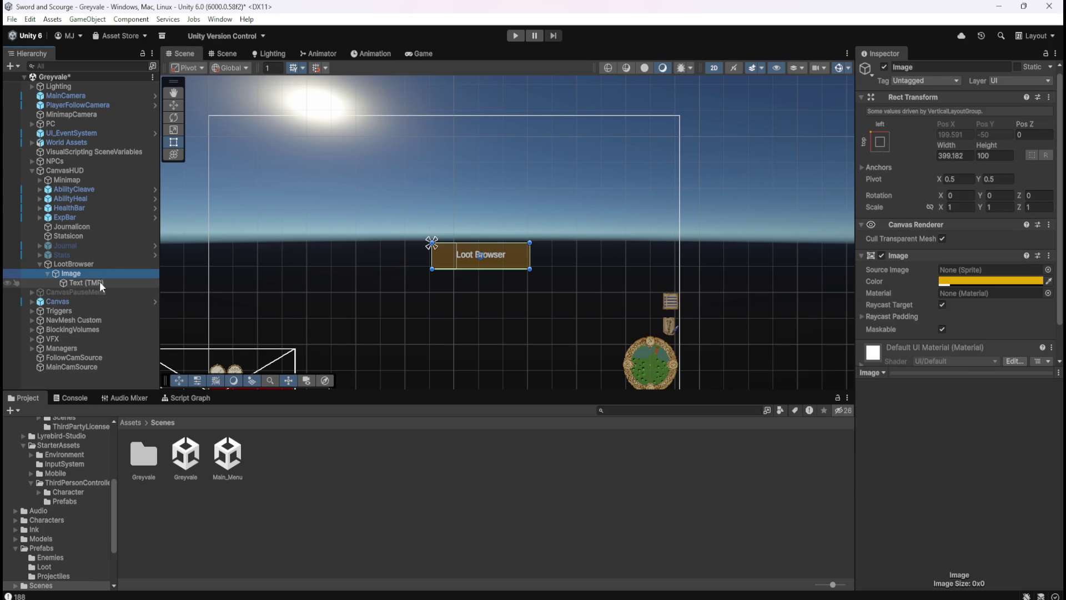
left_click(99, 282)
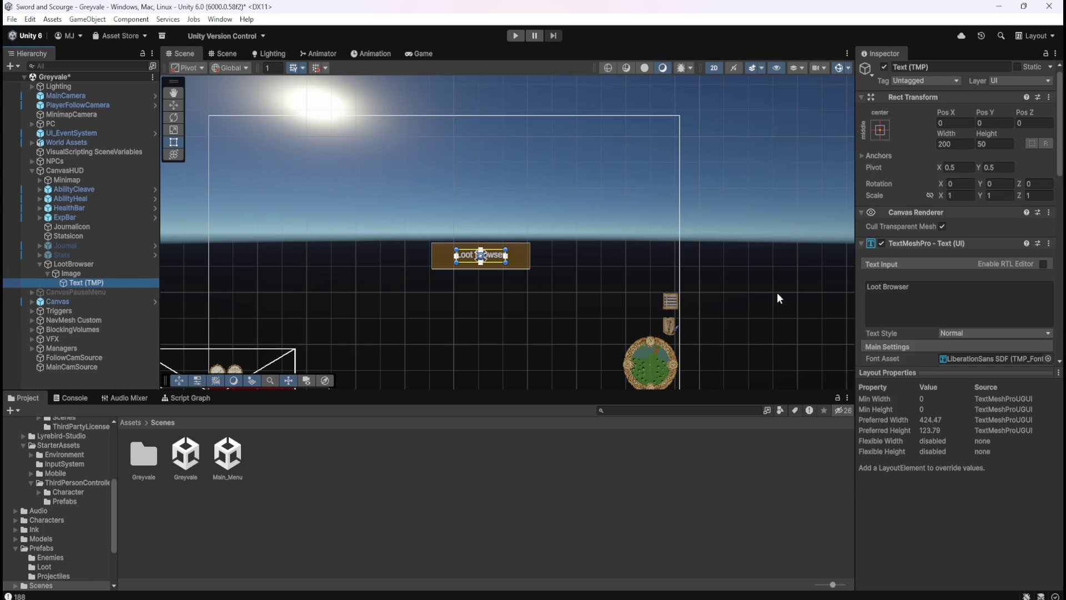
scroll(518, 255, "up", 3)
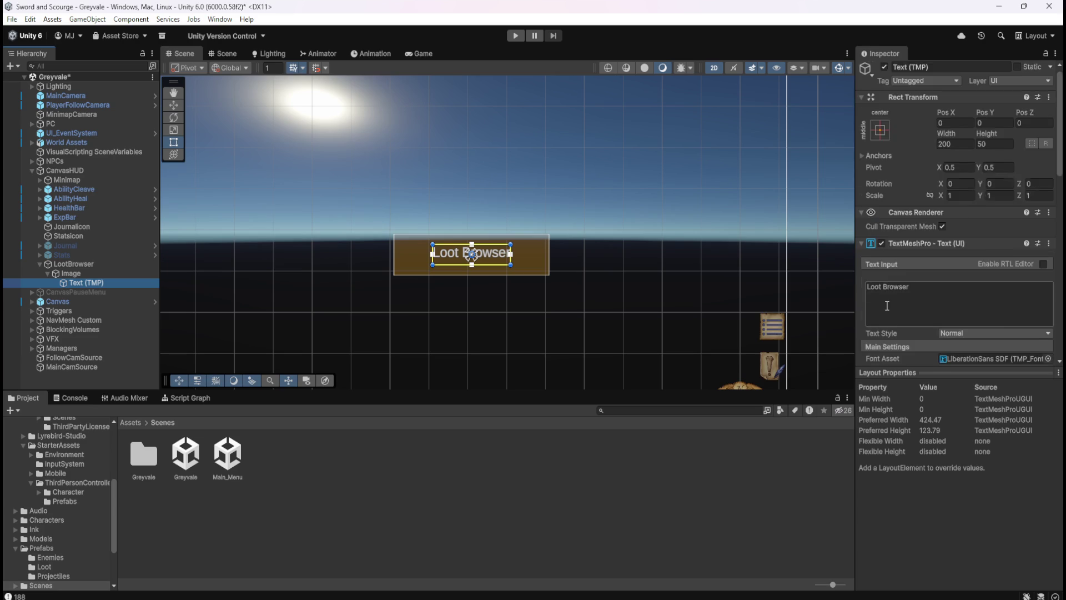
scroll(887, 305, "down", 2)
scroll(887, 304, "down", 1)
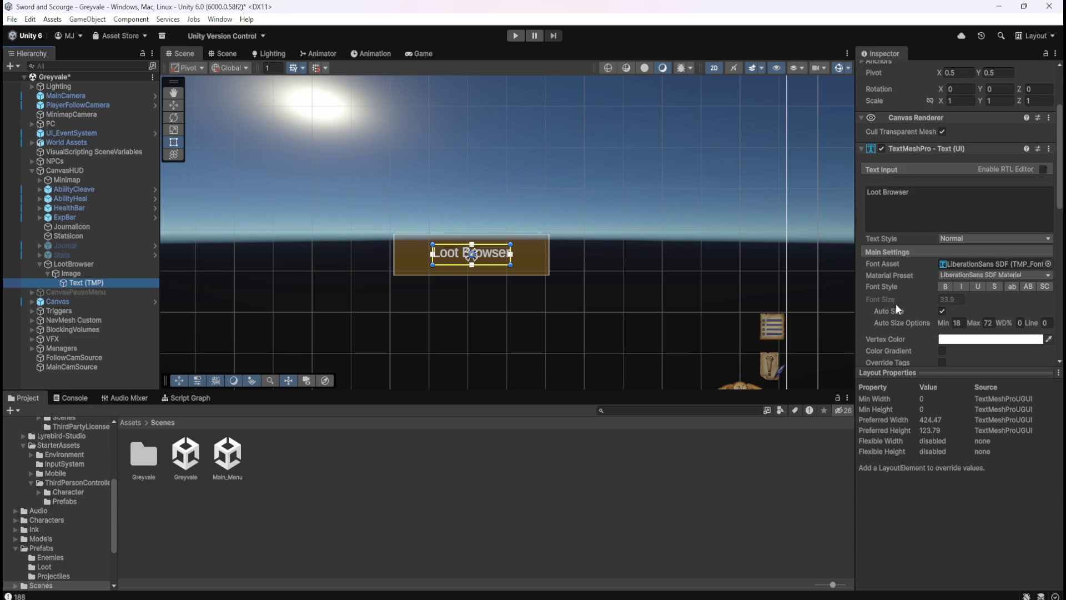
scroll(899, 300, "down", 1)
left_click(942, 279)
left_click(943, 280)
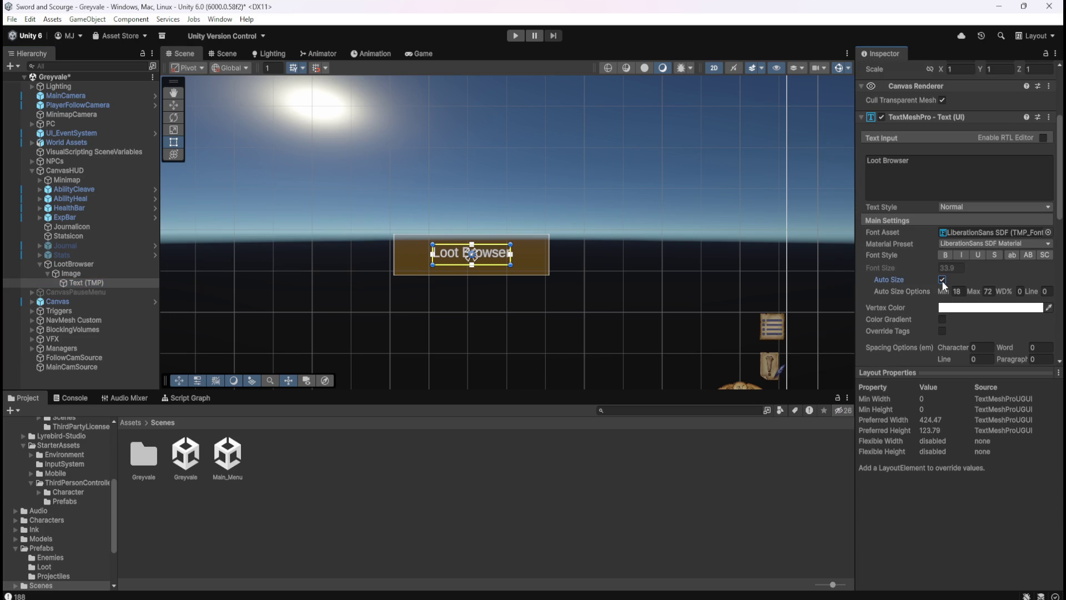
- Set the text's Font Asset to Arvo SDF
left_click(1048, 232)
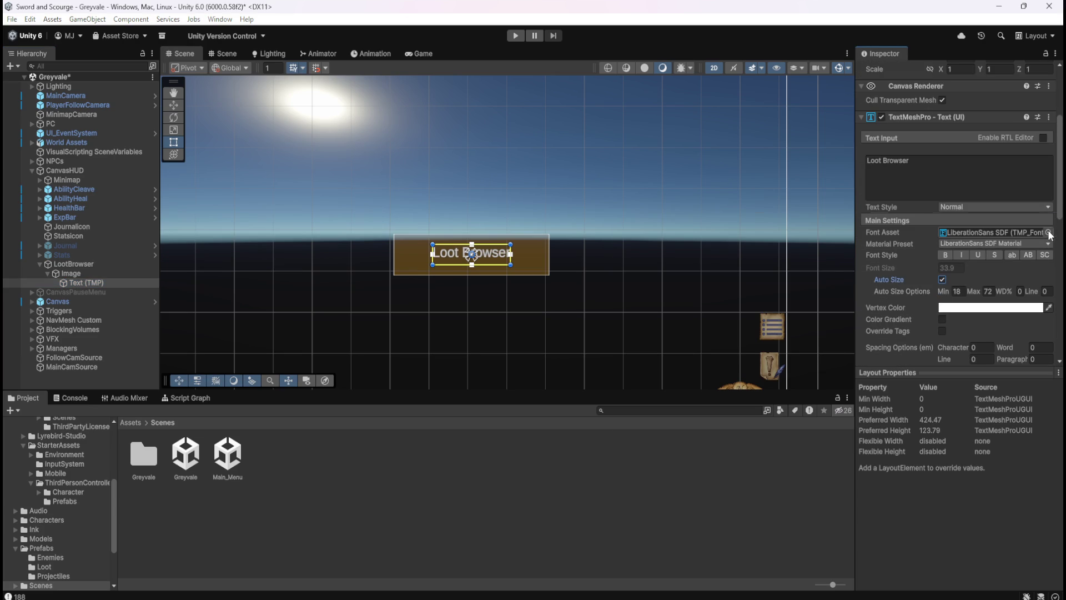
type("ar")
left_click(667, 274)
key("Return")
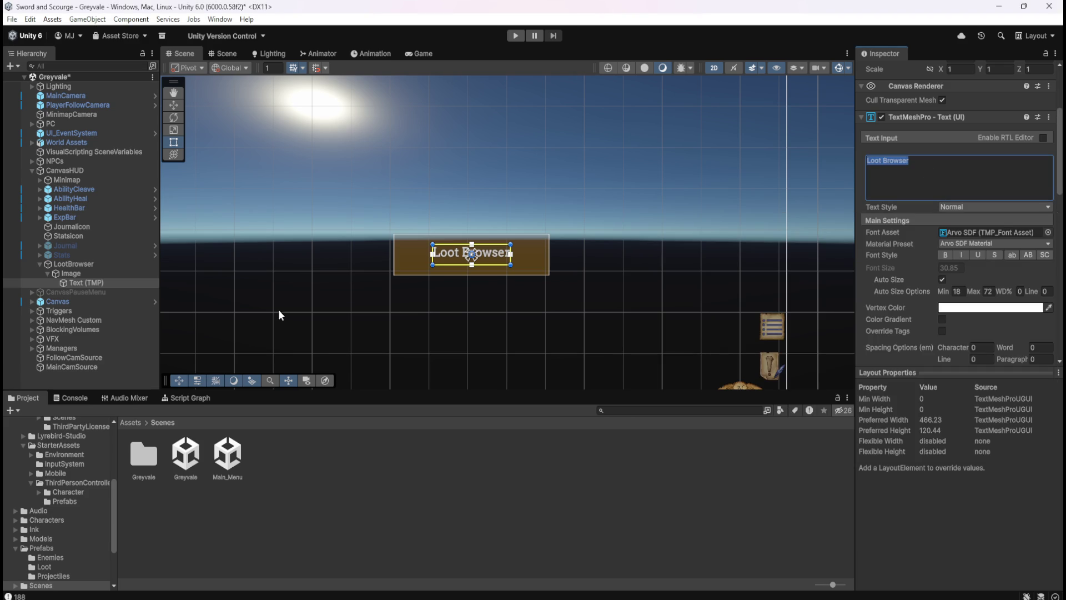
left_click(124, 293)
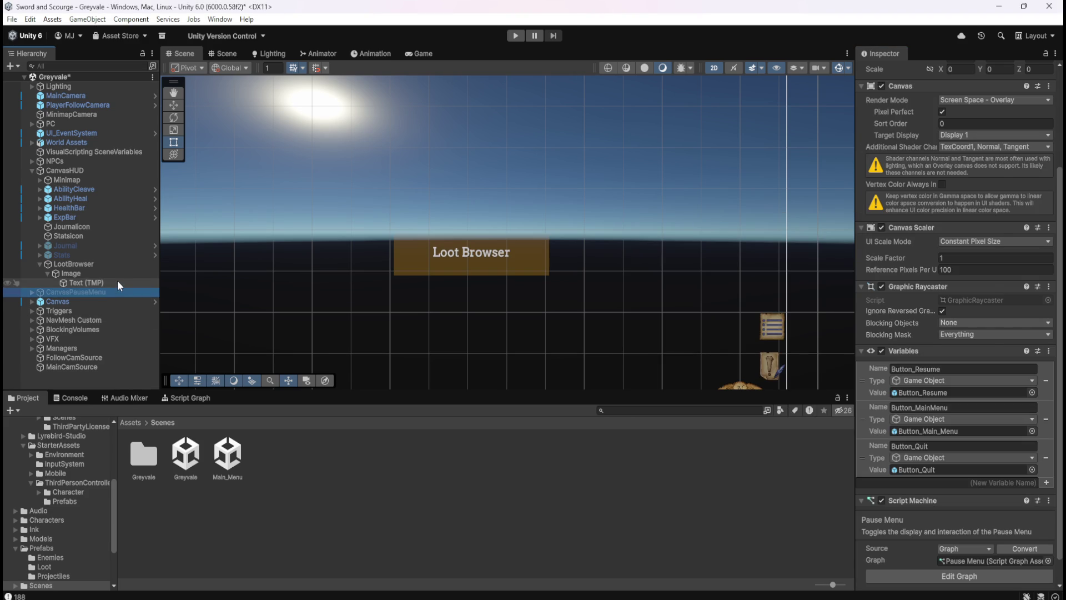
left_click(117, 282)
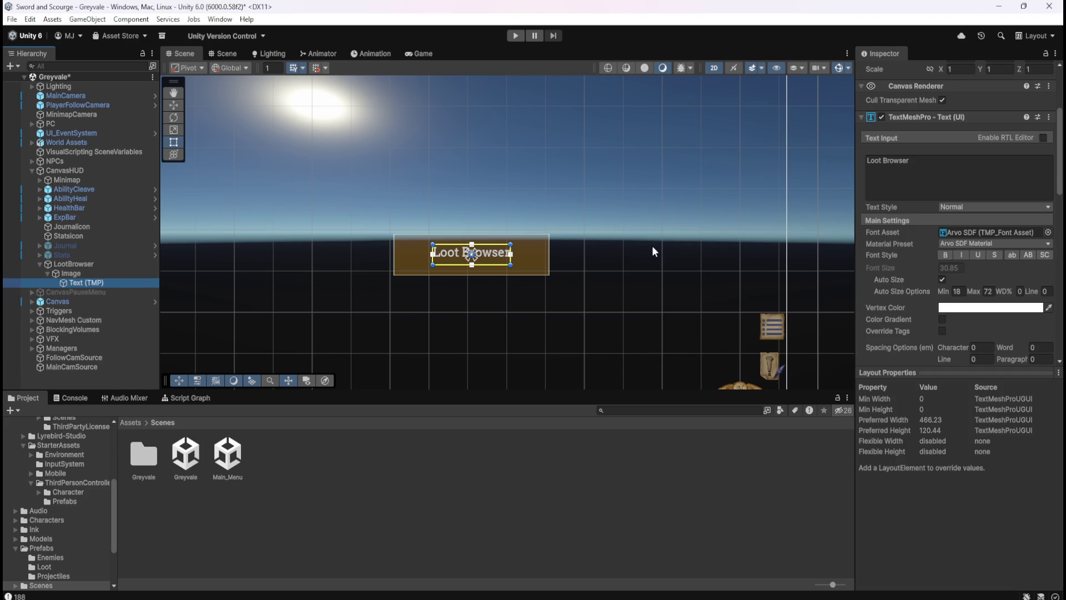
left_click(88, 272)
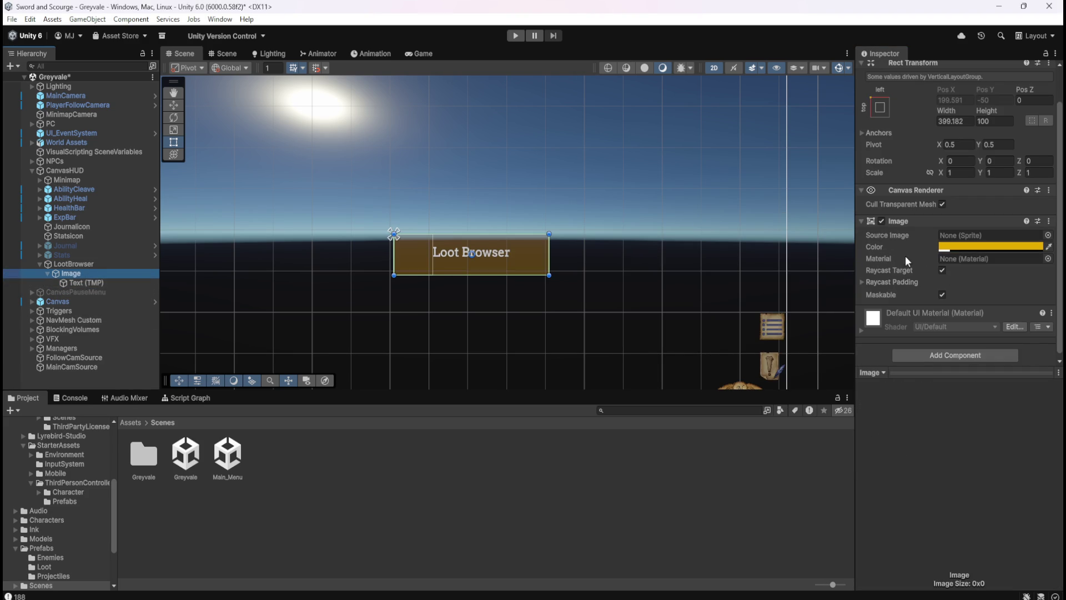
- Recolour the bar tan (897557) with the eyedropper and adjust its alpha, ending at 255
scroll(734, 278, "down", 5)
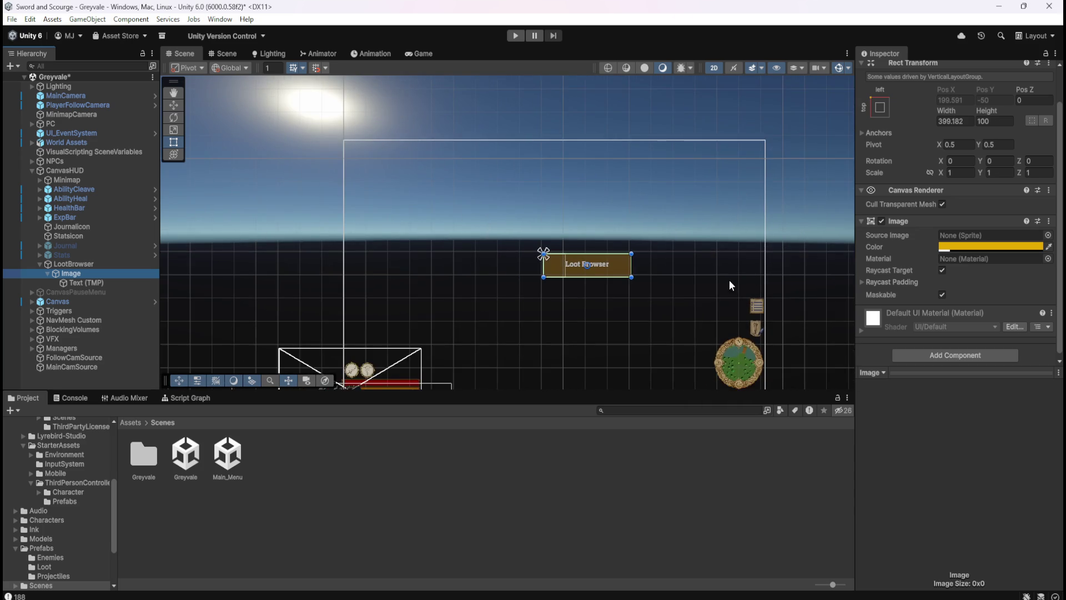
scroll(704, 298, "up", 2)
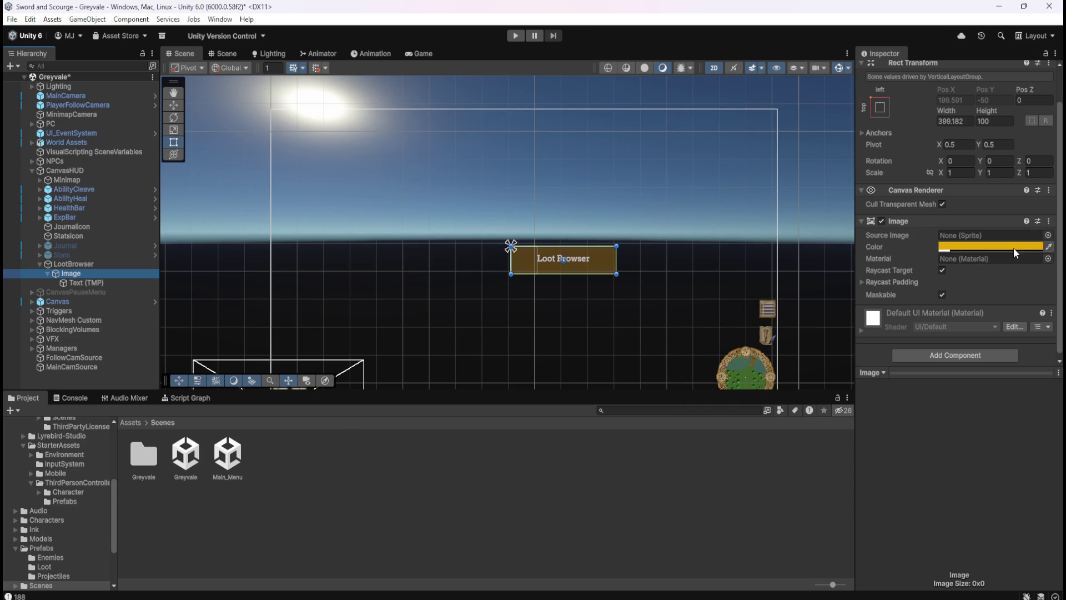
left_click(1048, 246)
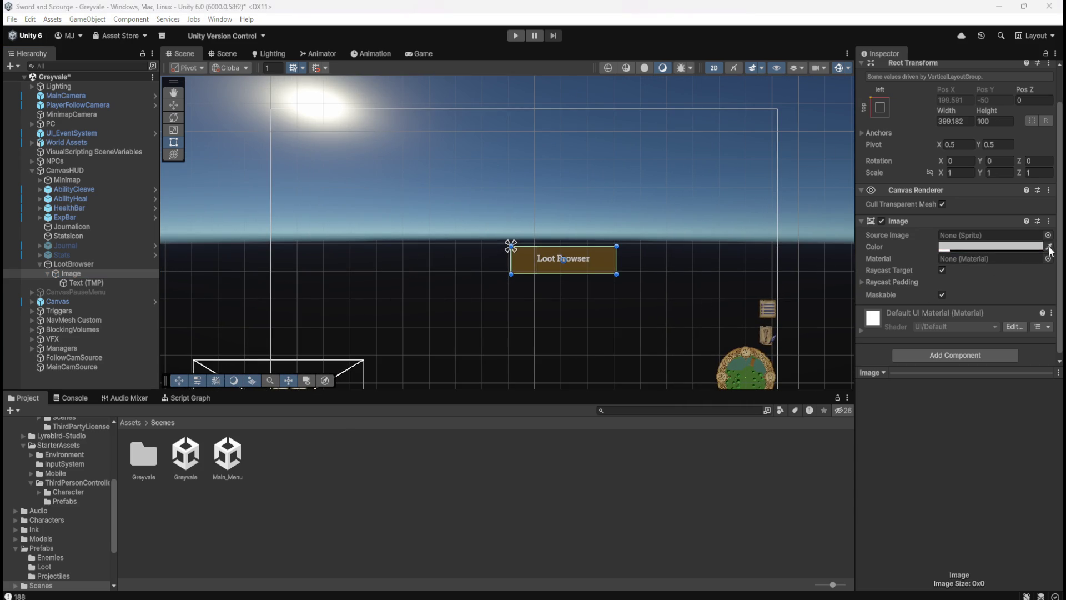
left_click(765, 339)
left_click(950, 247)
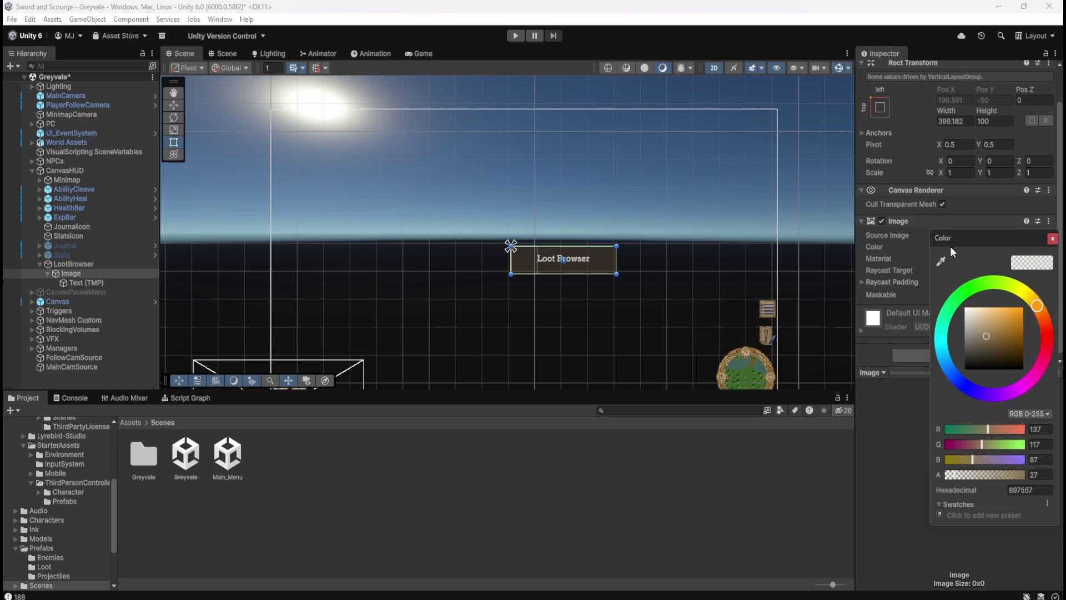
left_click_drag(957, 475, 994, 475)
type("255")
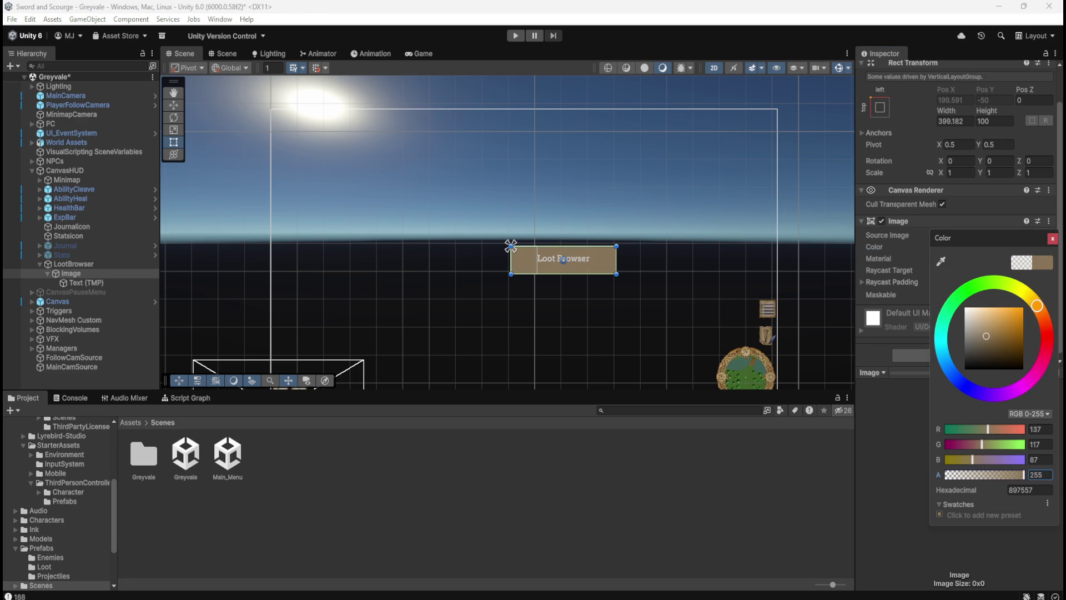
mouse_move(995, 475)
left_mouse_down()
mouse_move(986, 476)
mouse_move(1026, 476)
left_mouse_up()
scroll(576, 309, "down", 5)
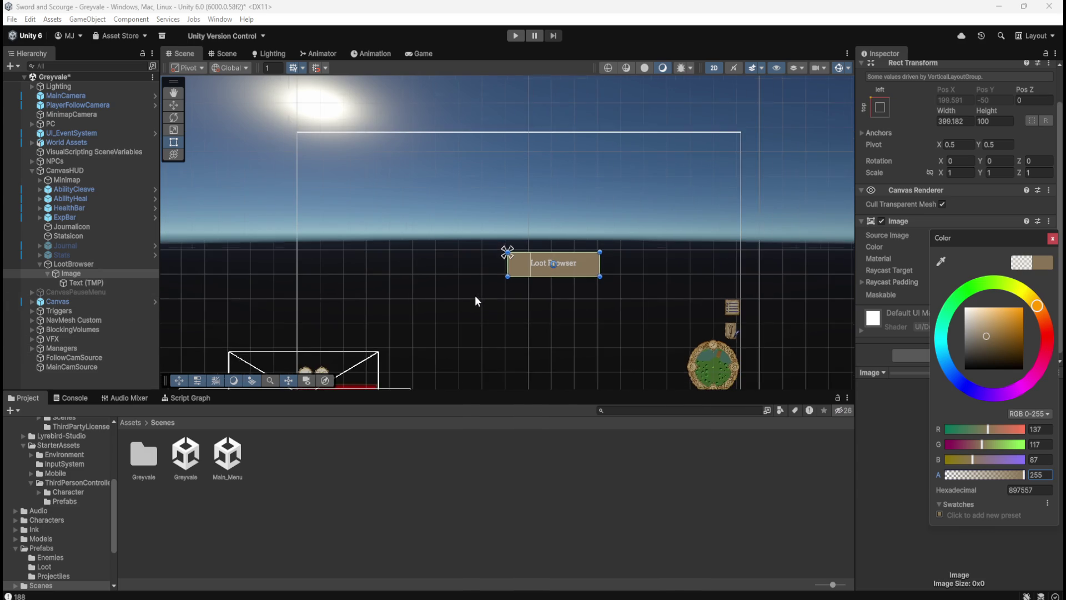
scroll(546, 297, "up", 5)
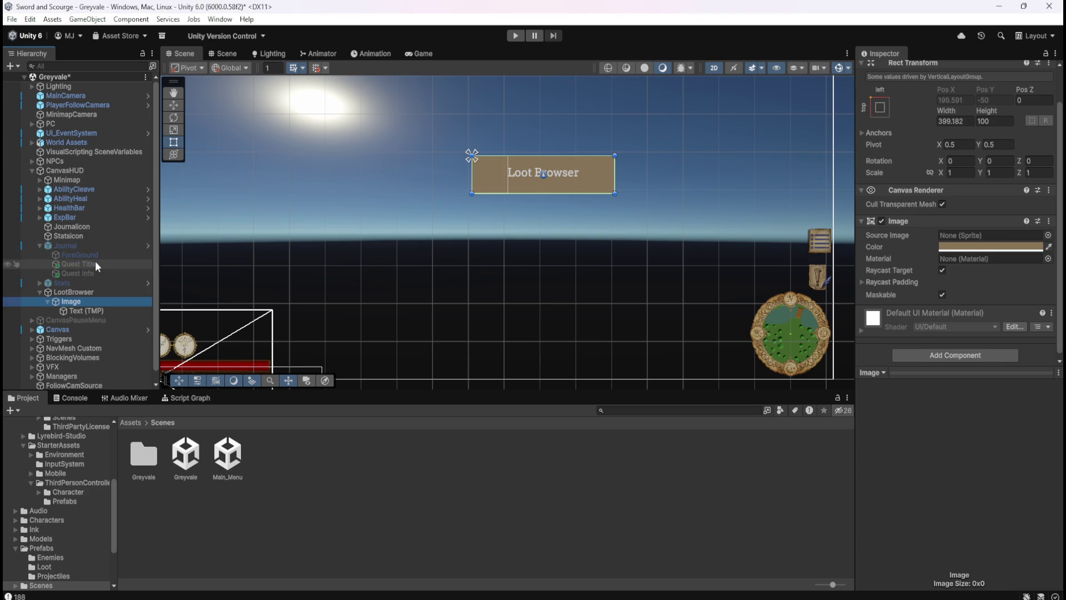
- Copy the FFC97E hex value from Quest Info's text vertex colour
left_click(92, 264)
left_click(83, 271)
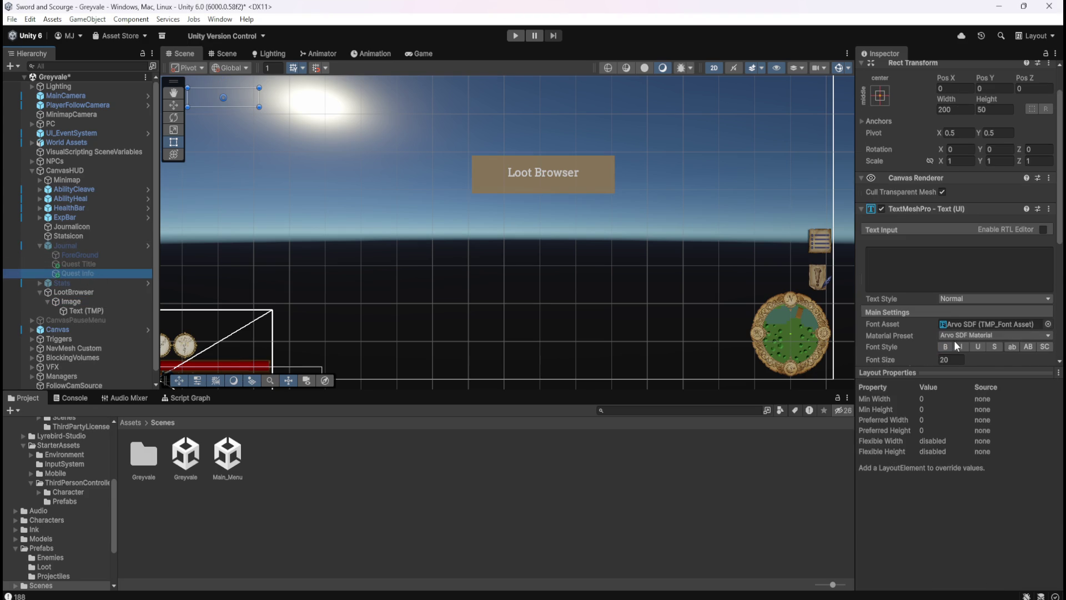
scroll(955, 250, "down", 3)
left_click(1021, 326)
left_click(1030, 563)
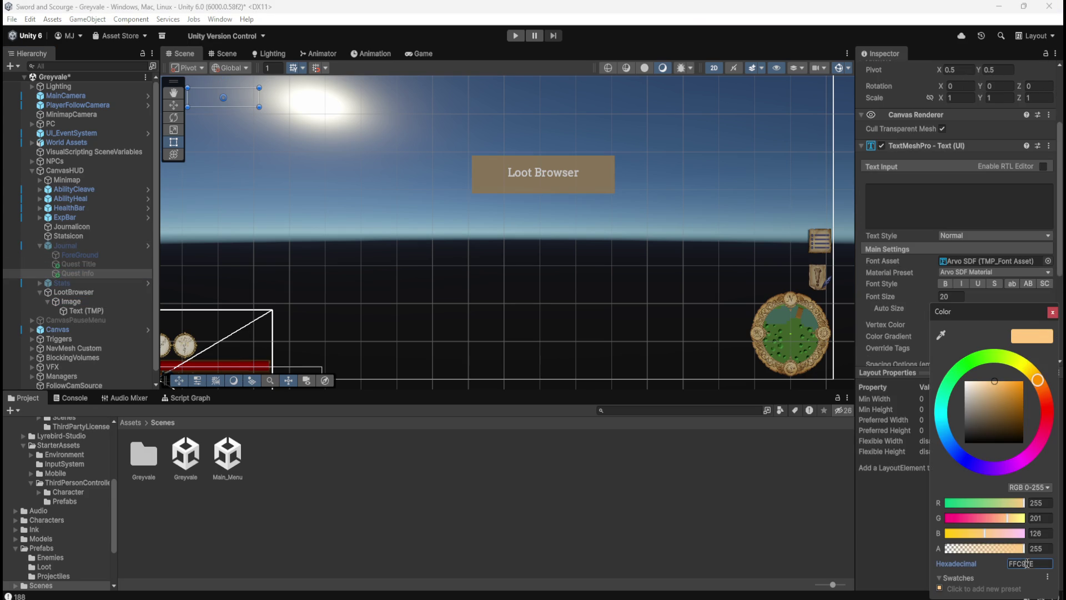
left_click(40, 245)
- Set the Loot Browser text's vertex colour to FFC97E
left_click(75, 281)
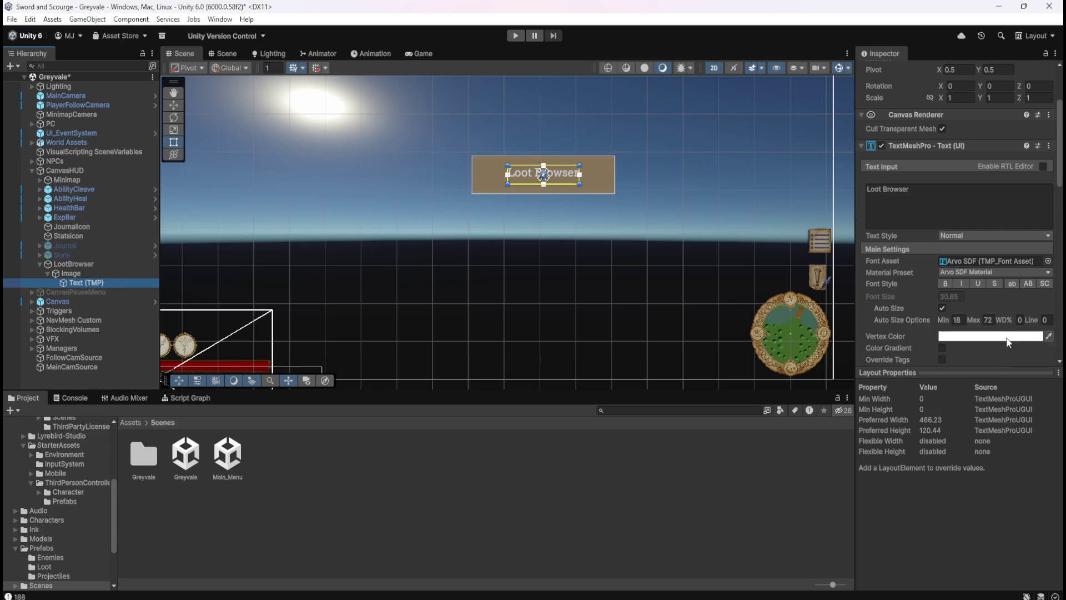
left_click(1007, 336)
left_click(1027, 563)
type("FFC97E")
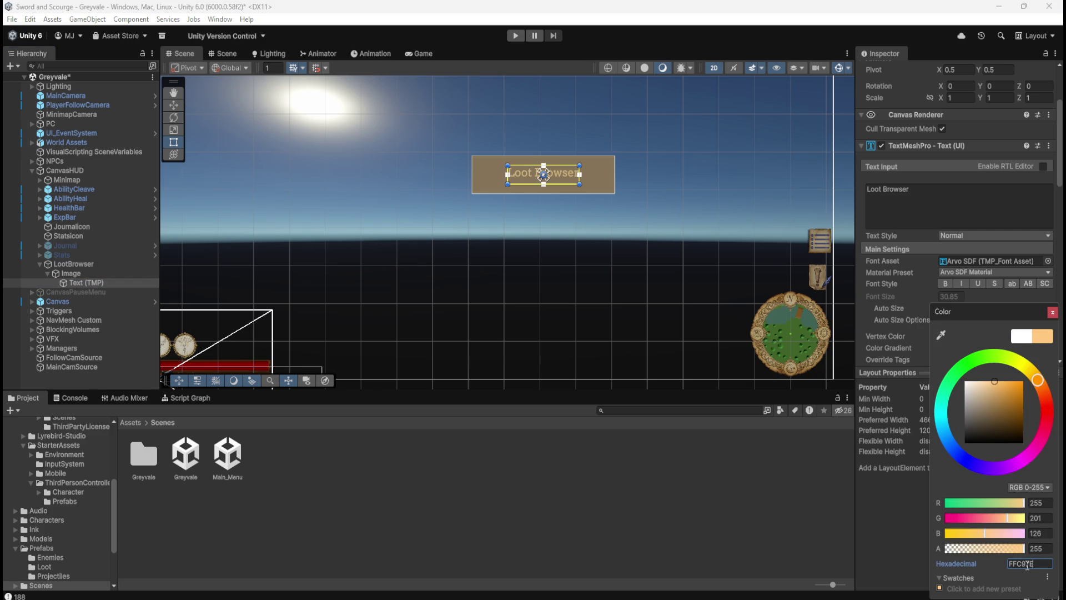
left_click(986, 204)
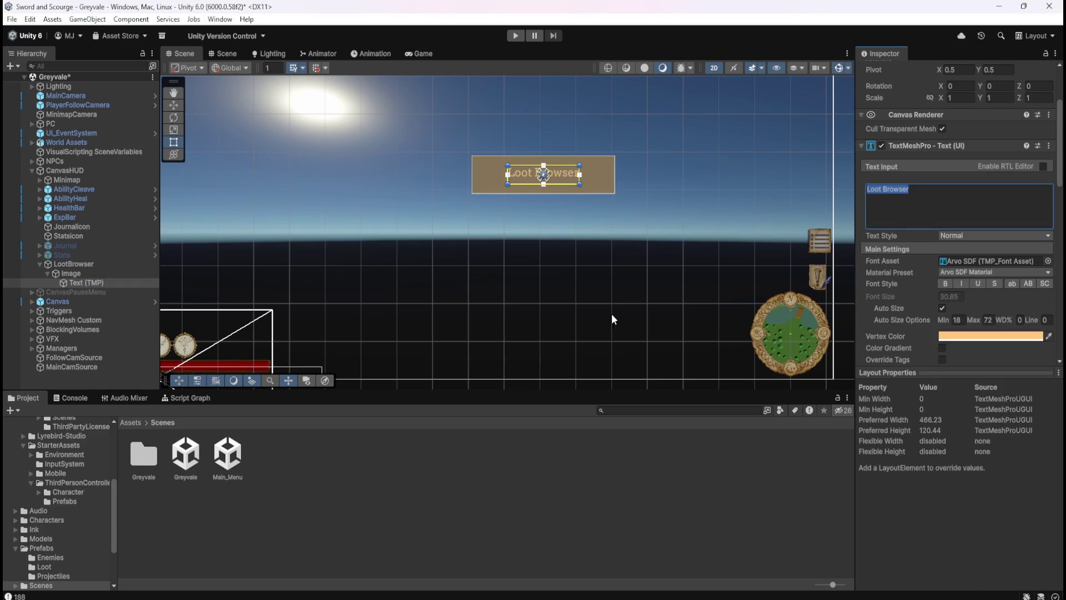
left_click(70, 379)
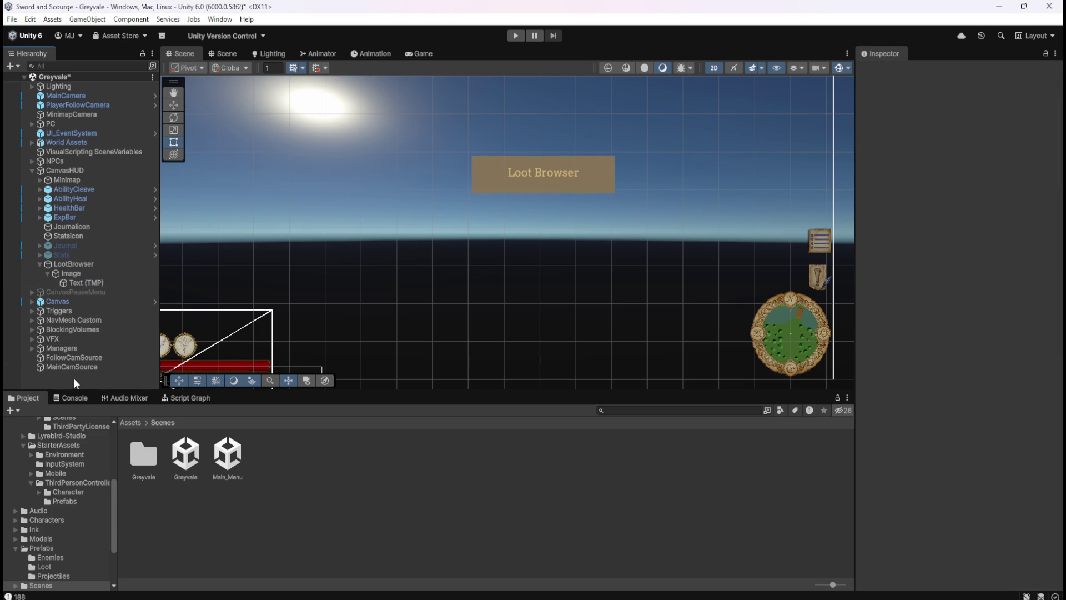
left_click(76, 284)
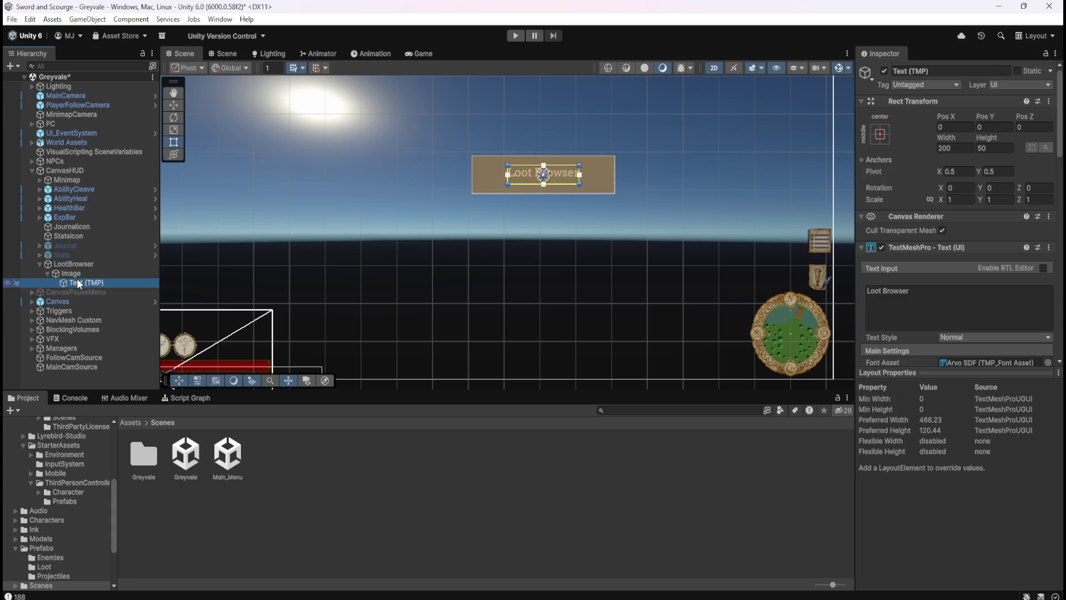
left_click(82, 274)
left_click(82, 279)
scroll(931, 328, "down", 3)
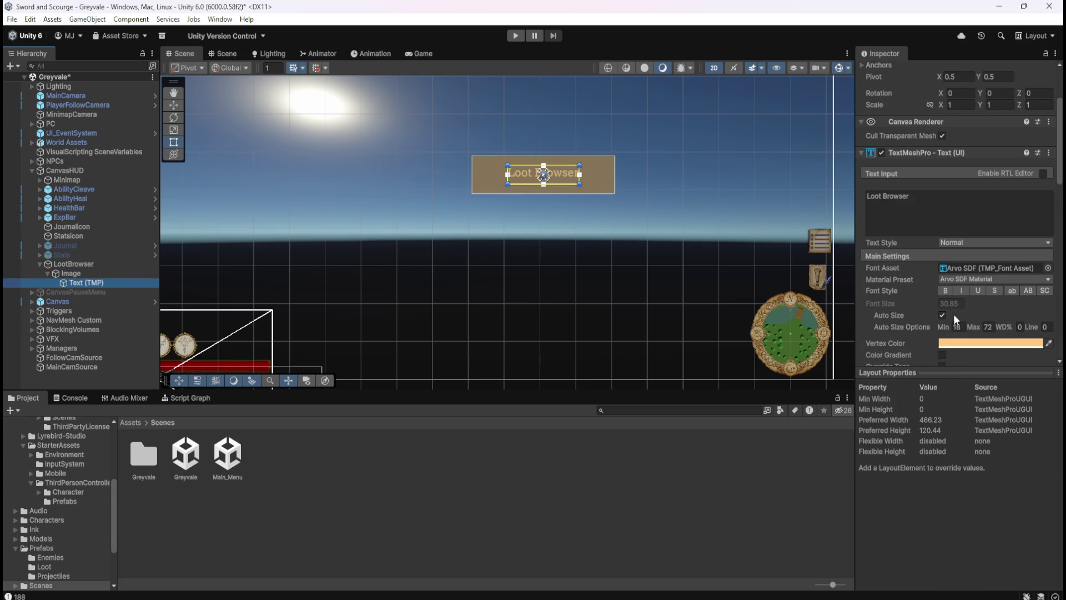
scroll(916, 315, "up", 3)
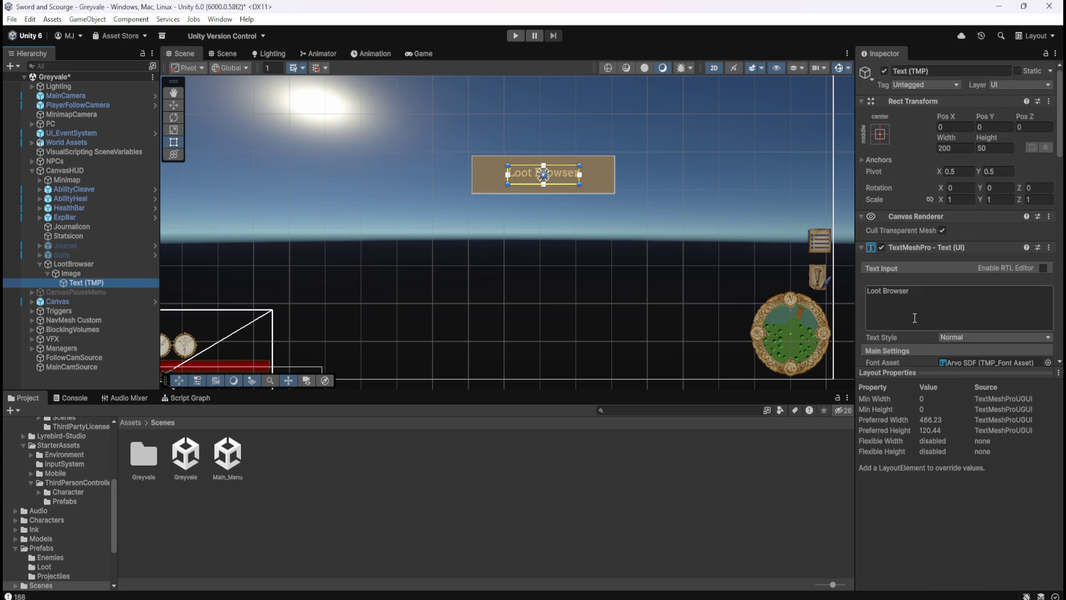
- Try shrinking the Image bar's height, then undo the change
left_click(89, 272)
left_click_drag(544, 156, 552, 177)
key("ctrl+z")
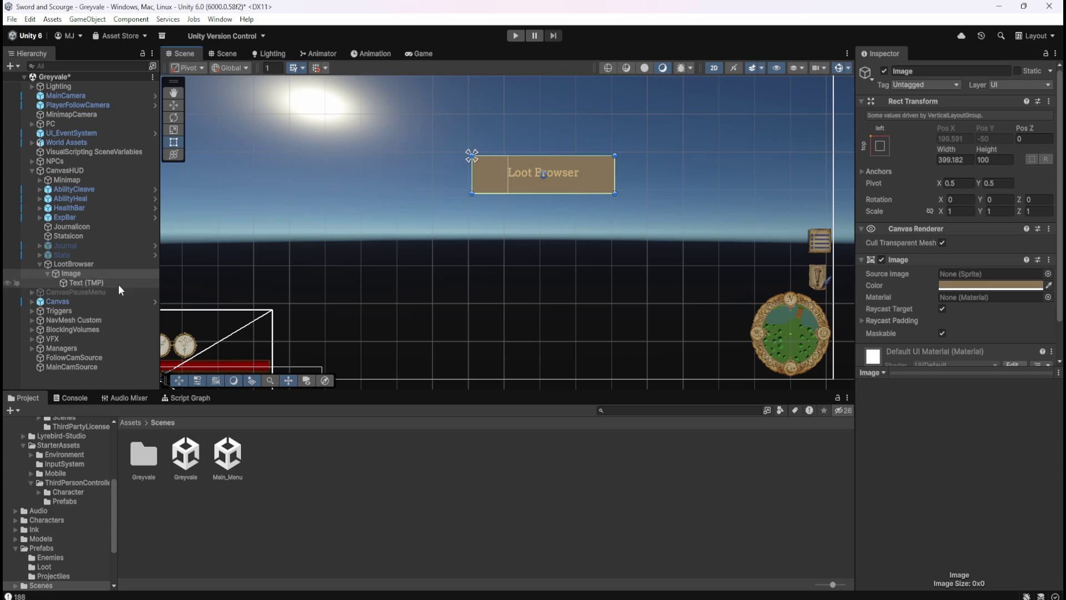
left_click(95, 267)
left_click(89, 272)
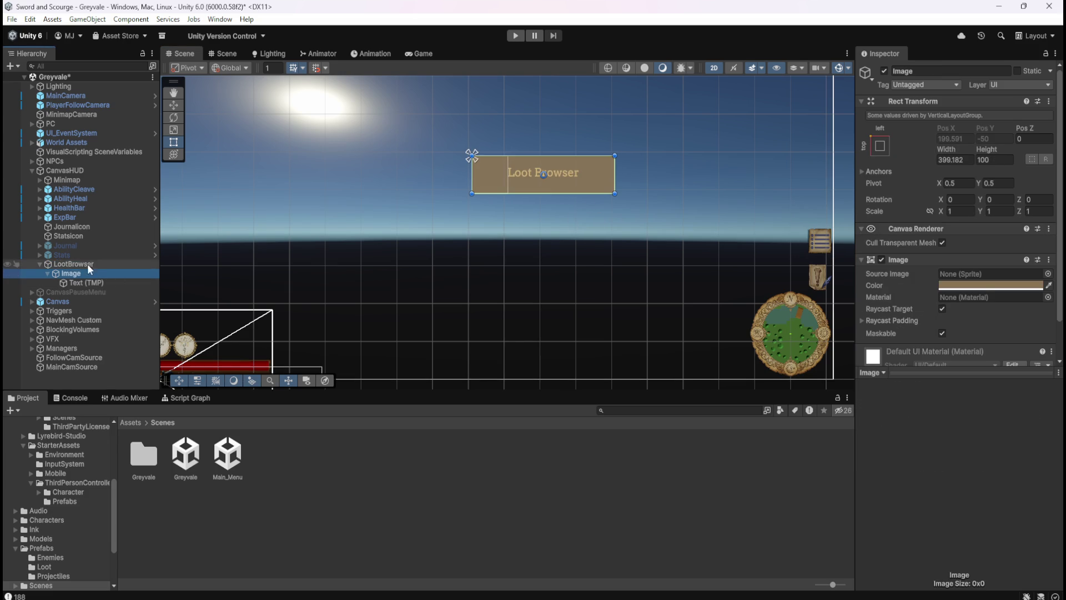
left_click(76, 265)
left_click(82, 272)
left_click(88, 264)
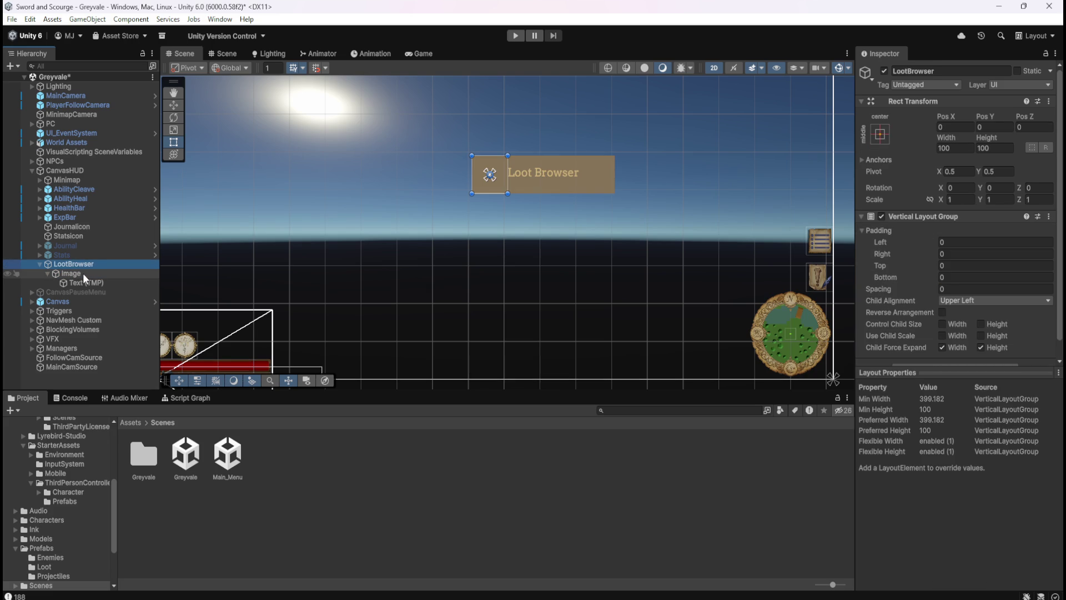
left_click(507, 174)
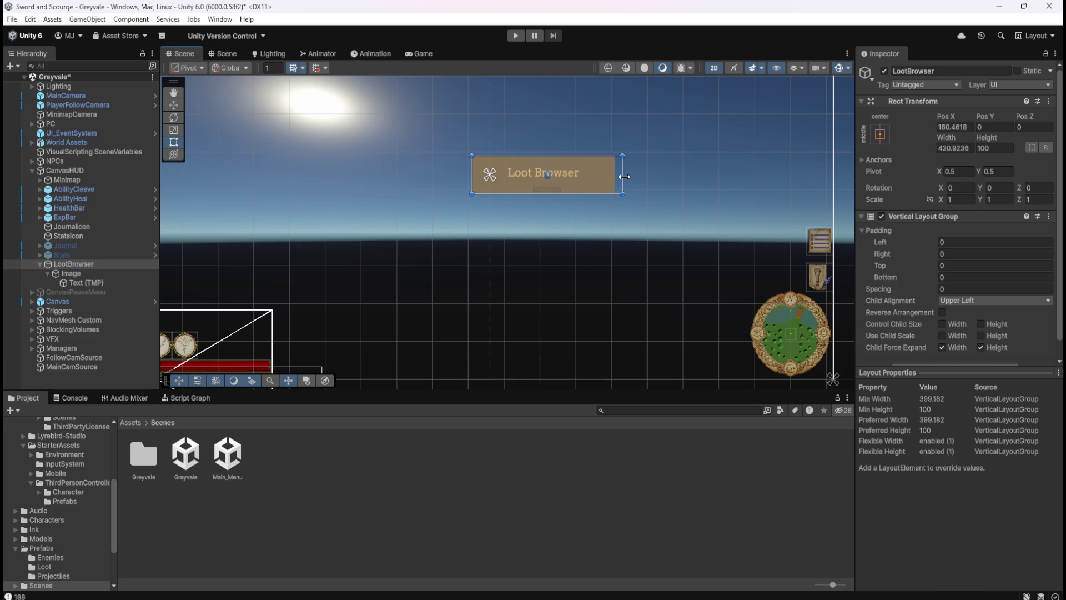
left_click(92, 273)
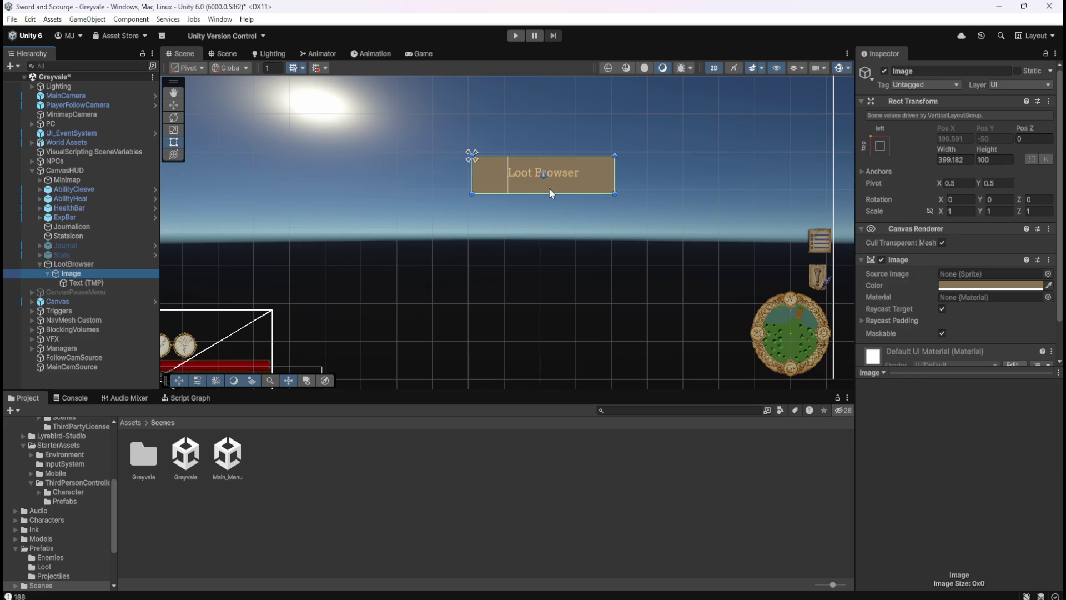
- Set the text alignment to Center and Middle, and reduce the bar to about 46 units tall
left_click(83, 283)
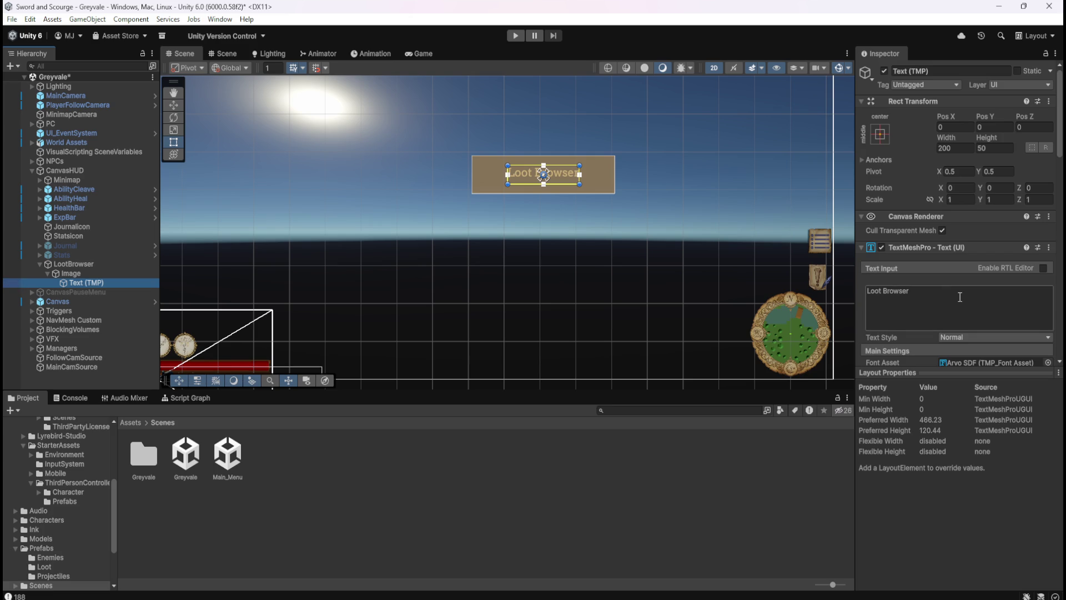
scroll(951, 300, "down", 5)
scroll(951, 295, "down", 3)
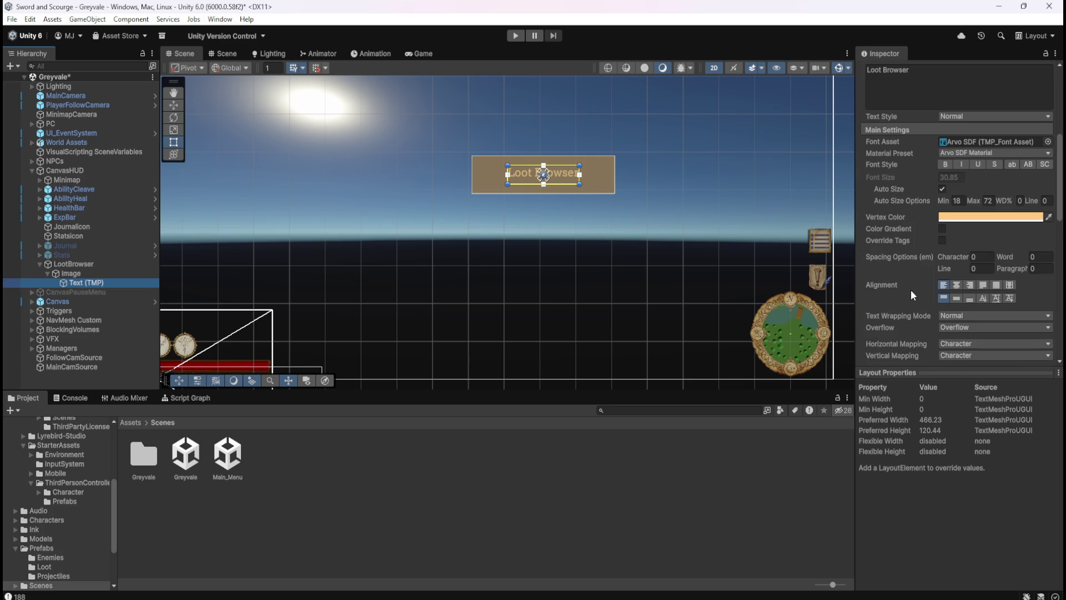
left_click(957, 284)
left_click(956, 298)
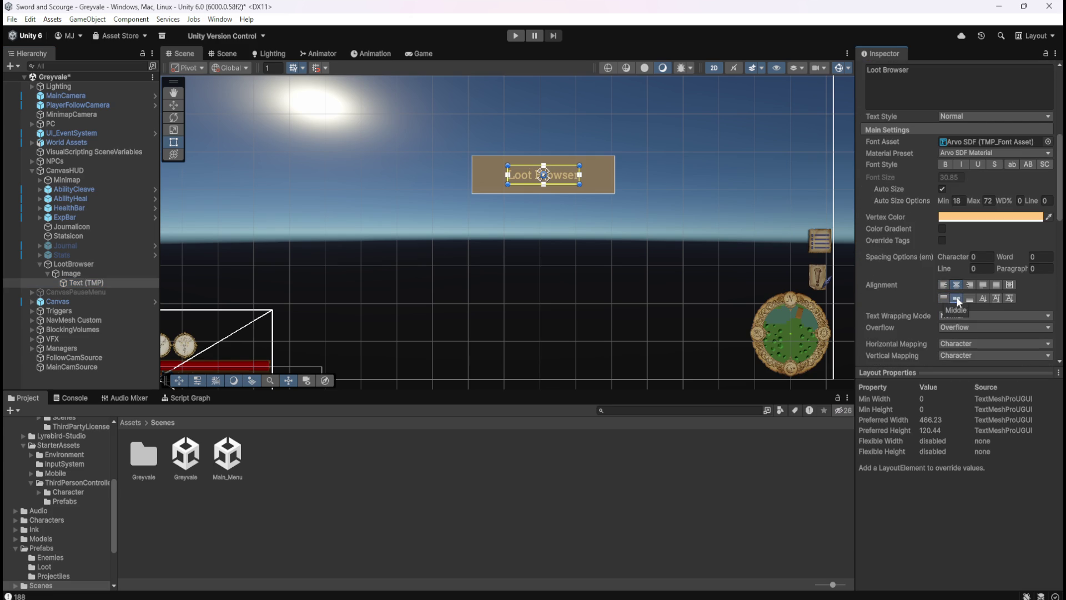
left_click(107, 273)
mouse_move(572, 193)
left_mouse_down()
mouse_move(572, 176)
mouse_move(585, 175)
left_mouse_up()
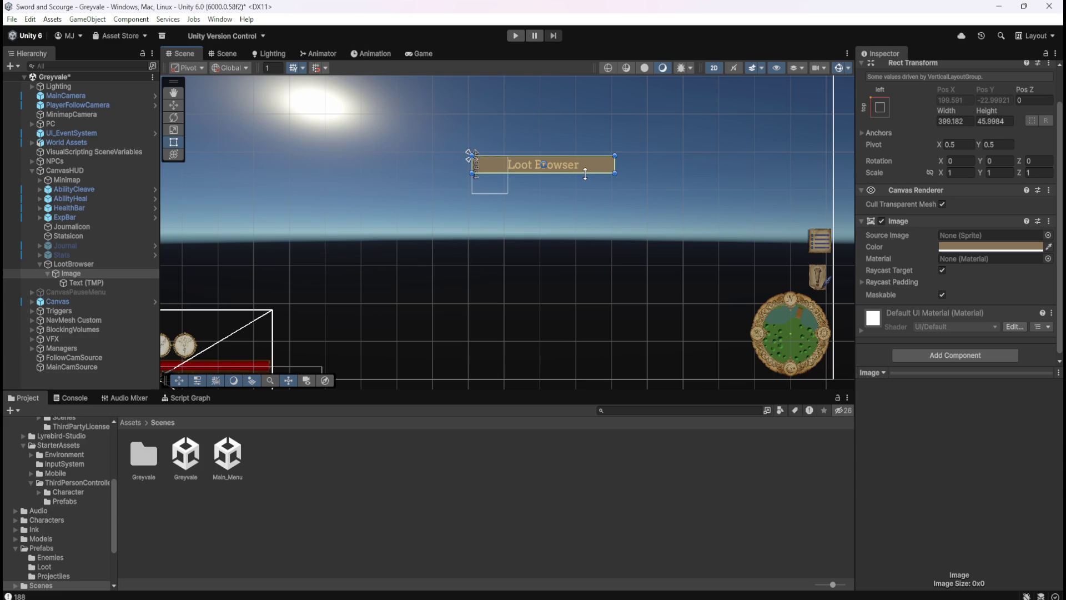
- Set the tan bar's height to 45 and its width to 500, after first trying 450
left_click(992, 123)
type("45")
left_click(963, 119)
type("450")
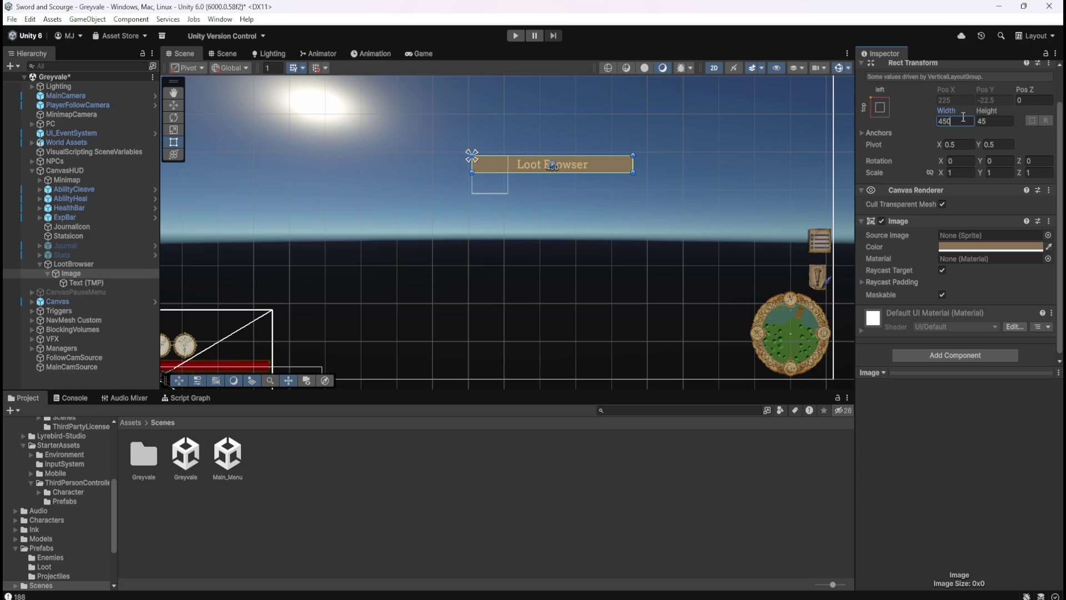
key("BackSpace")
key("BackSpace")
key("BackSpace")
type("500")
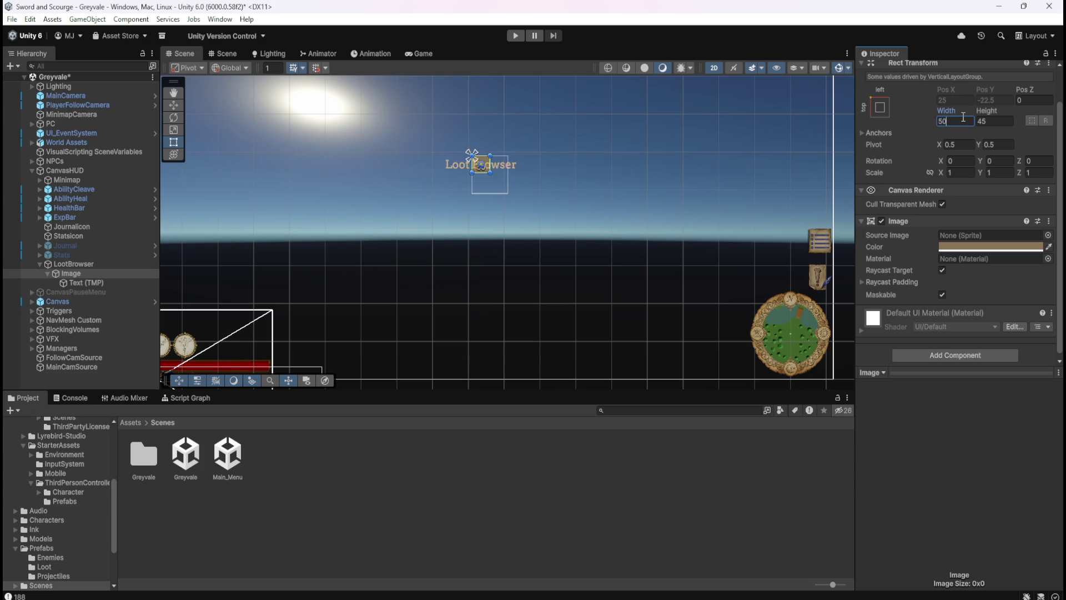
- Try a 700 width, settle back on 500, and select the LootBrowser container
key("BackSpace")
key("BackSpace")
key("BackSpace")
type("700")
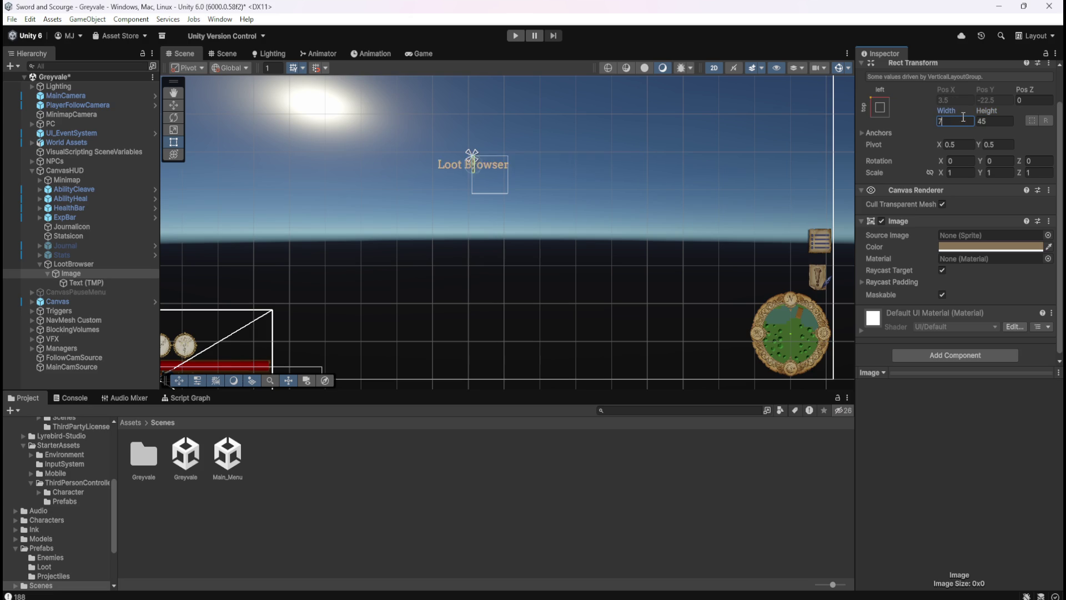
key("BackSpace")
key("BackSpace")
key("BackSpace")
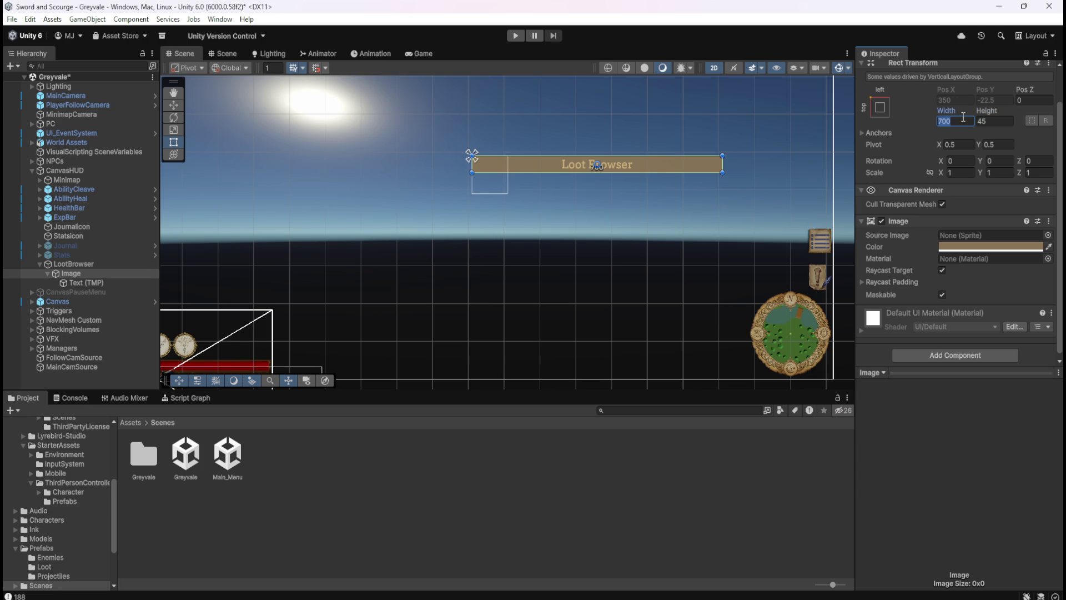
type("500")
scroll(548, 333, "down", 3)
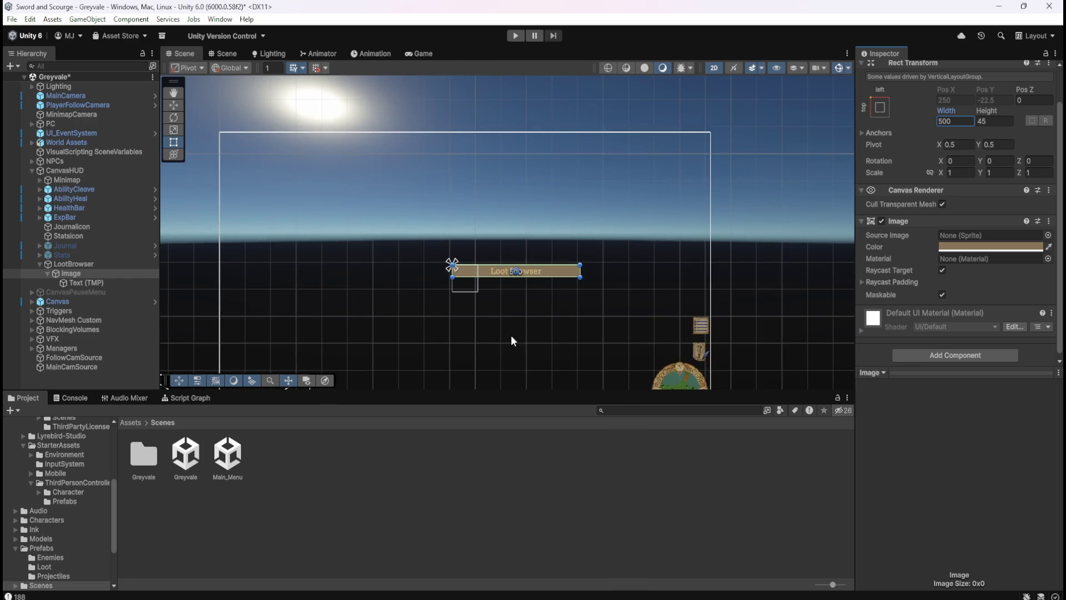
scroll(478, 355, "up", 2)
left_click(105, 264)
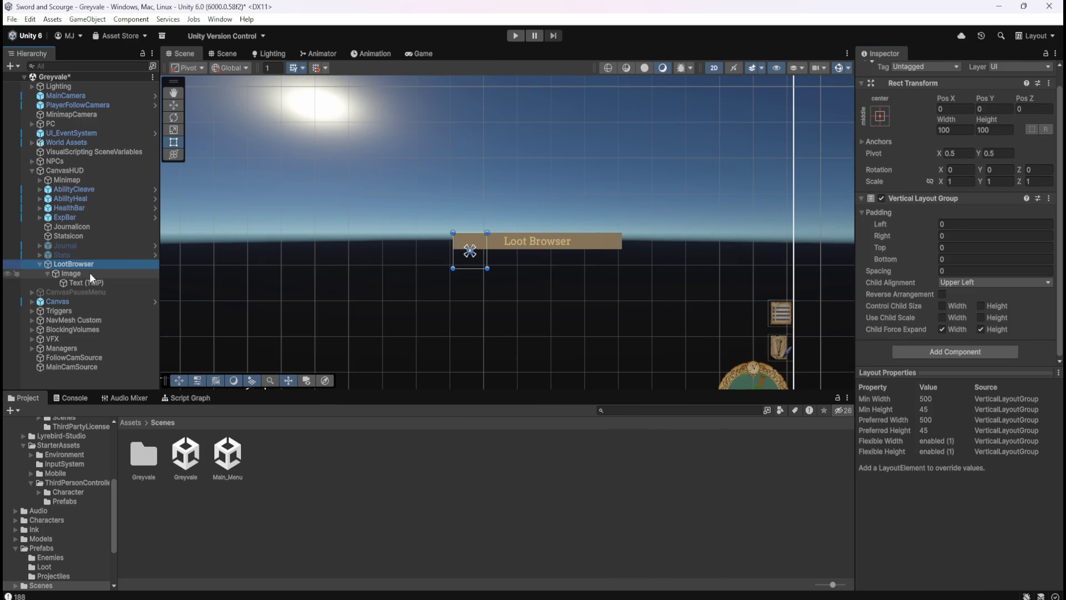
left_click(89, 272)
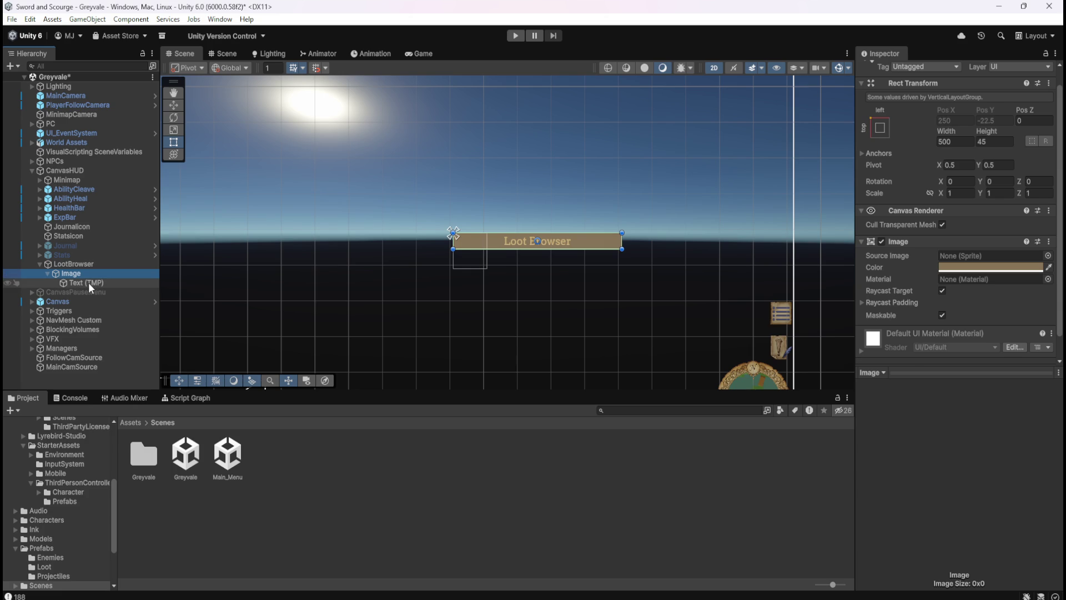
left_click(89, 282)
left_click(94, 265)
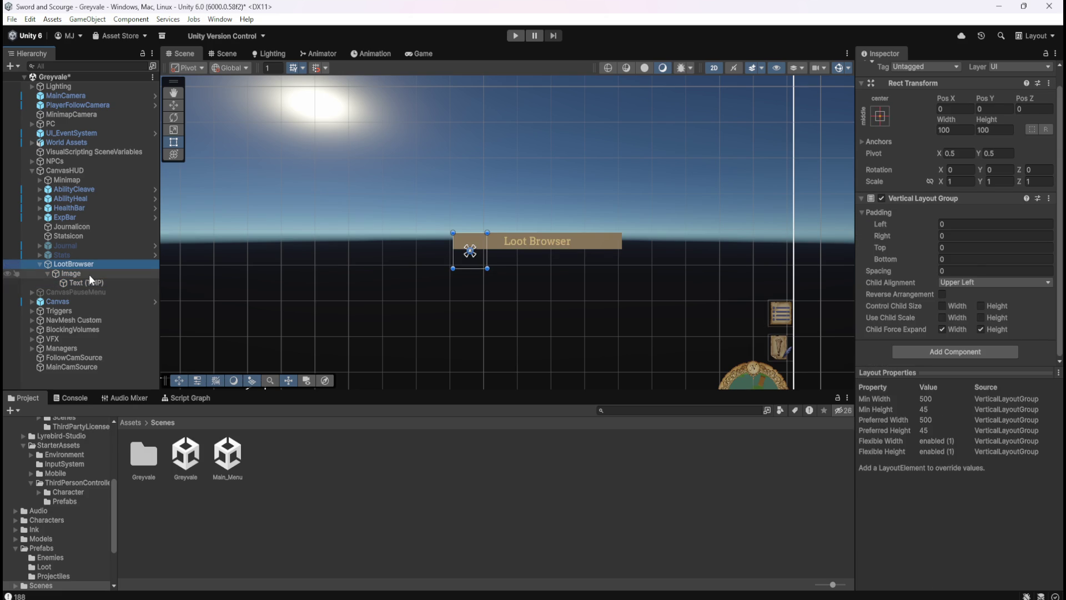
left_click(89, 273)
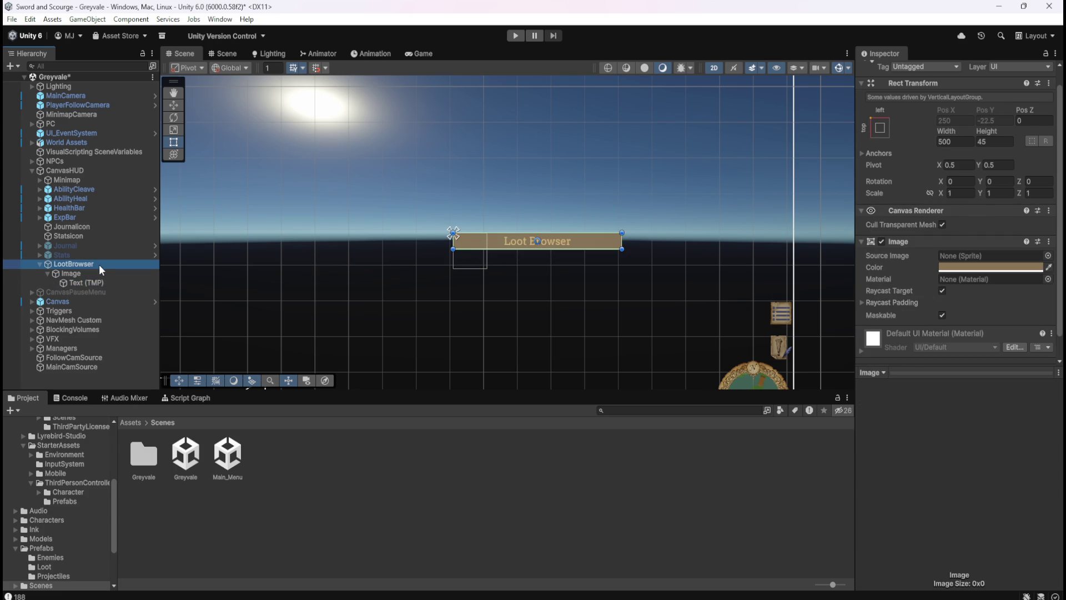
left_click(99, 264)
left_click(95, 271)
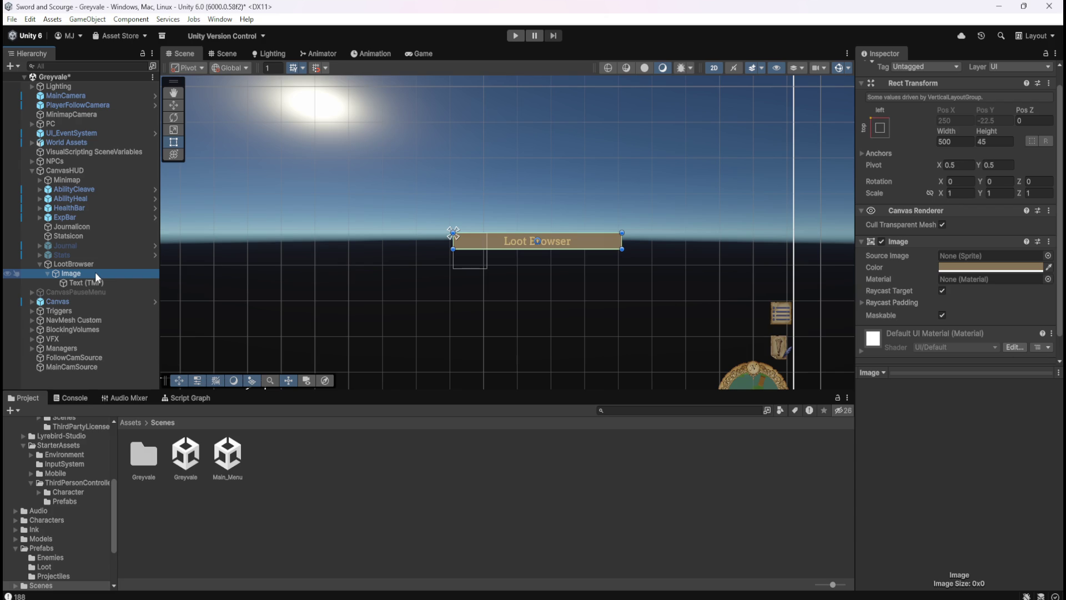
scroll(435, 139, "down", 3)
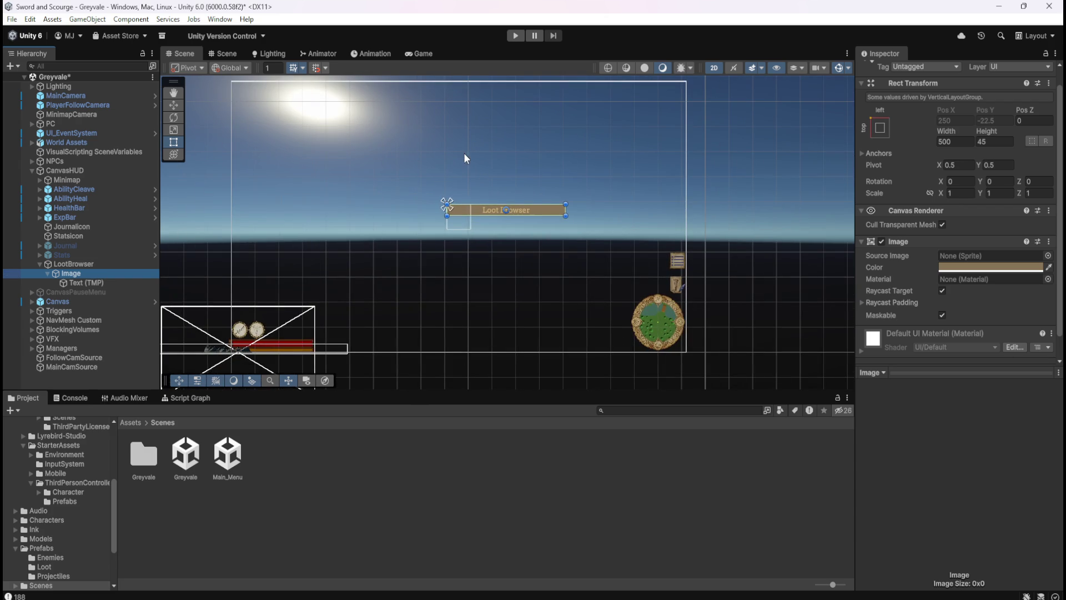
scroll(503, 227, "up", 1)
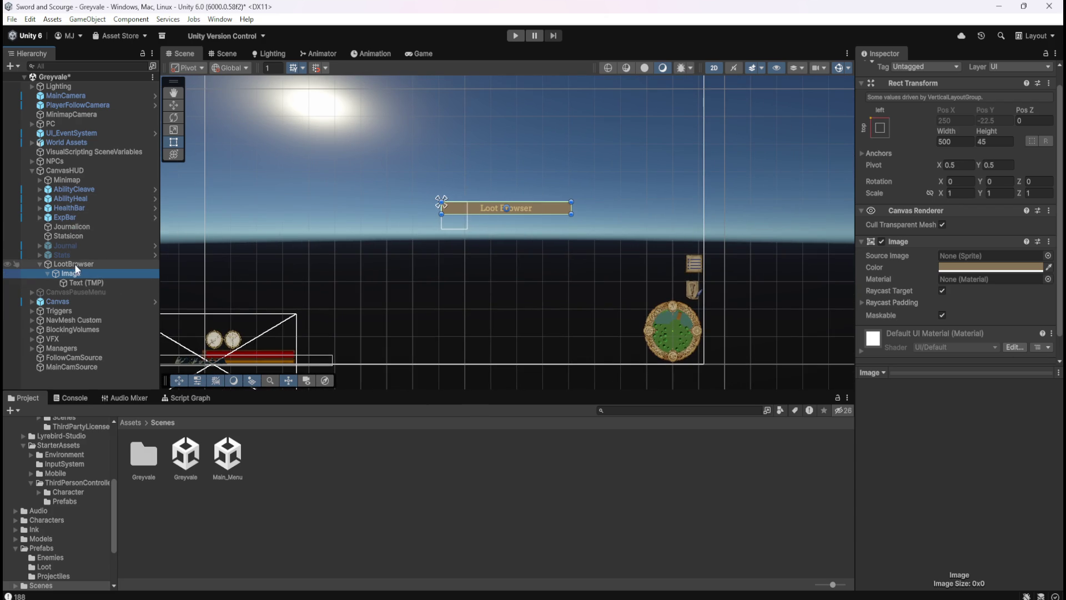
left_click(80, 179)
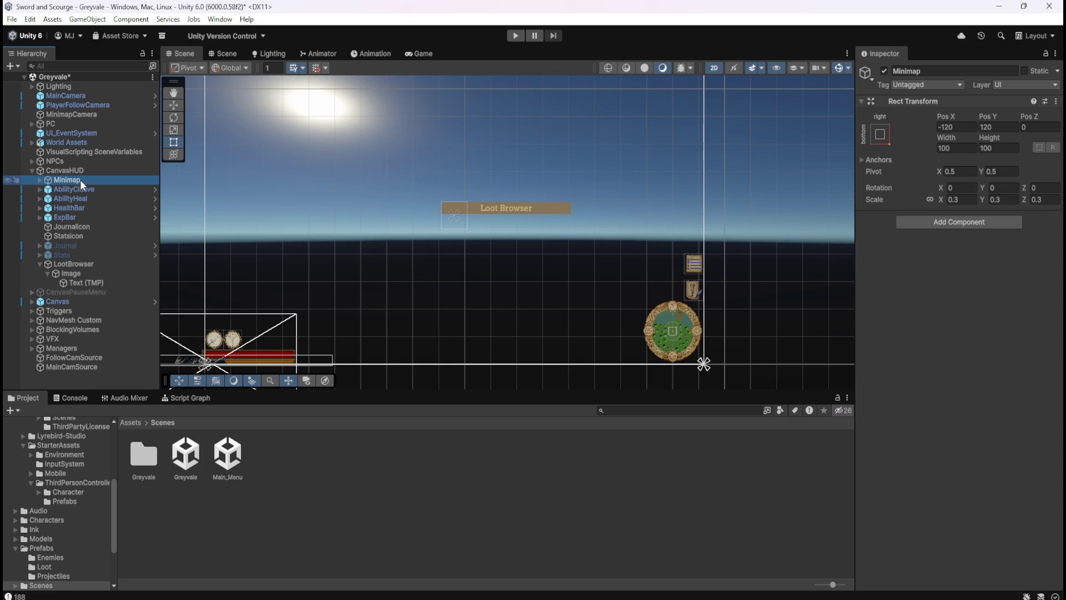
left_click(9, 180)
left_click(9, 180)
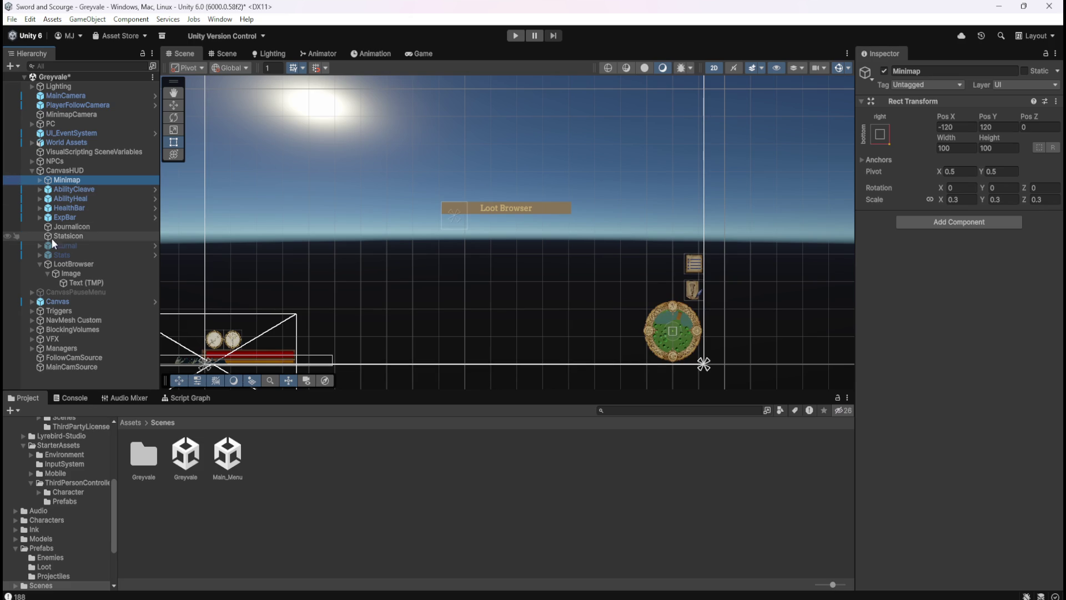
left_click(105, 265)
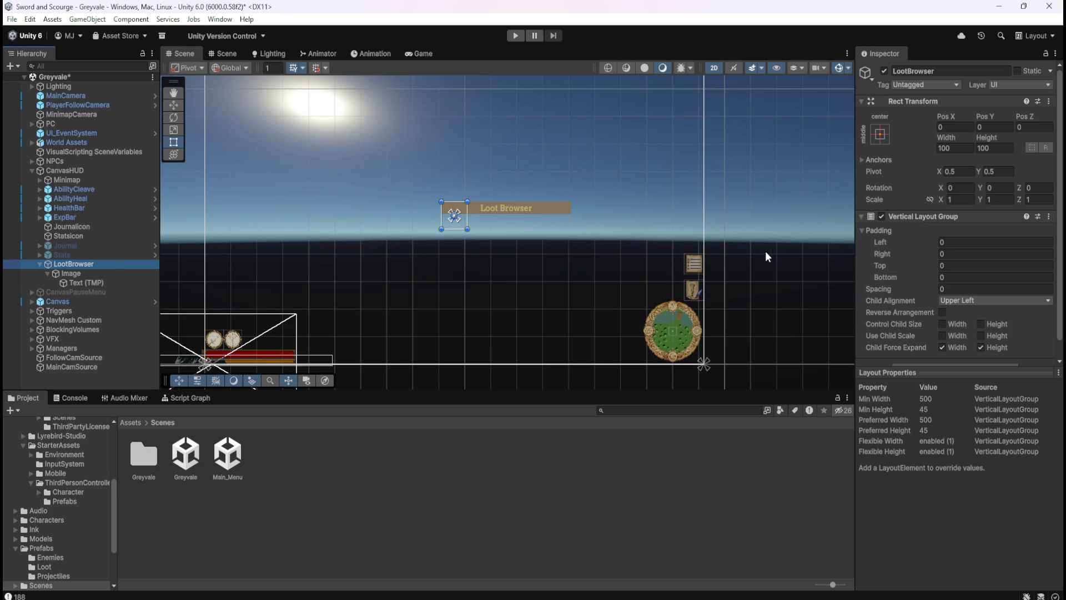
scroll(642, 290, "down", 1)
scroll(632, 135, "up", 1)
scroll(245, 170, "down", 1)
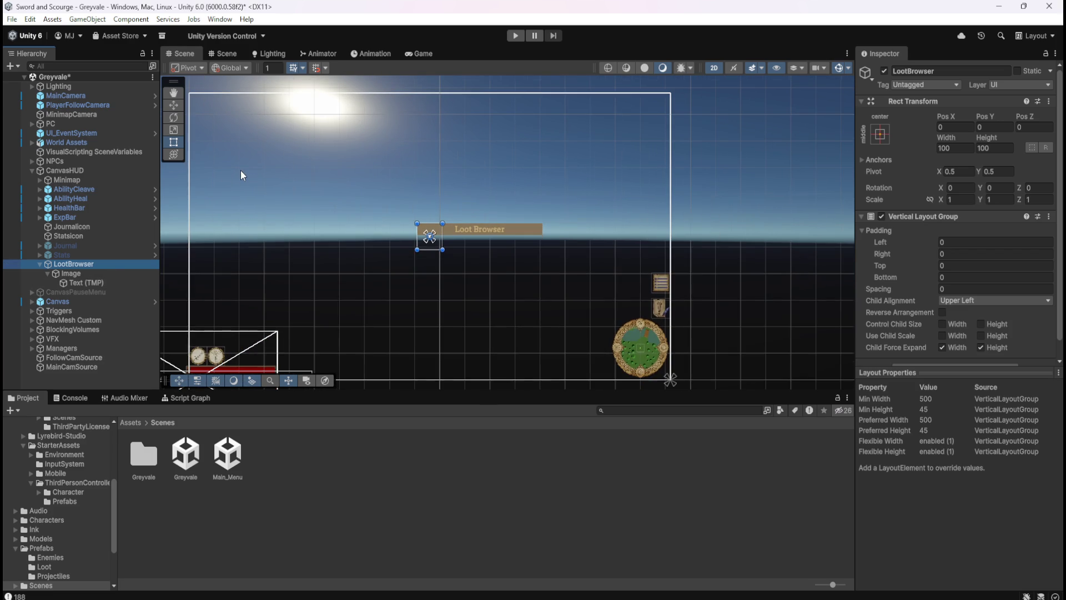
left_click(65, 179)
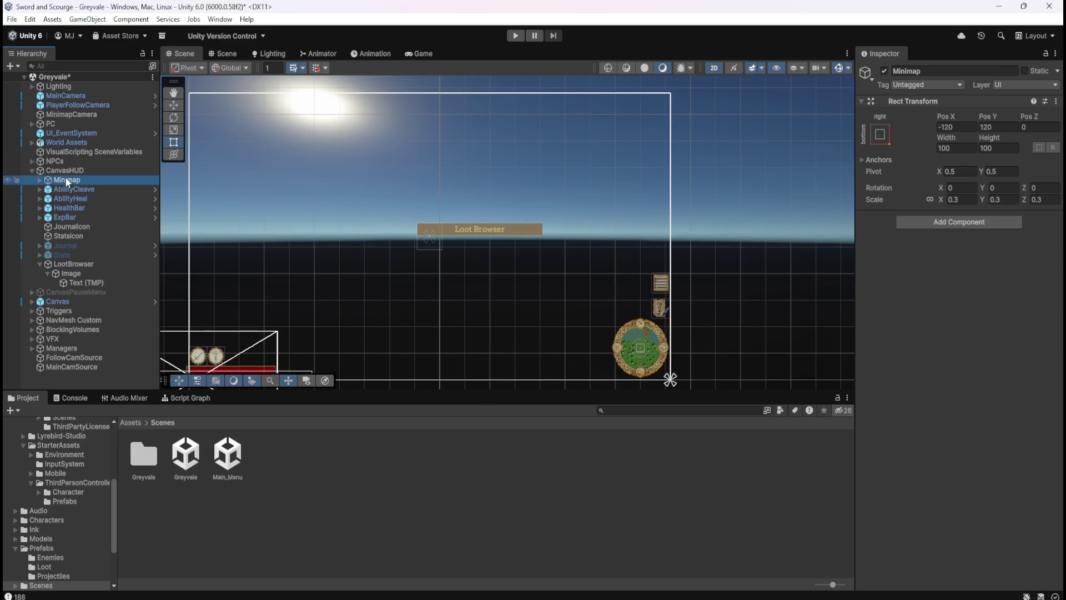
left_click(8, 180)
left_click(7, 179)
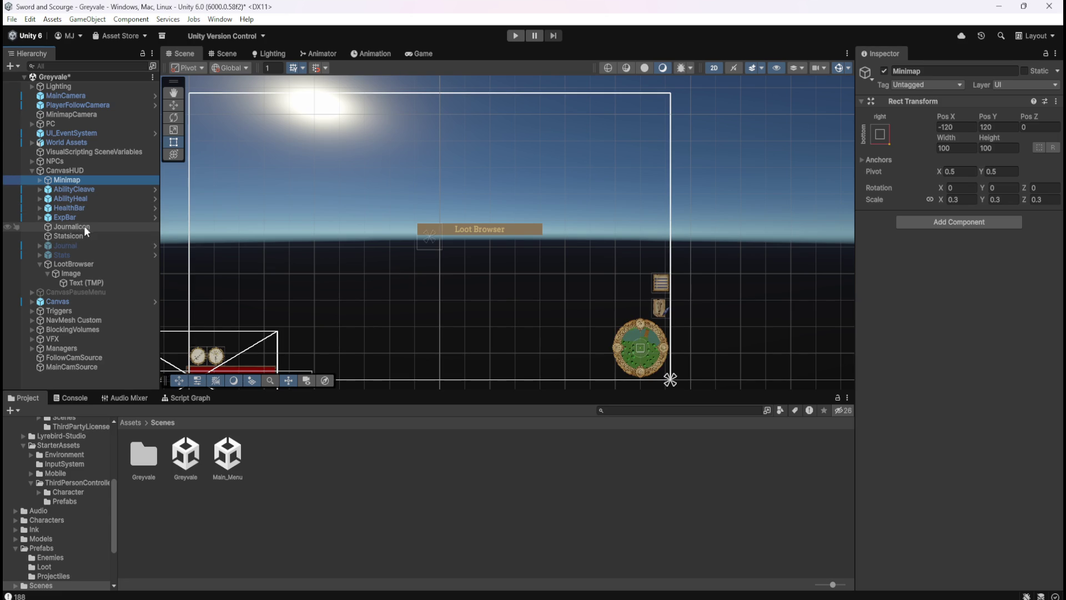
left_click(89, 265)
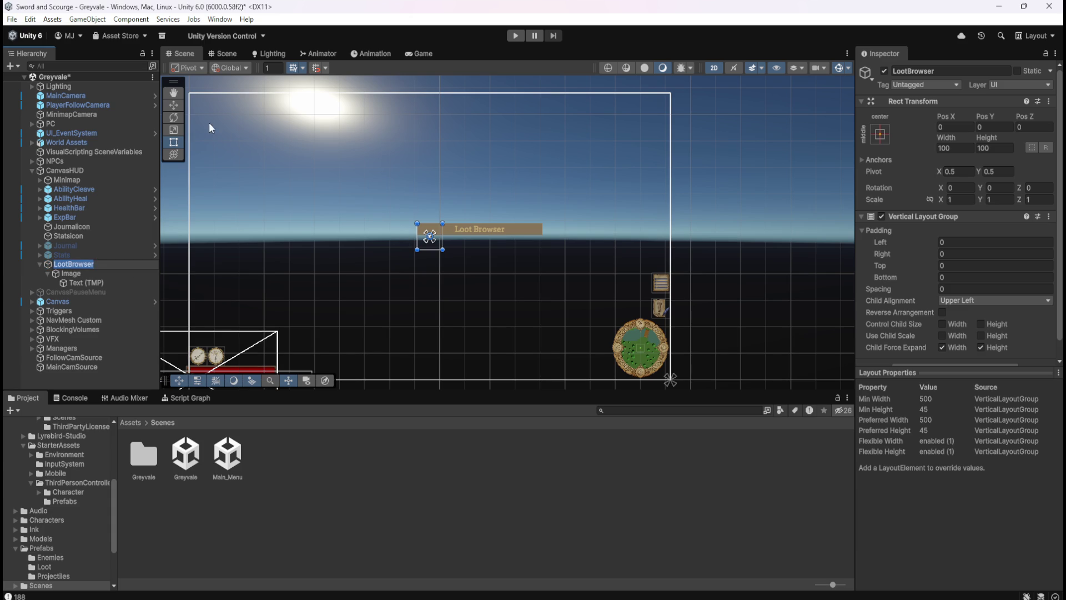
left_click(174, 105)
mouse_move(439, 235)
left_mouse_down()
mouse_move(473, 216)
mouse_move(566, 105)
left_mouse_up()
key("ctrl+z")
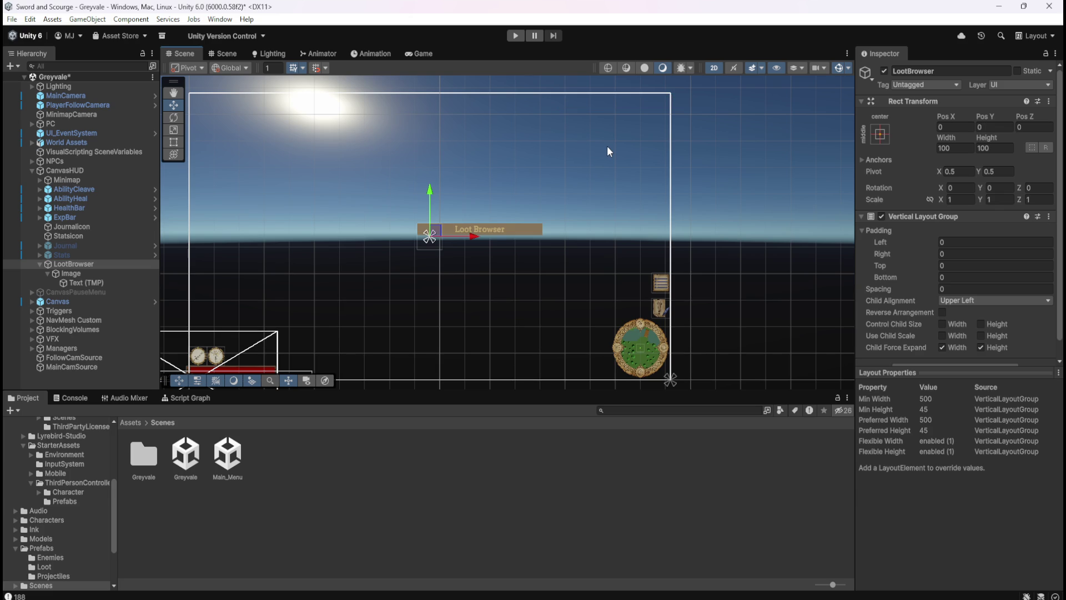
left_click_drag(107, 270, 110, 265)
scroll(910, 303, "down", 1)
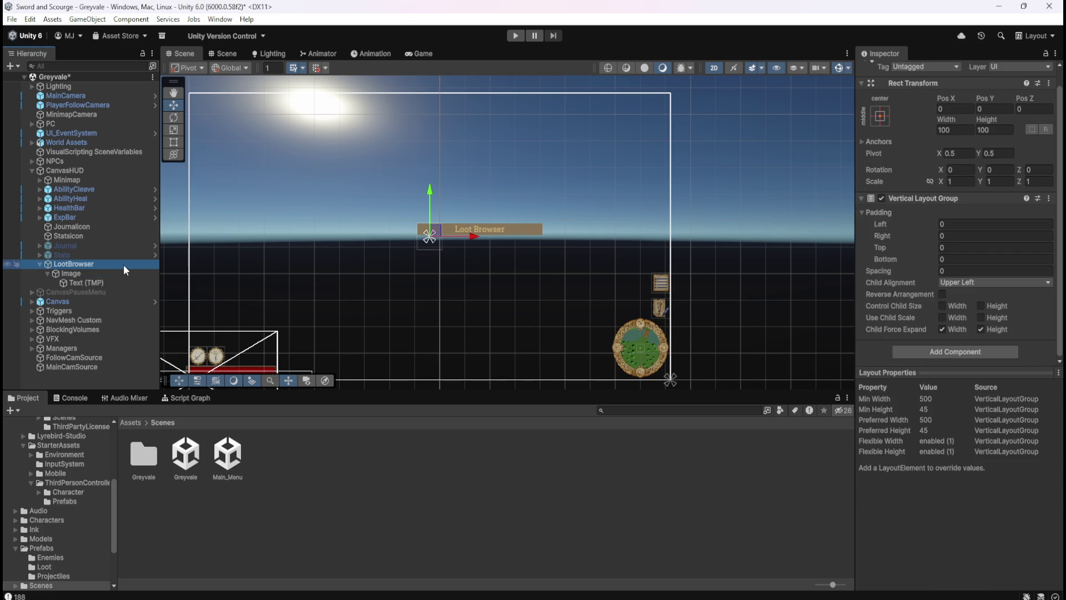
left_click(82, 273)
left_click(86, 265)
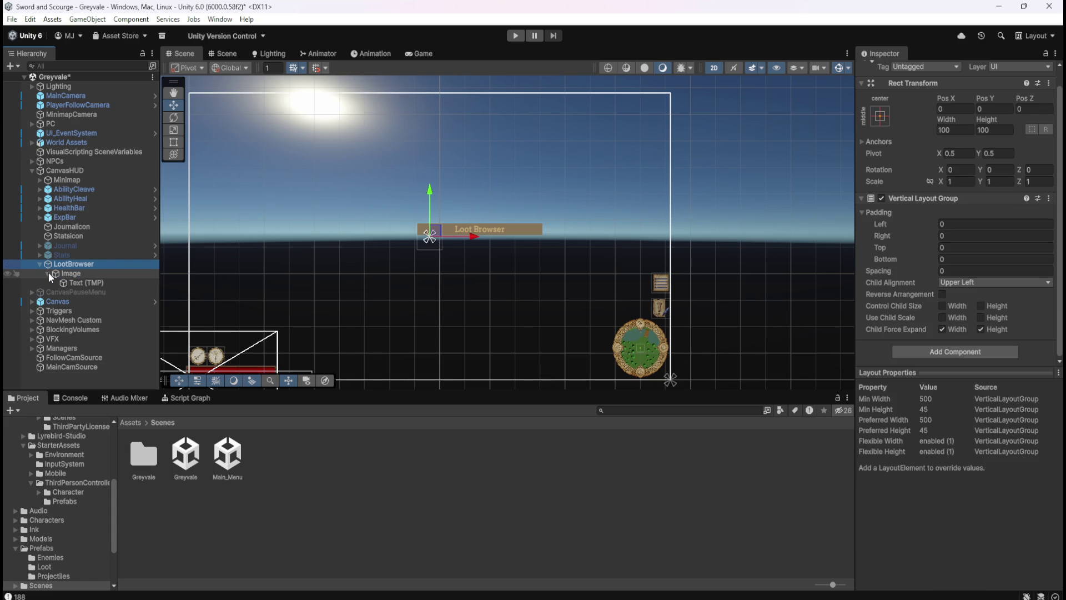
left_click(66, 273)
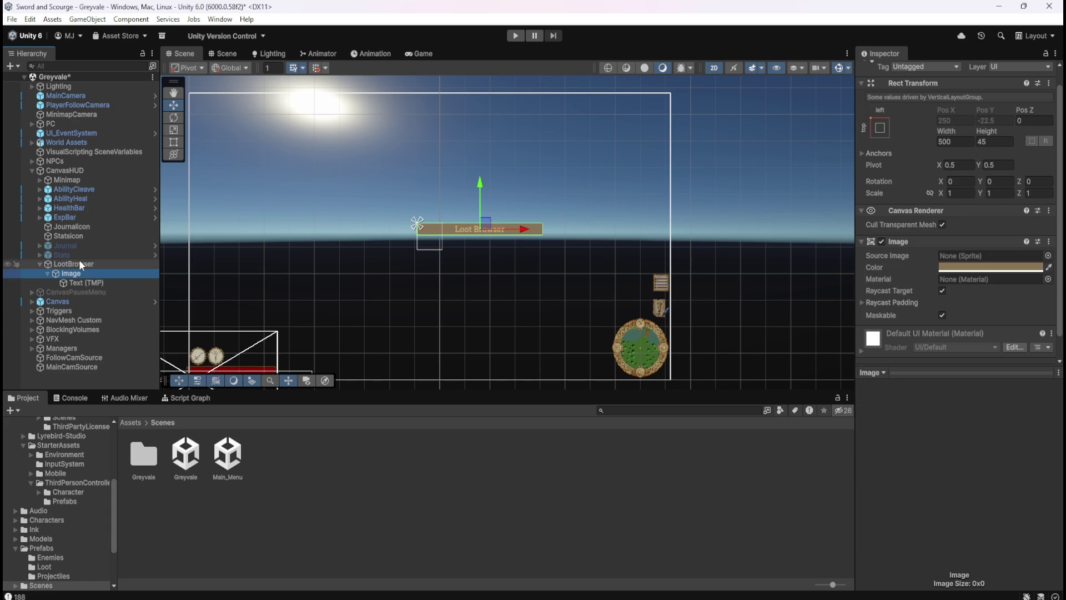
left_click(80, 263)
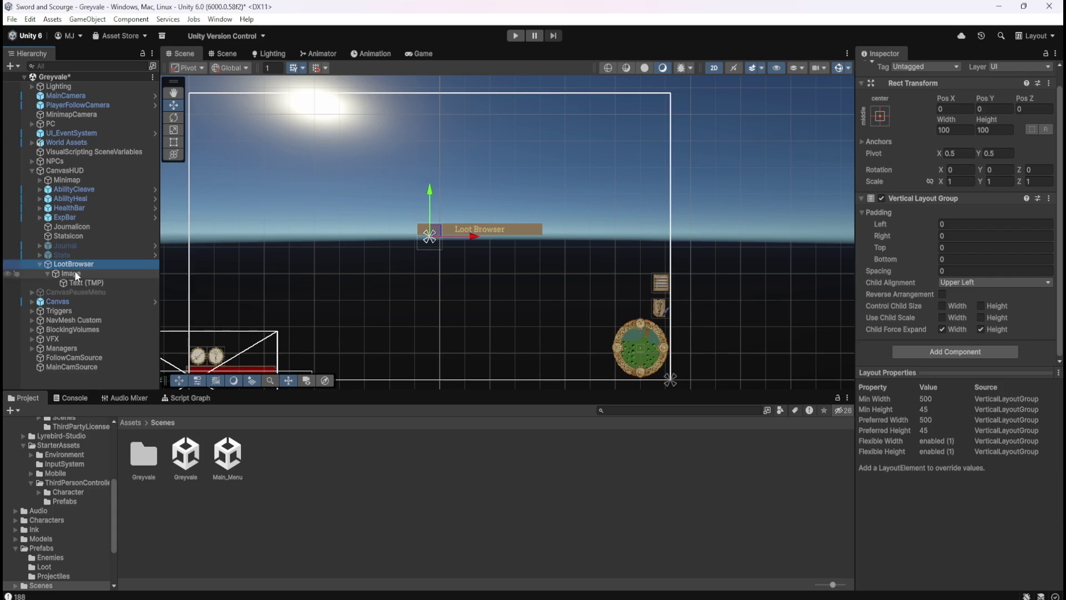
left_click(130, 272)
left_click(101, 266)
left_click(7, 265)
left_click(7, 266)
left_click(49, 274)
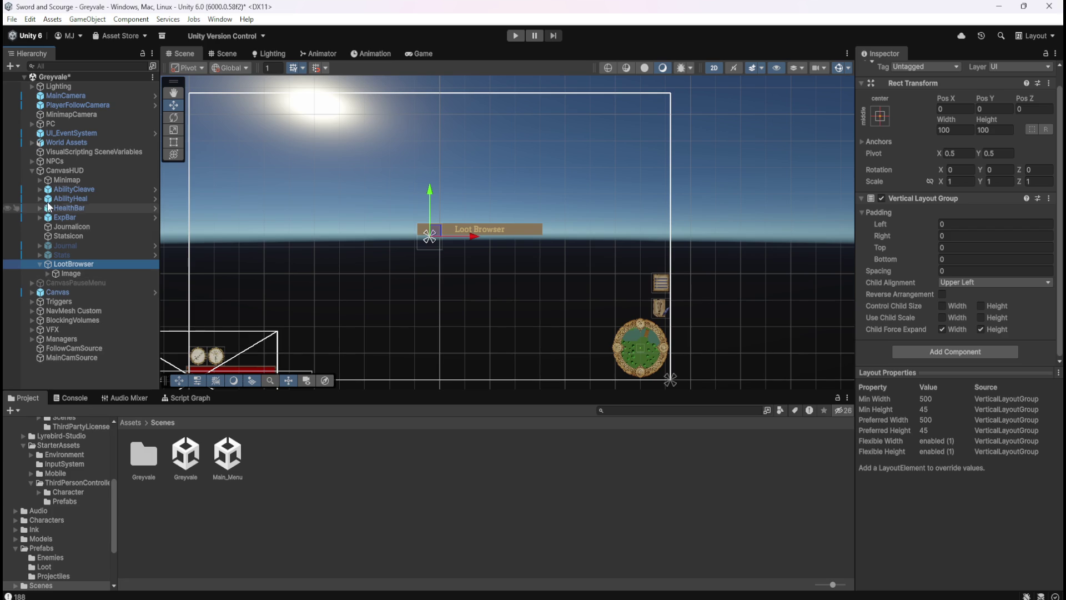
left_click(56, 180)
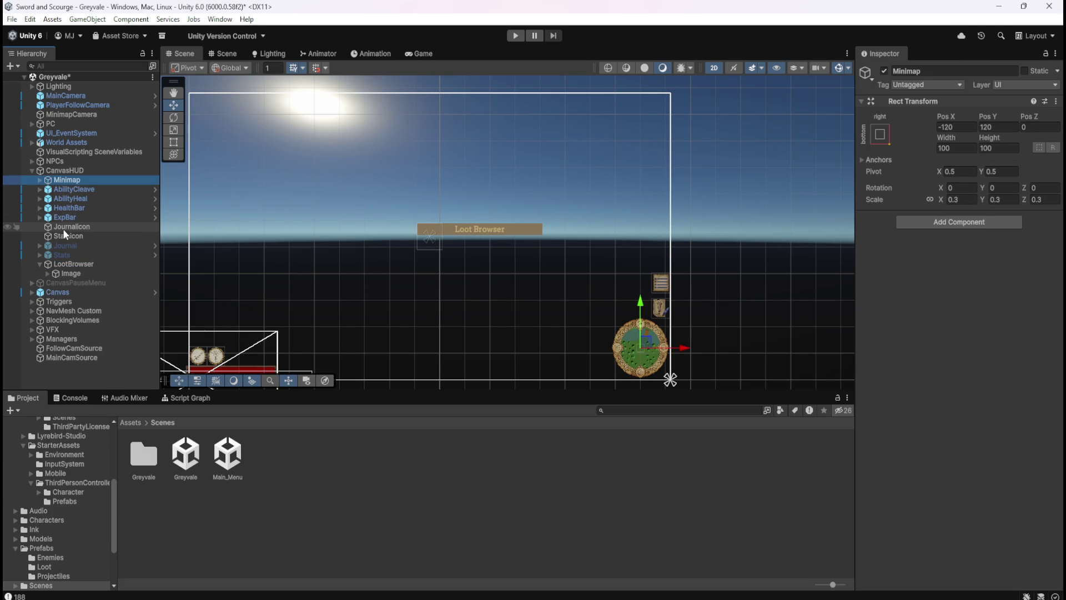
- Move LootBrowser to the canvas's top-right corner, nudging it right and flush with the top (about 510, 489.7)
left_click(81, 266)
mouse_move(436, 236)
left_mouse_down()
mouse_move(475, 182)
mouse_move(563, 108)
left_mouse_up()
scroll(697, 92, "up", 2)
scroll(608, 94, "up", 6)
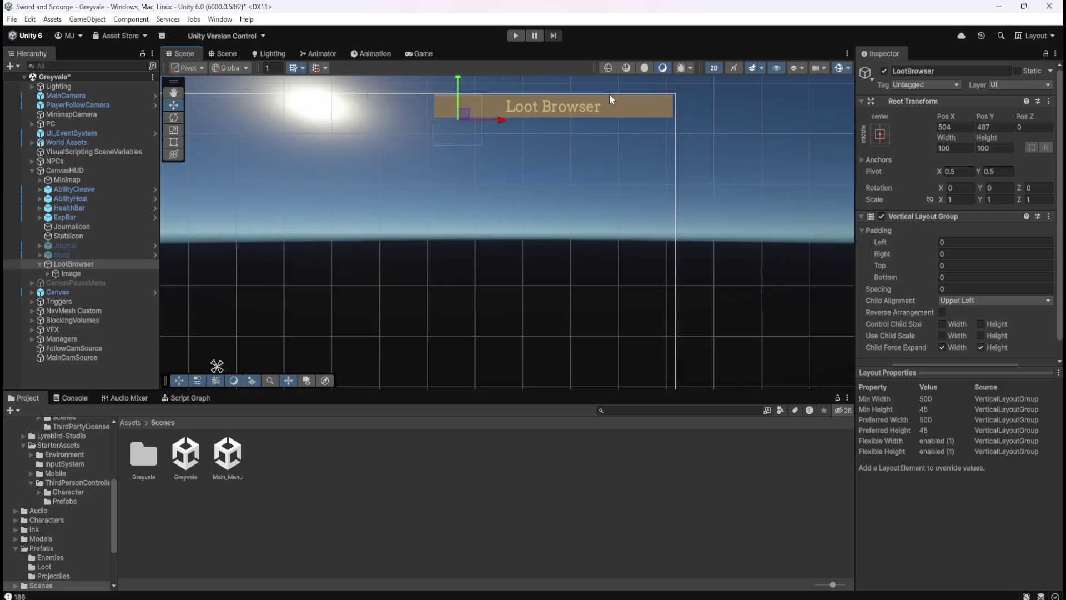
left_click_drag(207, 167, 215, 166)
left_click_drag(212, 121, 217, 118)
scroll(781, 210, "down", 1)
scroll(781, 210, "down", 8)
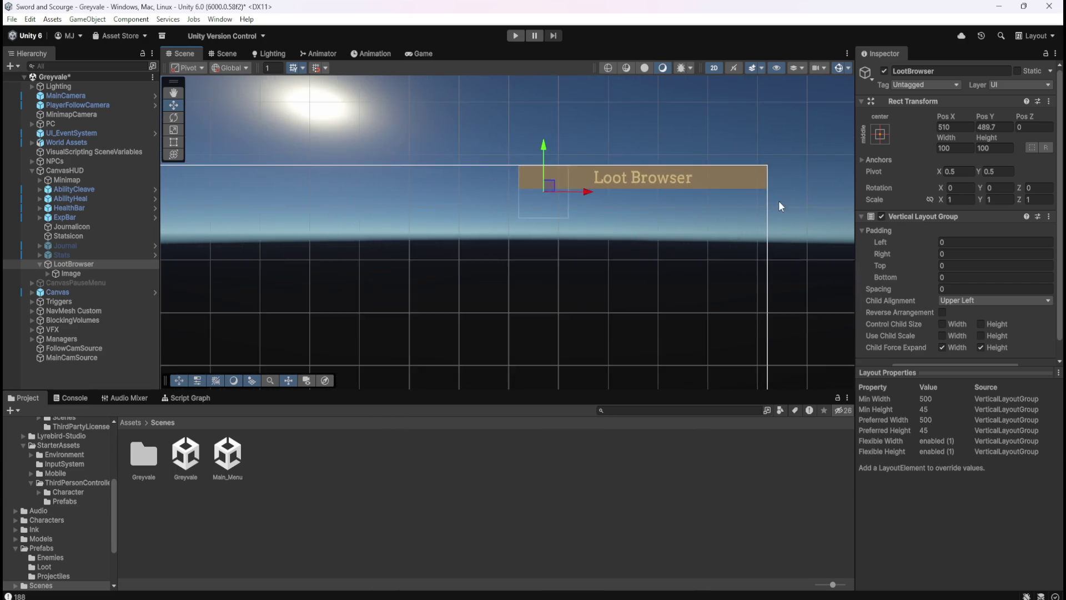